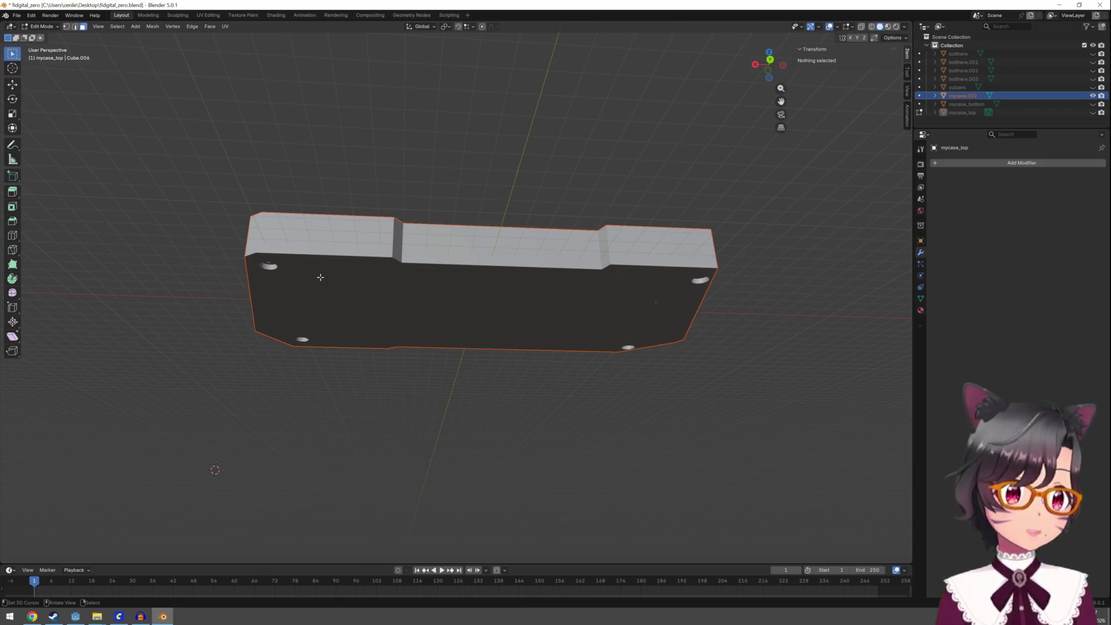
# Switch from the case top to the mycase.002 mesh and select all of its geometry in Edit Mode
pyautogui.press('Tab')
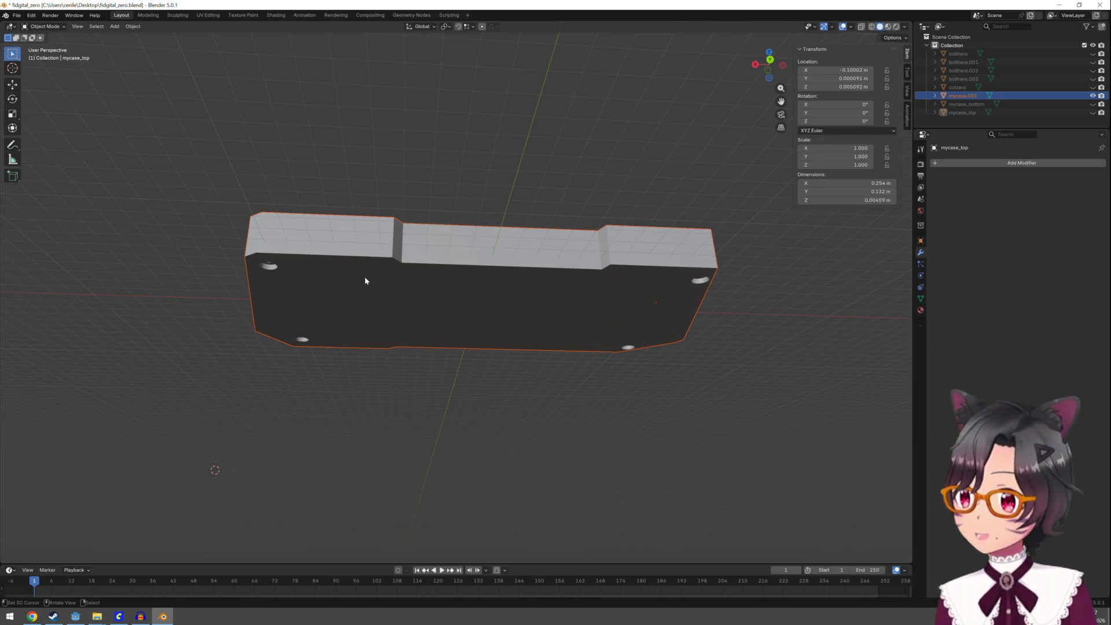
pyautogui.hotkey('alt', 'a')
pyautogui.click(375, 282)
pyautogui.press('Tab')
pyautogui.hotkey('alt', 'a')
pyautogui.press('a')
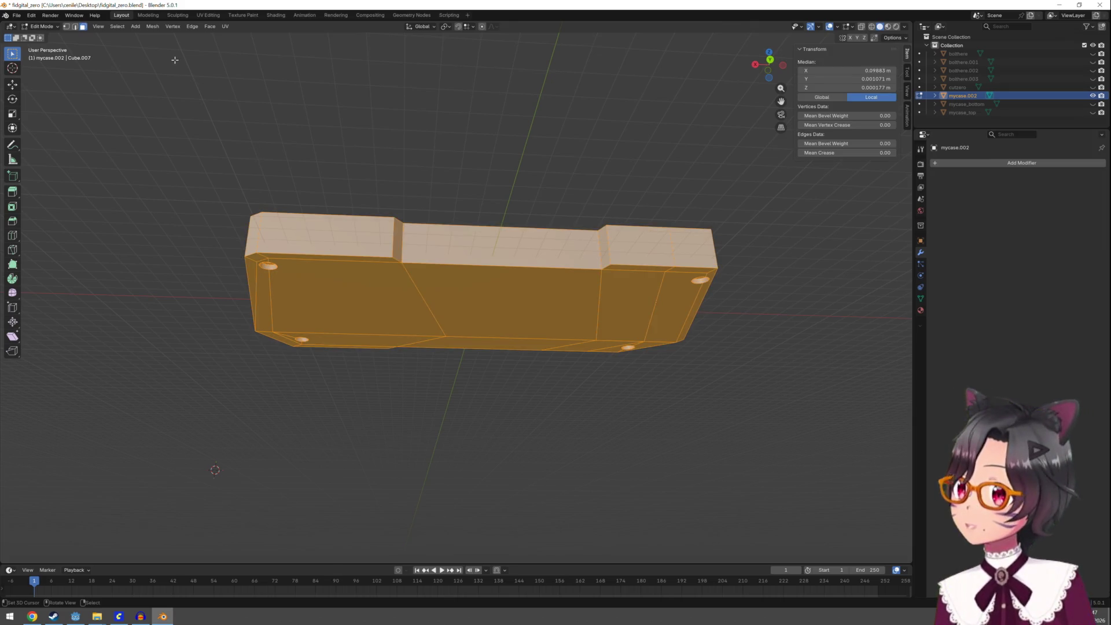
# Triangulate every selected face of mycase.002, clear the selection and look down into the case
pyautogui.click(152, 26)
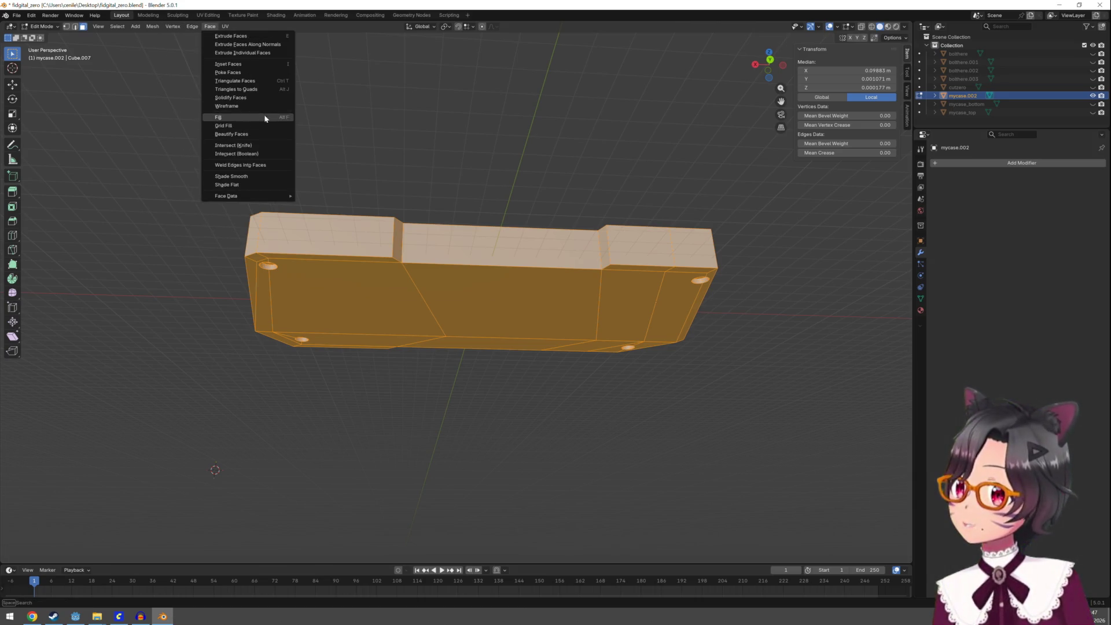
pyautogui.click(264, 84)
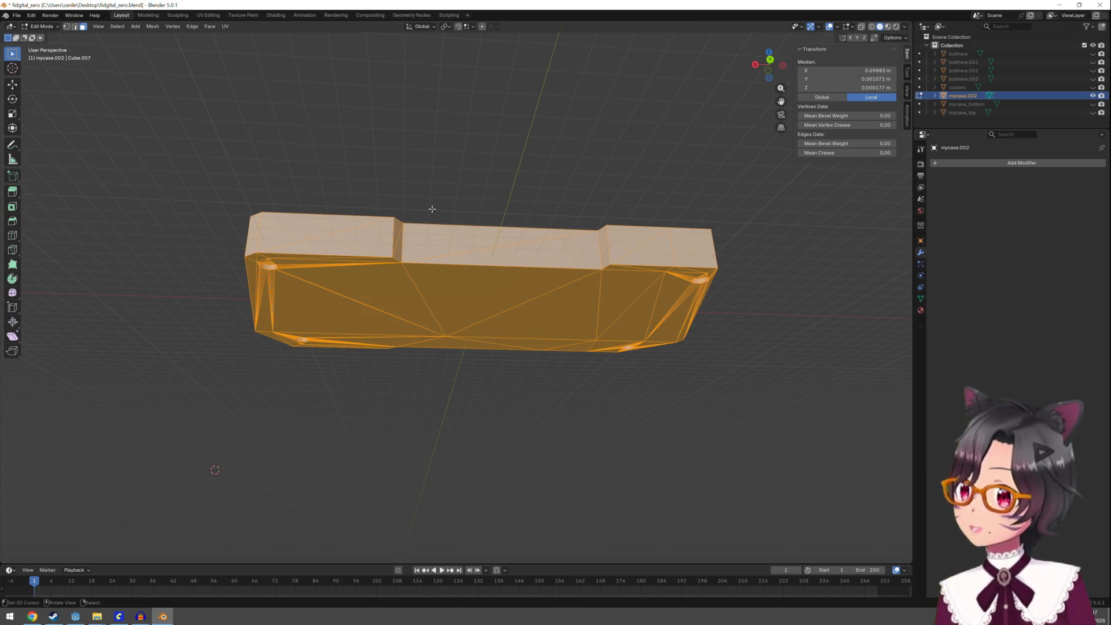
pyautogui.click(435, 213)
pyautogui.moveTo(509, 169); pyautogui.dragTo(508, 222, button='middle')
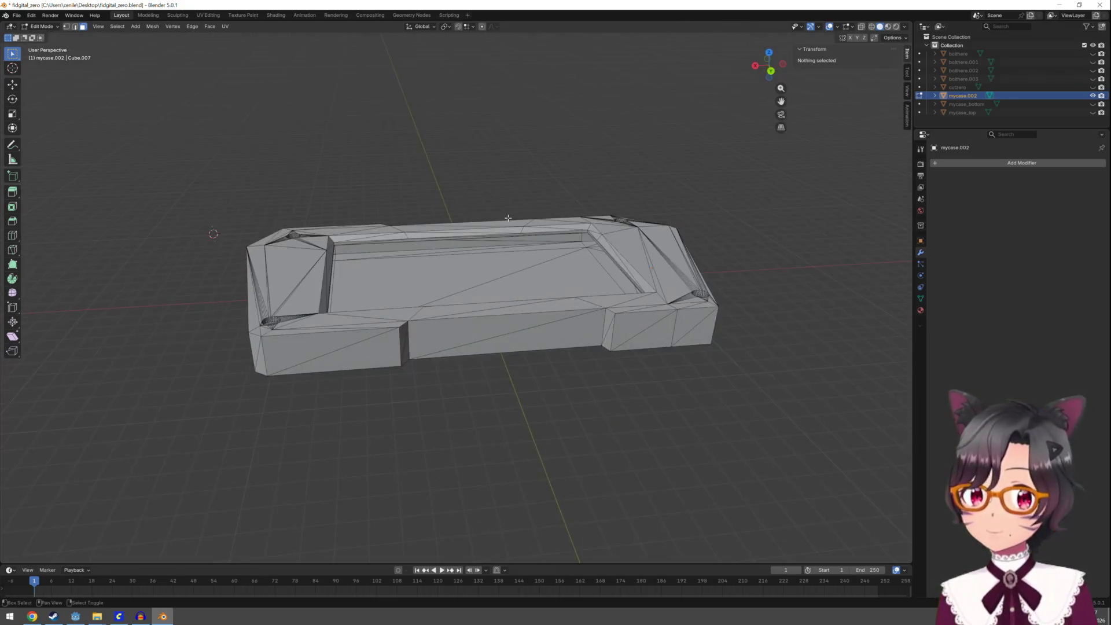
pyautogui.hotkey('shift', 'a')
# Undo the cube added inside the case mesh and add a small Cube as its own object instead
pyautogui.click(508, 225)
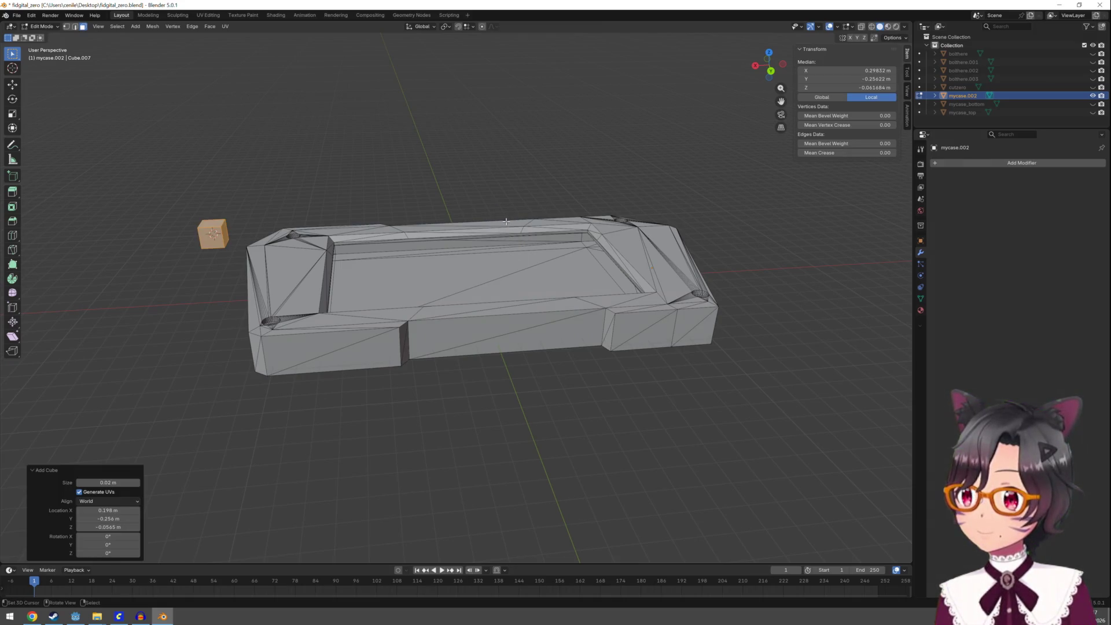
pyautogui.press('Tab')
pyautogui.press('Tab')
pyautogui.press('Tab')
pyautogui.press('Tab')
pyautogui.hotkey('ctrl', 'z')
pyautogui.press('Tab')
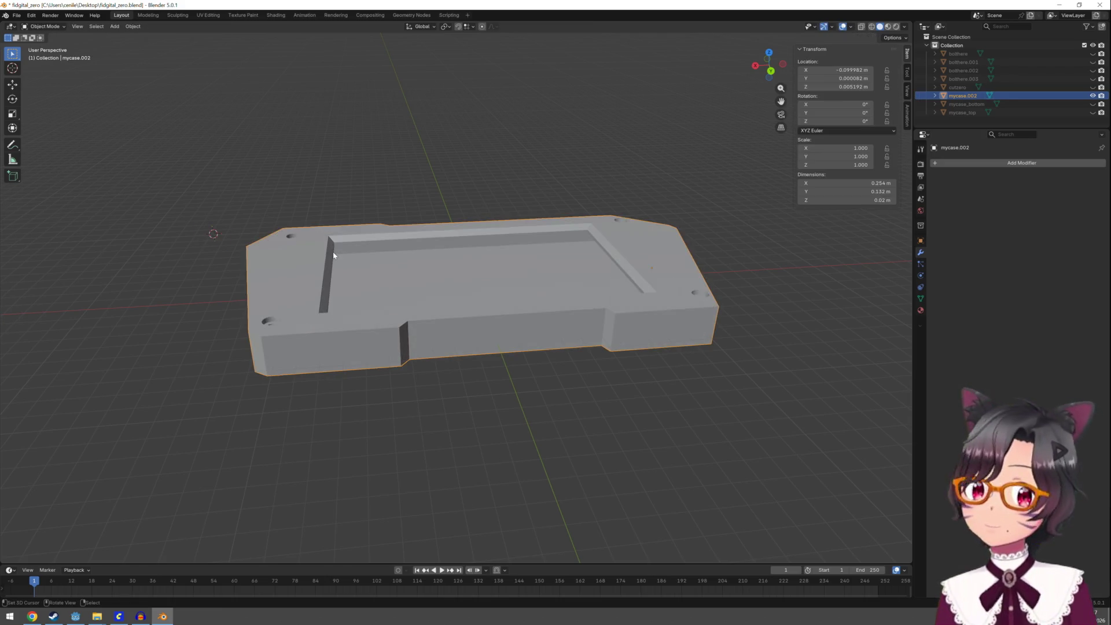
pyautogui.hotkey('alt', 'a')
pyautogui.press('a')
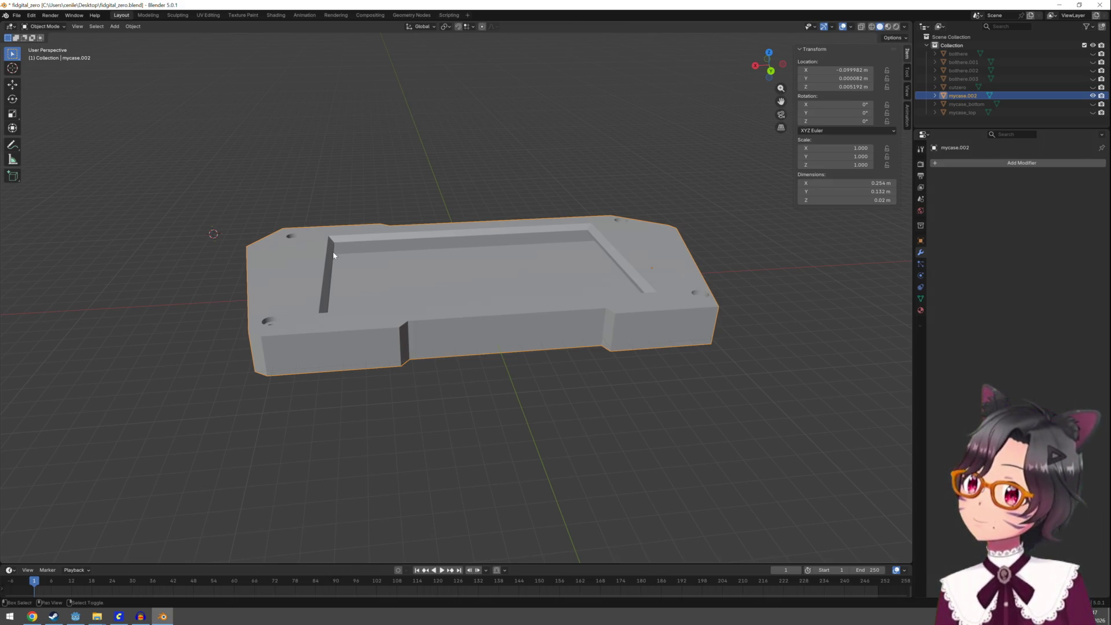
pyautogui.hotkey('shift', 'a')
pyautogui.click(368, 260)
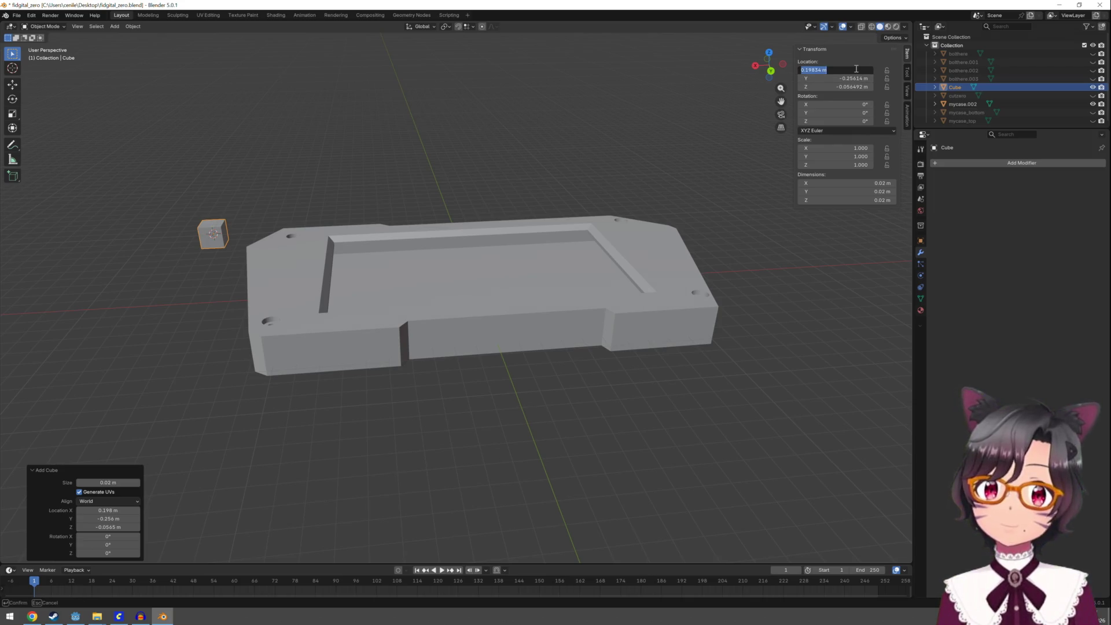
# Zero the new cube's location so it sits centred at the world origin inside the case
pyautogui.moveTo(855, 70); pyautogui.dragTo(868, 69)
pyautogui.press('BackSpace')
pyautogui.press('BackSpace')
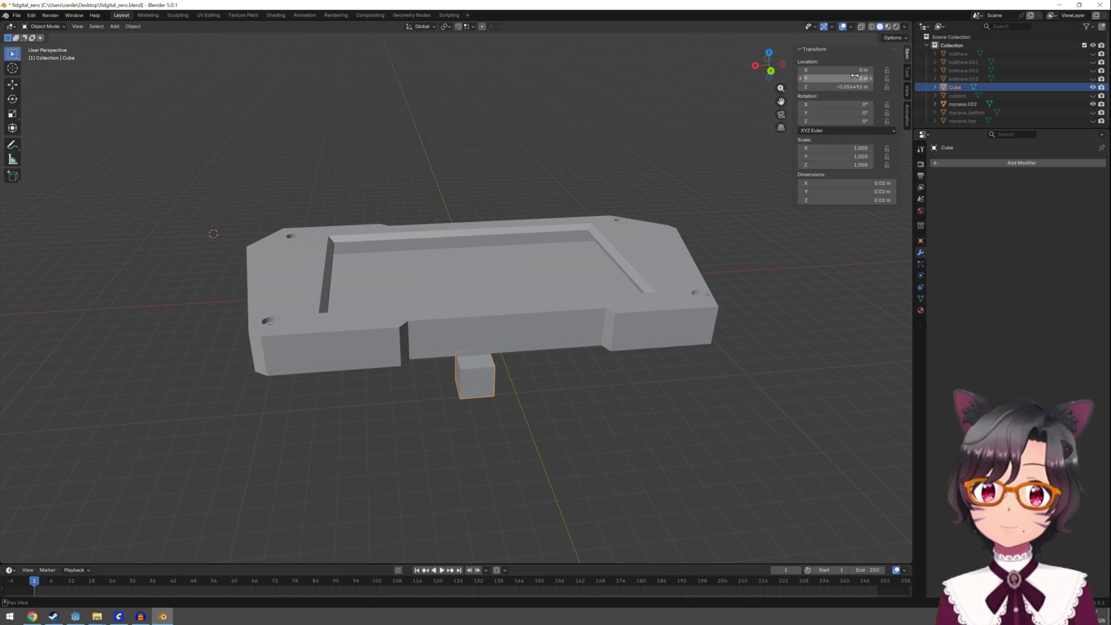
pyautogui.press('BackSpace')
pyautogui.moveTo(535, 324)
pyautogui.mouseDown(button='middle')
pyautogui.moveTo(568, 317)
pyautogui.moveTo(600, 278)
pyautogui.moveTo(578, 273)
pyautogui.moveTo(524, 310)
pyautogui.moveTo(459, 318)
pyautogui.moveTo(525, 293)
pyautogui.mouseUp(button='middle')
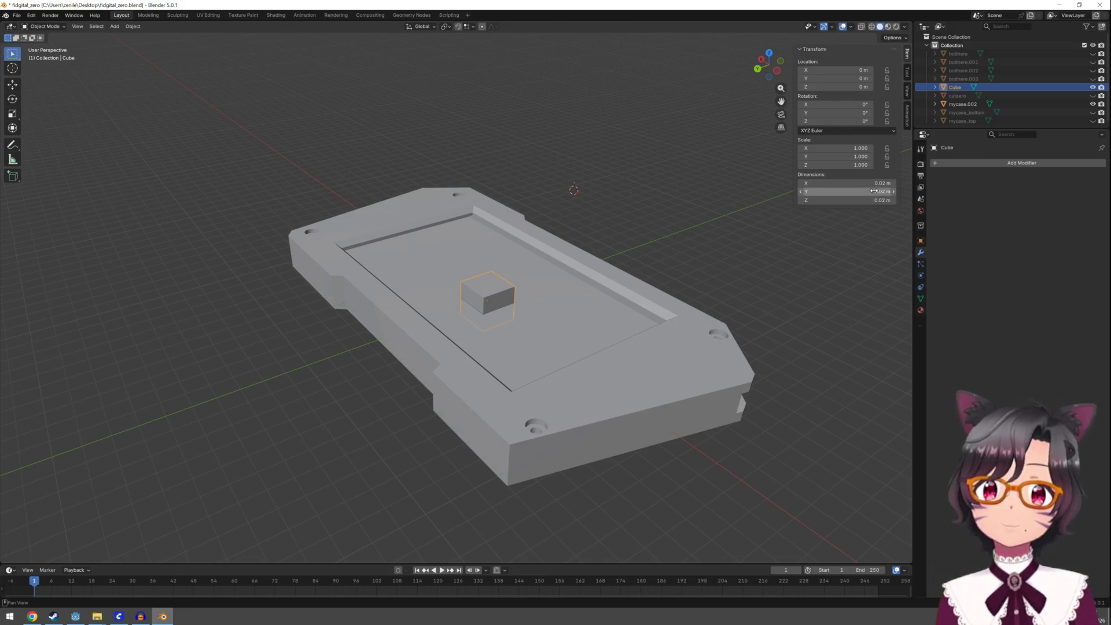
# Reset the cube's Z rotation back to 0°
pyautogui.click(868, 121)
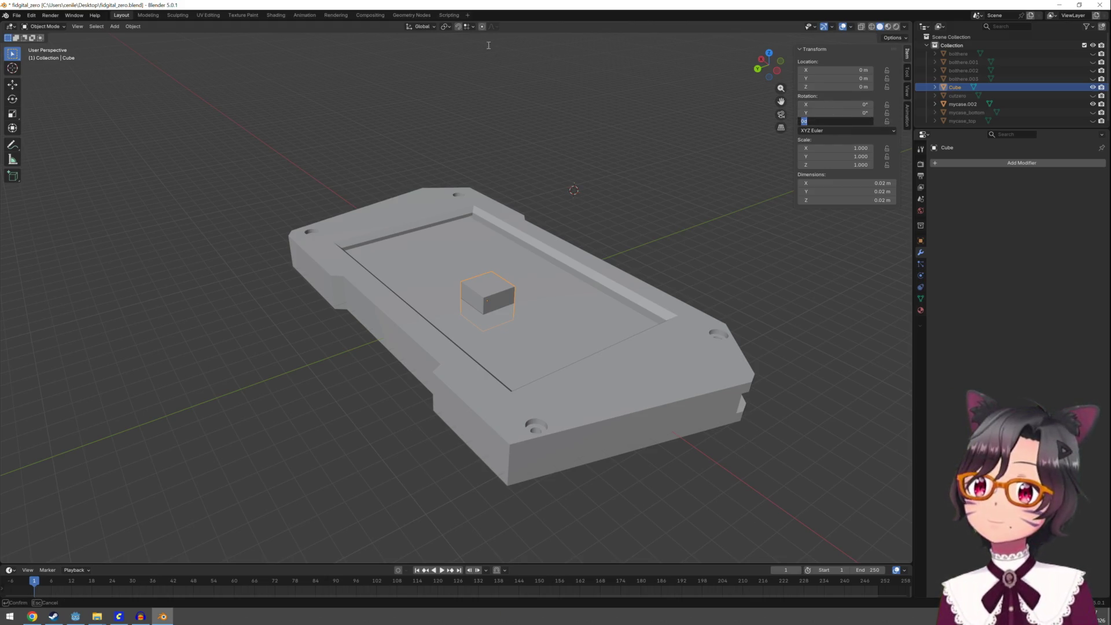
pyautogui.write('-9')
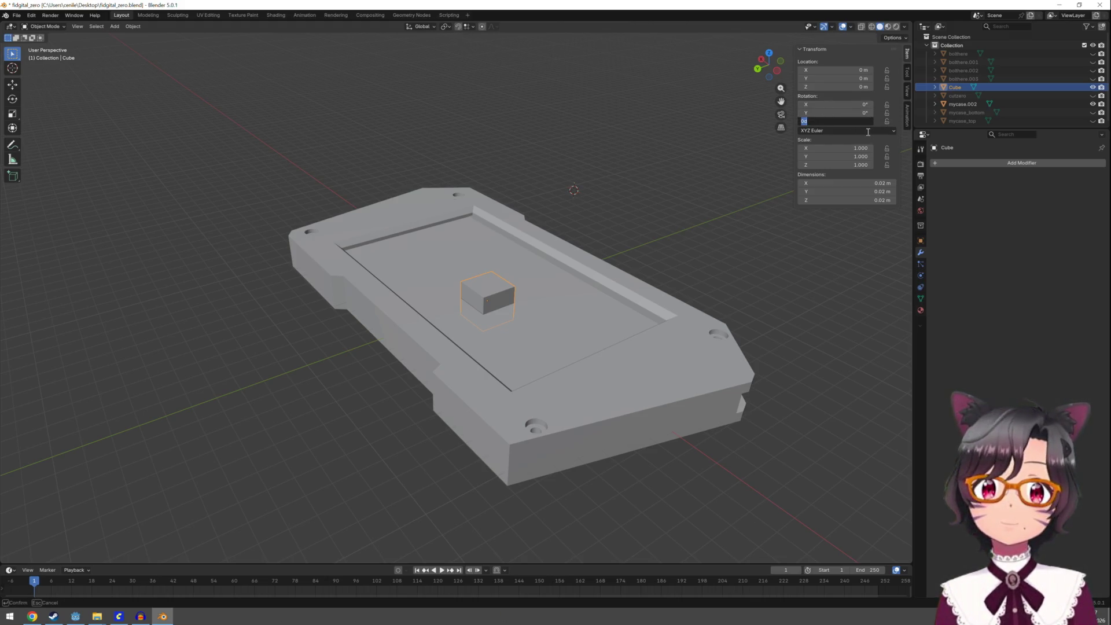
pyautogui.write('.05')
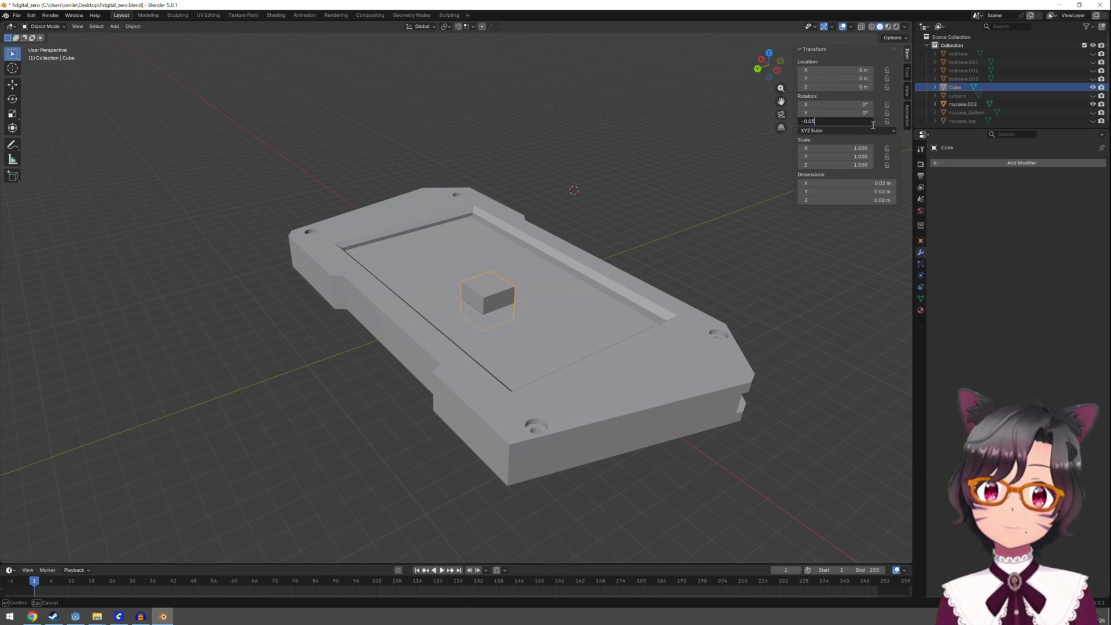
pyautogui.press('Return')
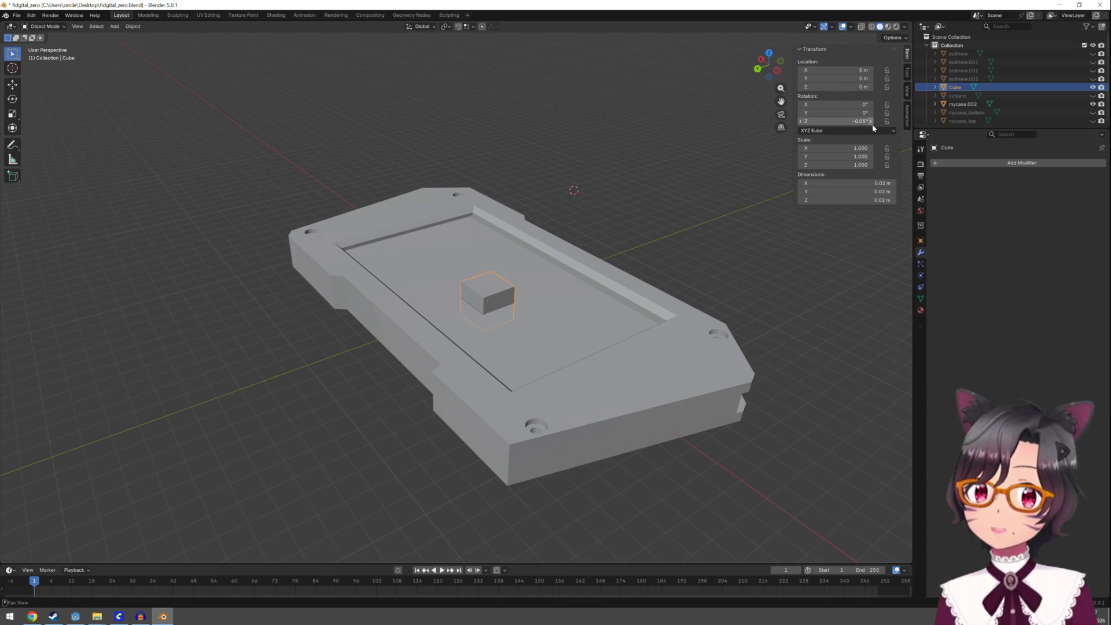
pyautogui.click(842, 121)
pyautogui.write('0')
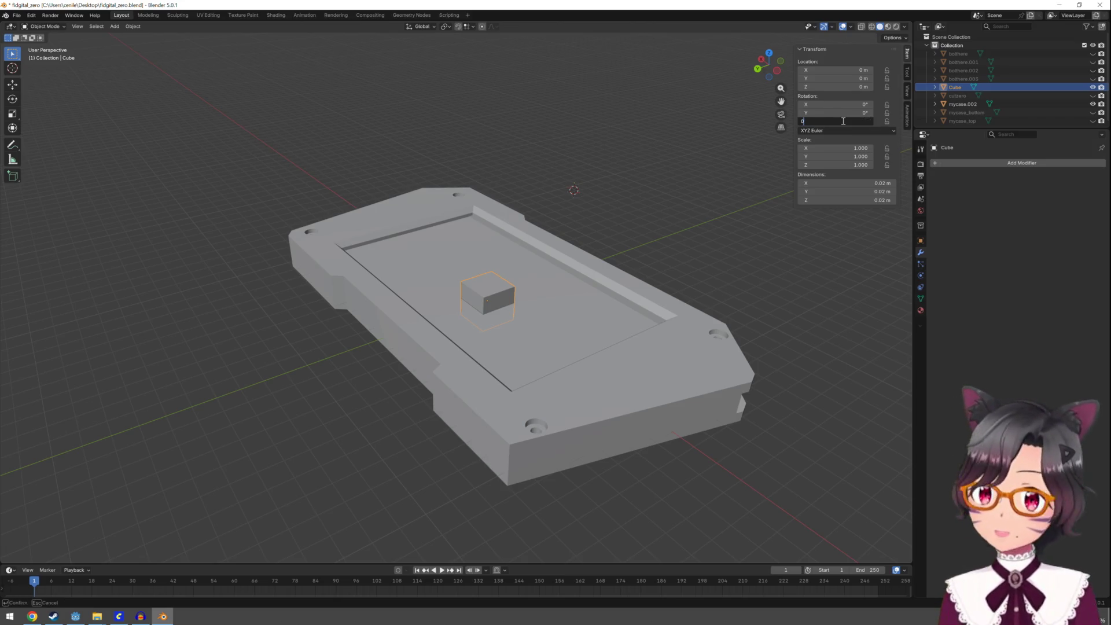
pyautogui.press('Return')
# Lower the cube's Z location in stages through -0.005 m to -0.01 m
pyautogui.click(851, 87)
pyautogui.write('-0.05')
pyautogui.press('Return')
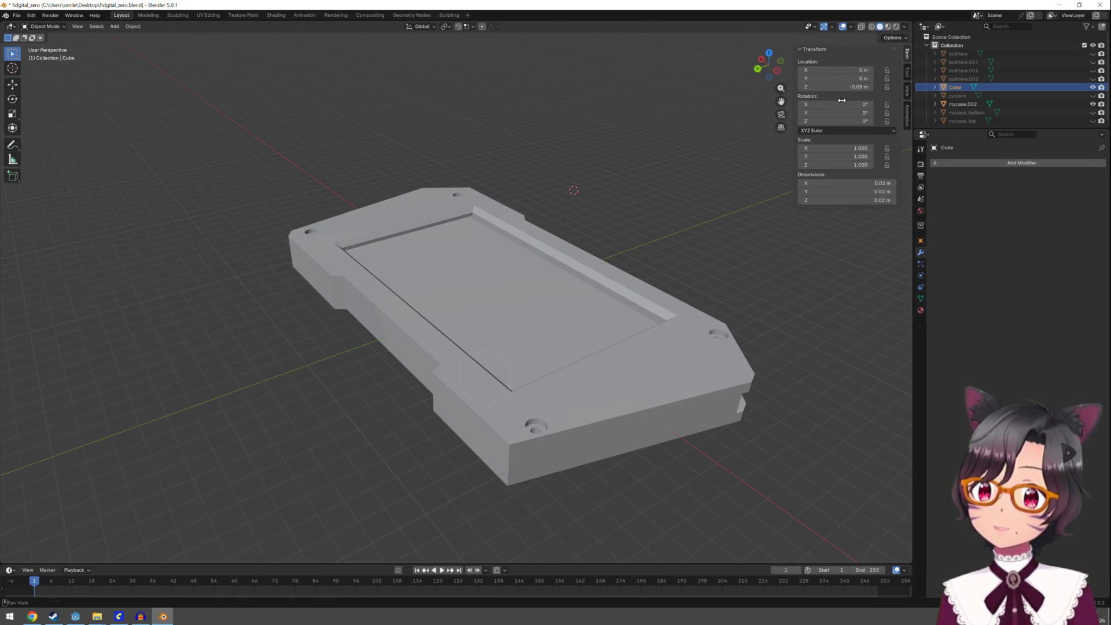
pyautogui.doubleClick(841, 87)
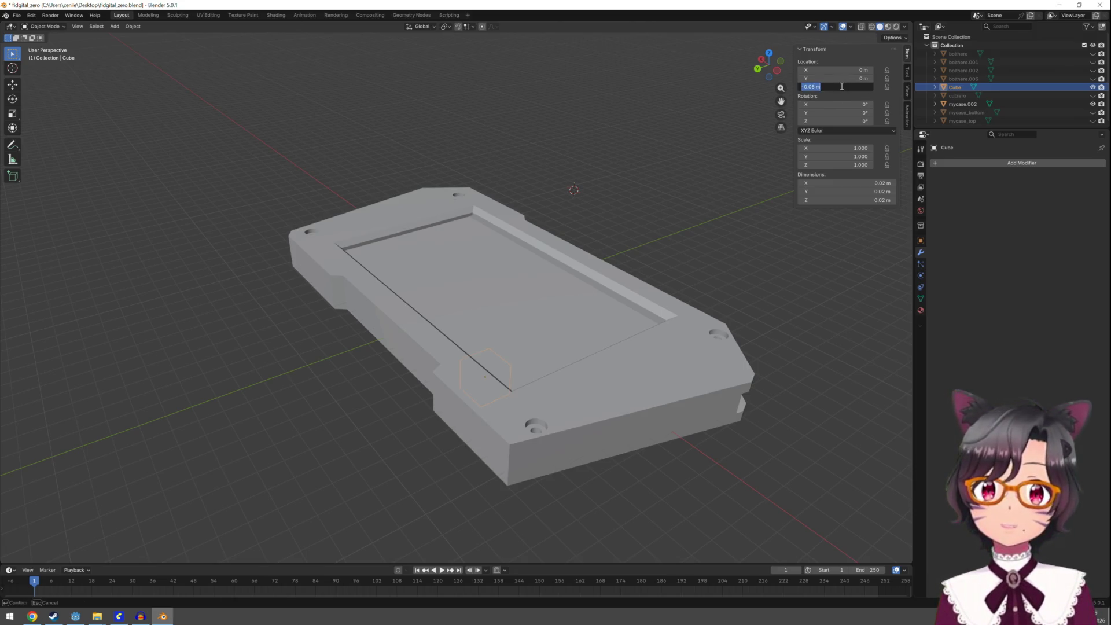
pyautogui.press('Left')
pyautogui.press('Left')
pyautogui.press('Left')
pyautogui.write('0')
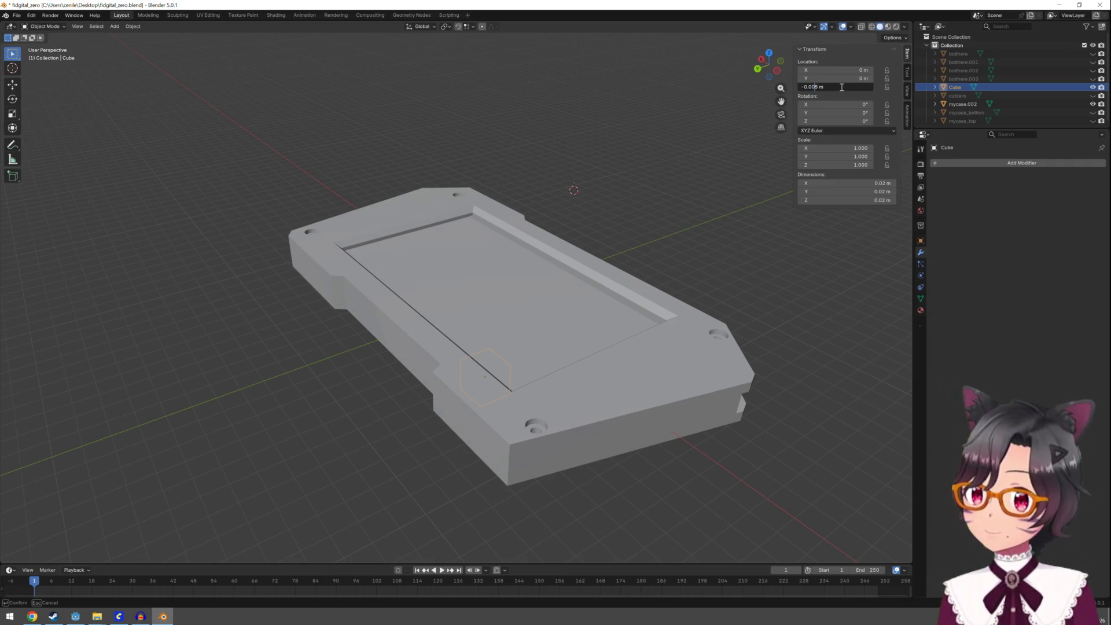
pyautogui.press('Return')
pyautogui.doubleClick(840, 87)
pyautogui.click(820, 88)
pyautogui.press('BackSpace')
pyautogui.press('BackSpace')
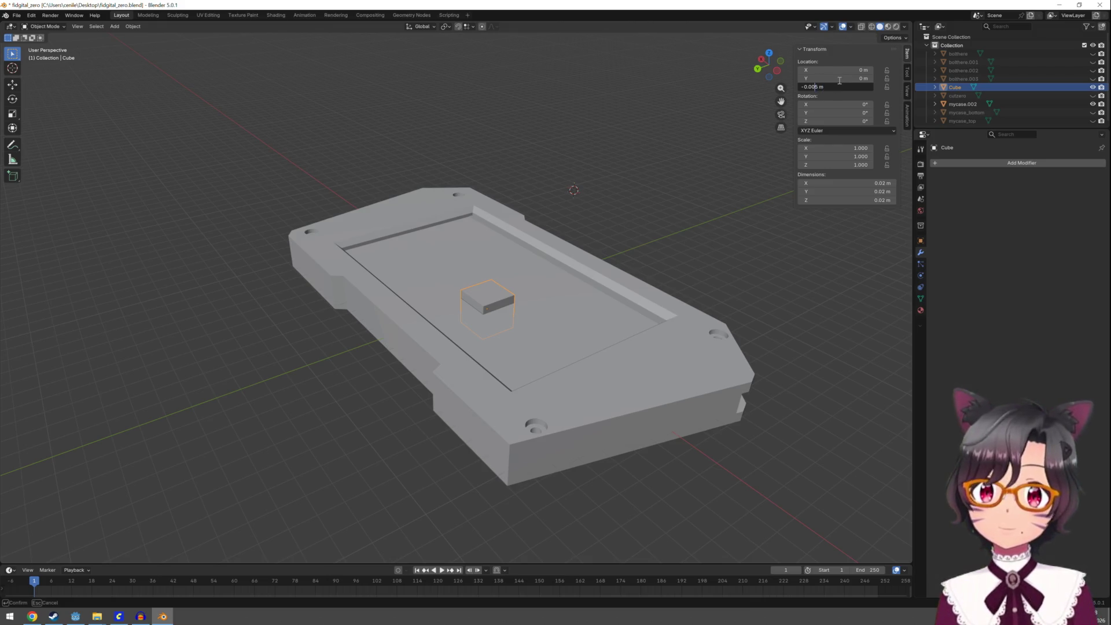
pyautogui.write('1')
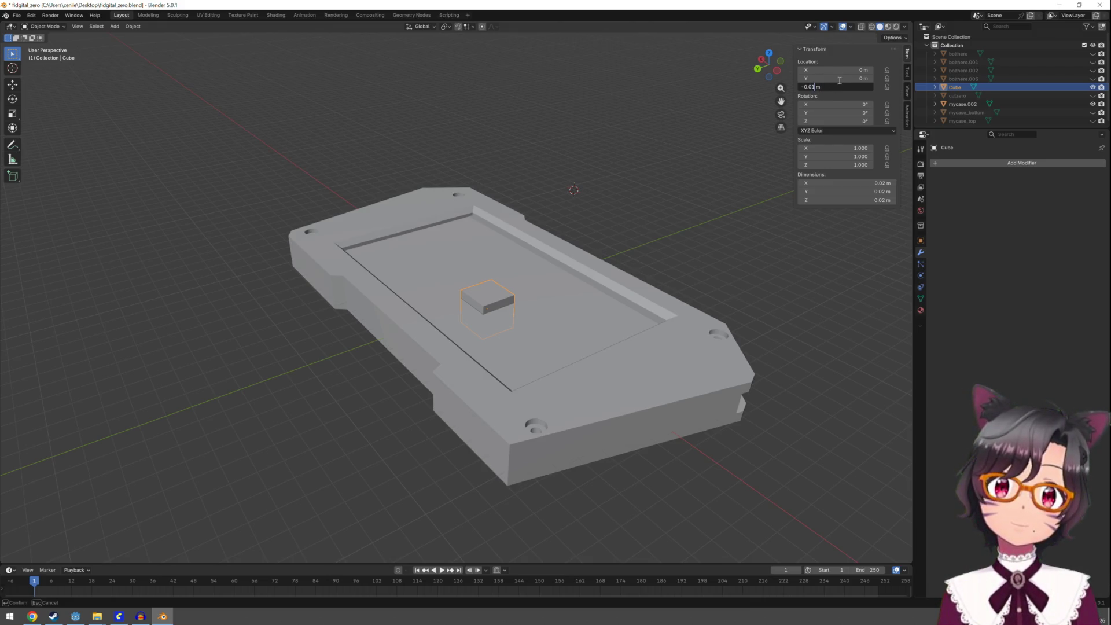
pyautogui.press('Return')
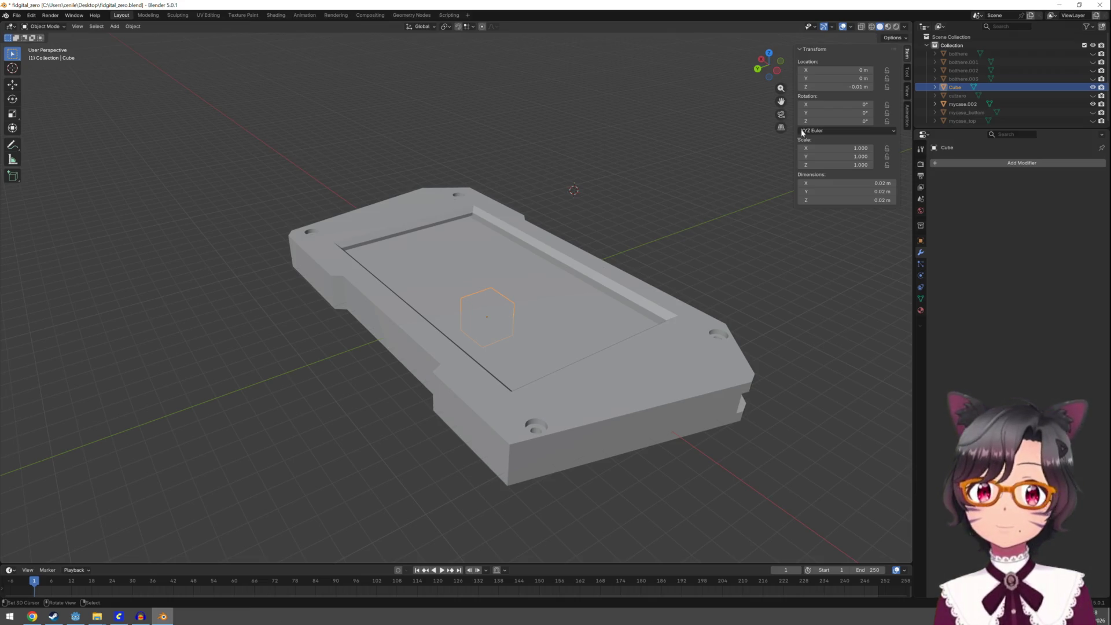
# Refine the cube's Z location to about -0.0099 m so it sinks into the case surface
pyautogui.click(855, 86)
pyautogui.click(815, 86)
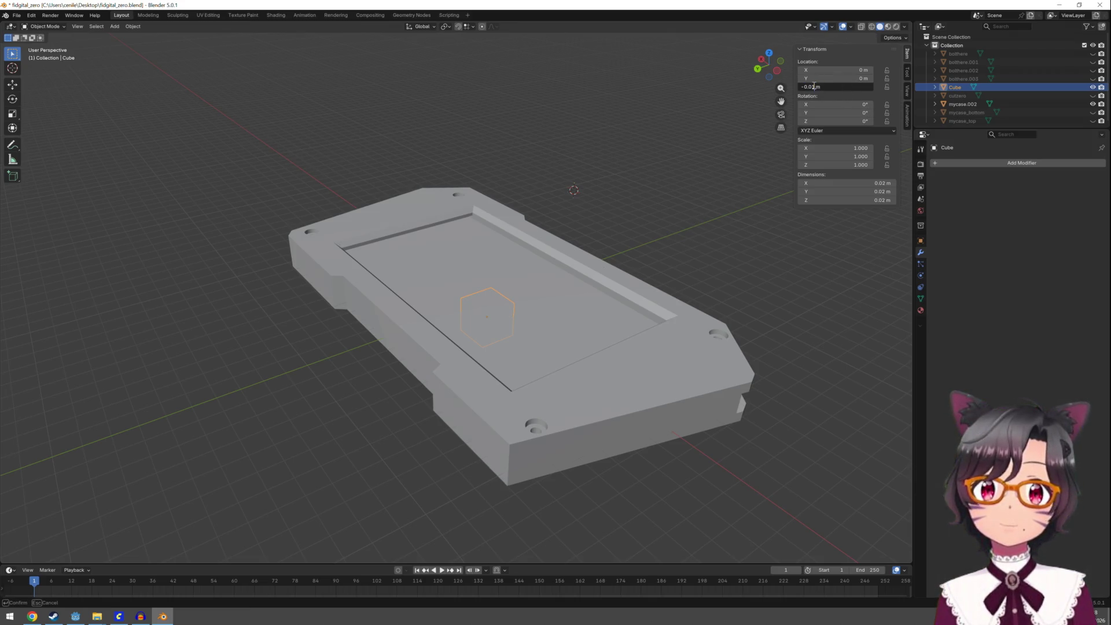
pyautogui.write('29')
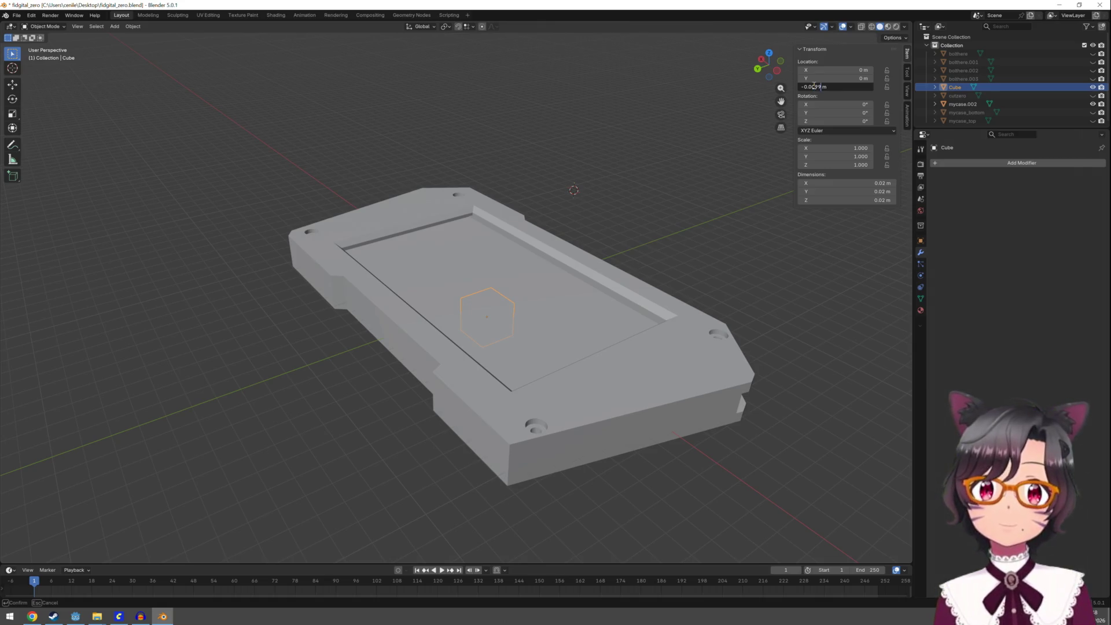
pyautogui.press('Return')
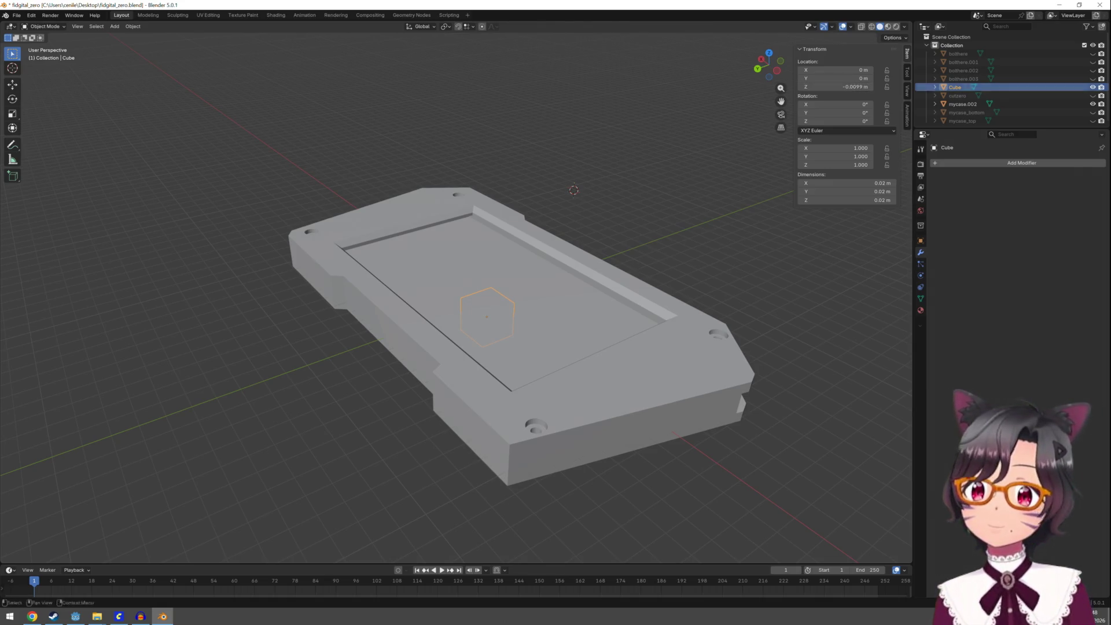
pyautogui.scroll(2, 515, 316)
pyautogui.scroll(3, 511, 315)
pyautogui.scroll(3, 508, 318)
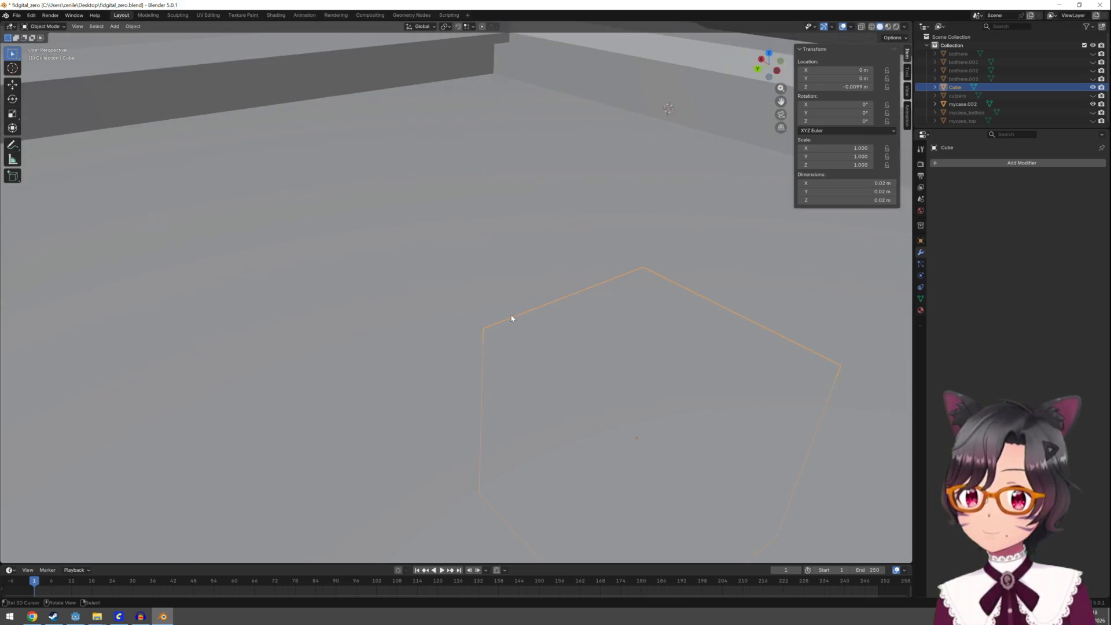
# Try Z heights of -0.0089 m and -0.009 m for the cube after briefly raising it above the case
pyautogui.click(844, 87)
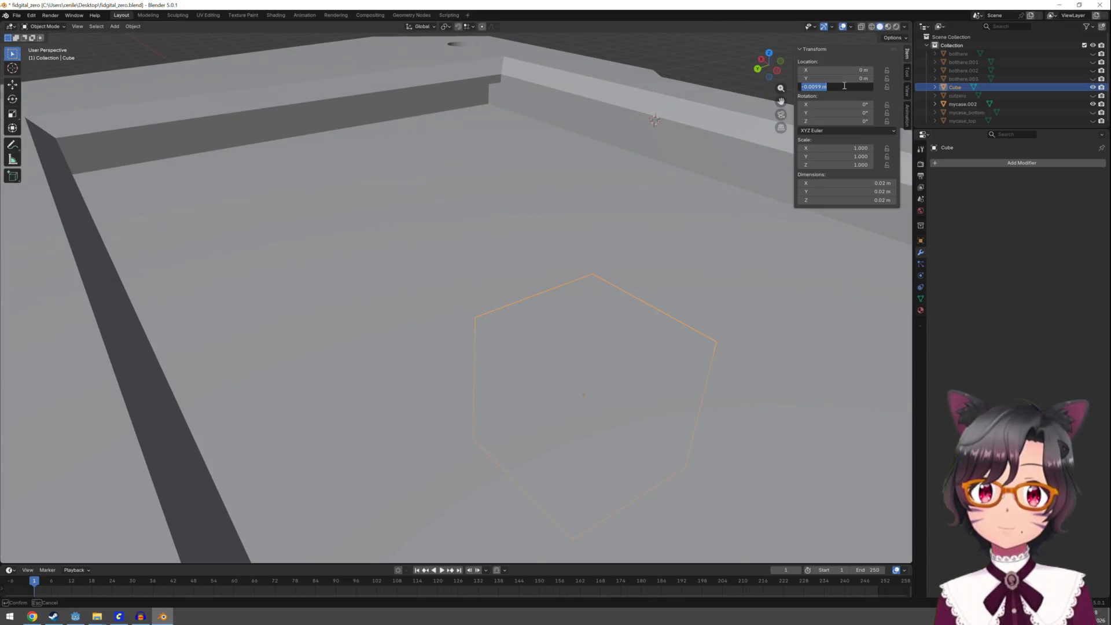
pyautogui.click(816, 86)
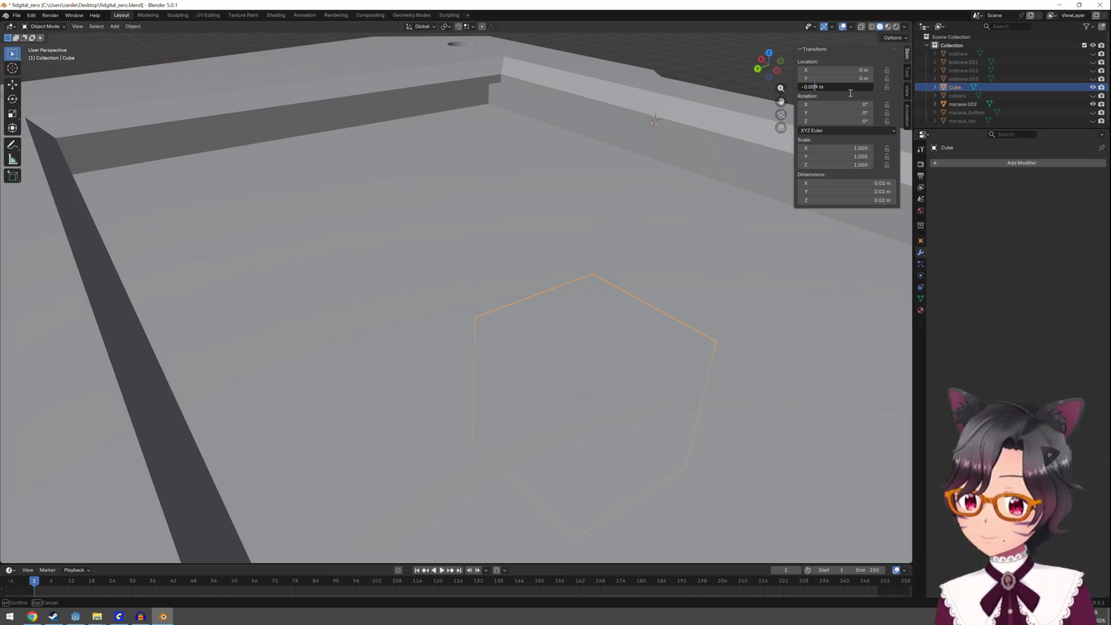
pyautogui.write('8')
pyautogui.press('Return')
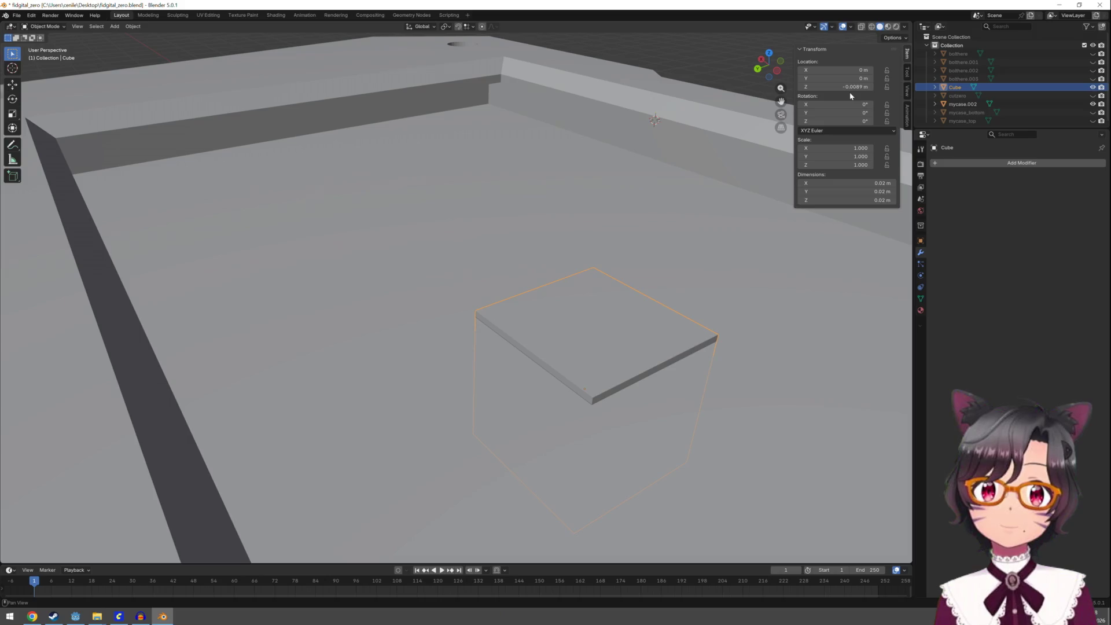
pyautogui.moveTo(846, 87)
pyautogui.mouseDown()
pyautogui.moveTo(864, 87)
pyautogui.moveTo(829, 86)
pyautogui.moveTo(851, 87)
pyautogui.mouseUp()
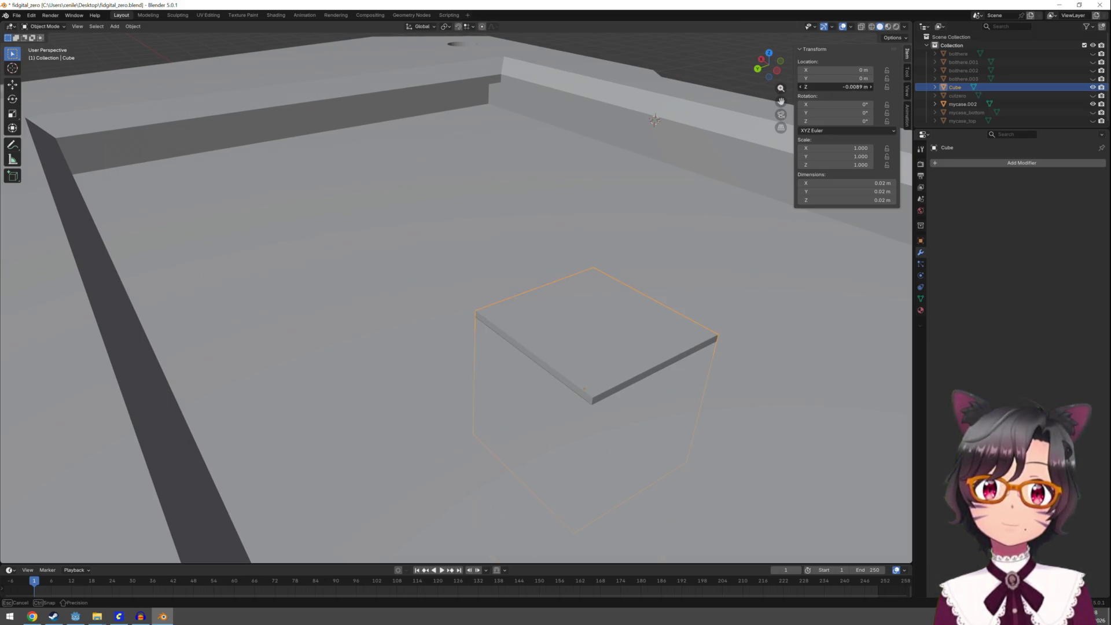
pyautogui.click(851, 87)
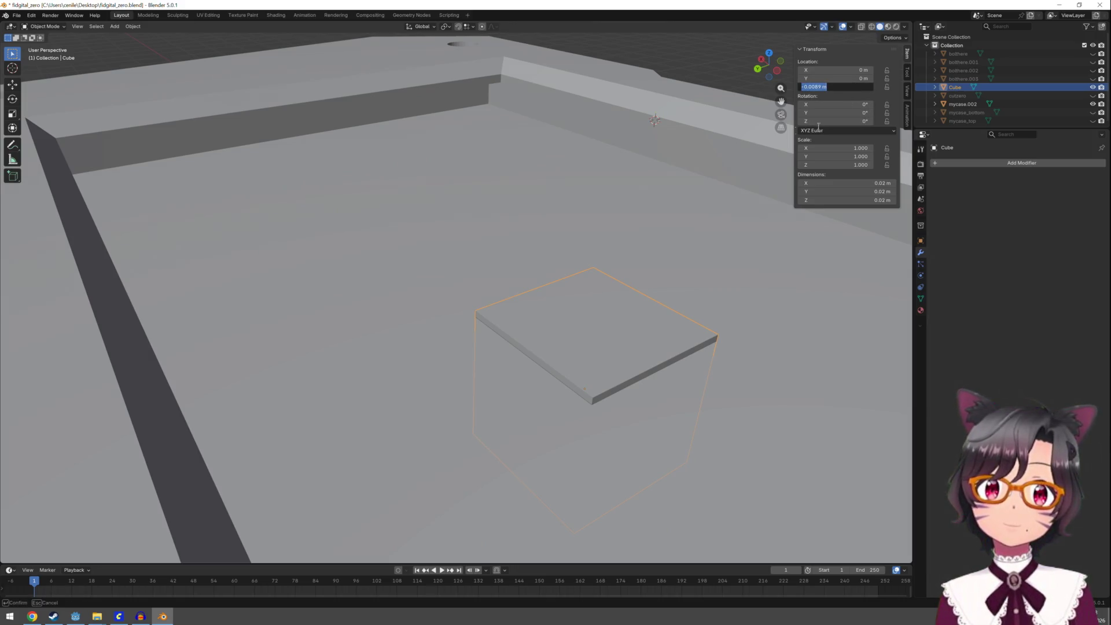
pyautogui.press('Left')
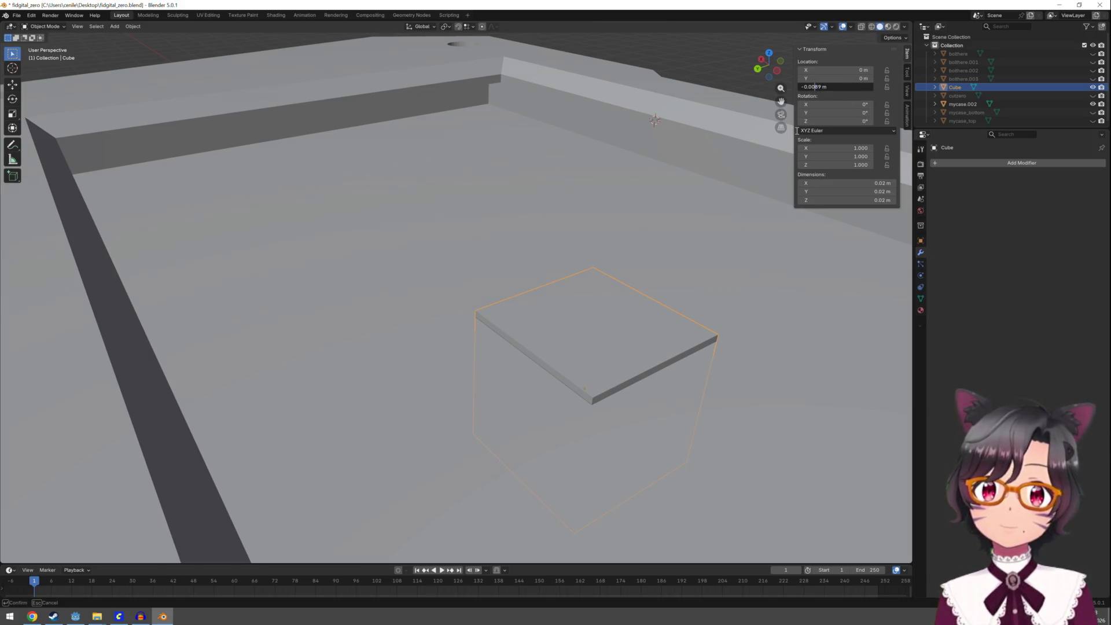
pyautogui.press('Delete')
pyautogui.press('Delete')
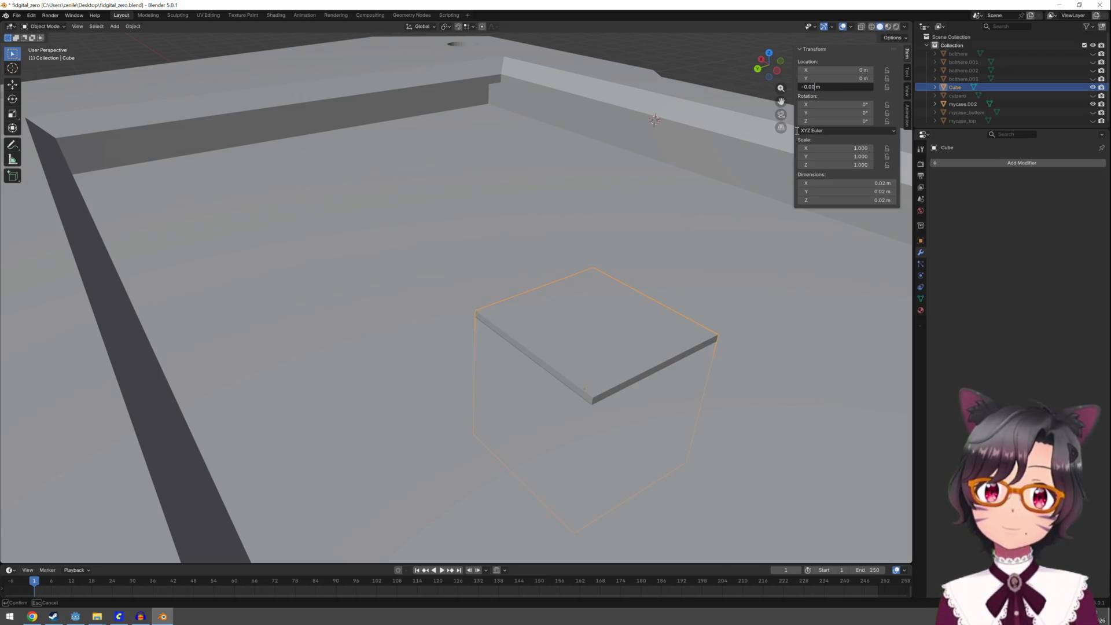
pyautogui.write('5')
pyautogui.press('Return')
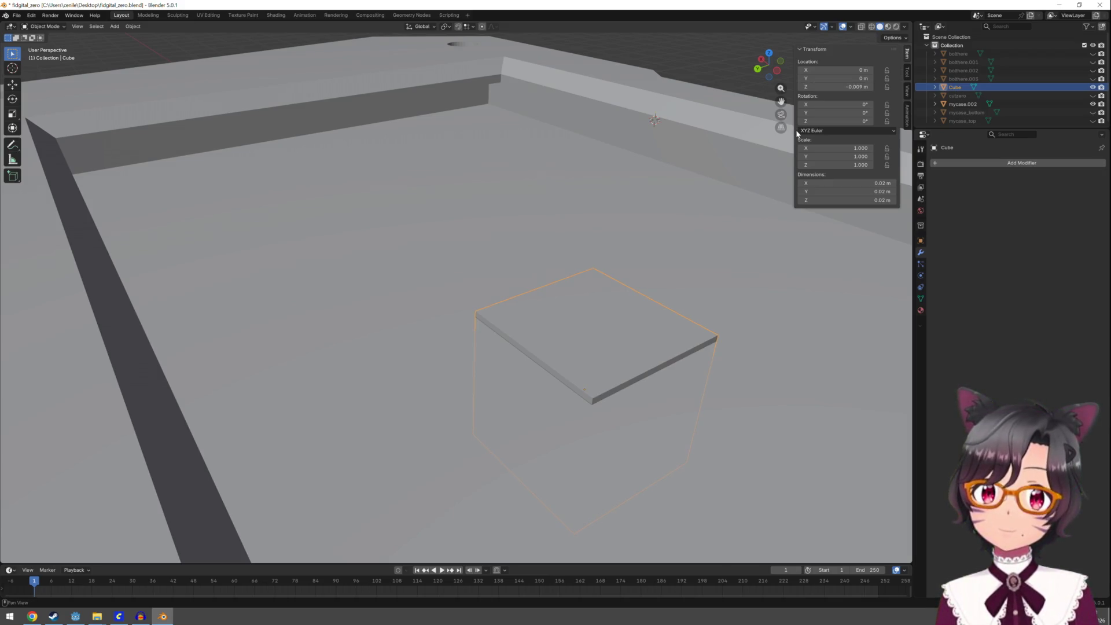
# Settle the cube's Z location near -0.0097 m so its top meets the case's inner floor
pyautogui.click(836, 87)
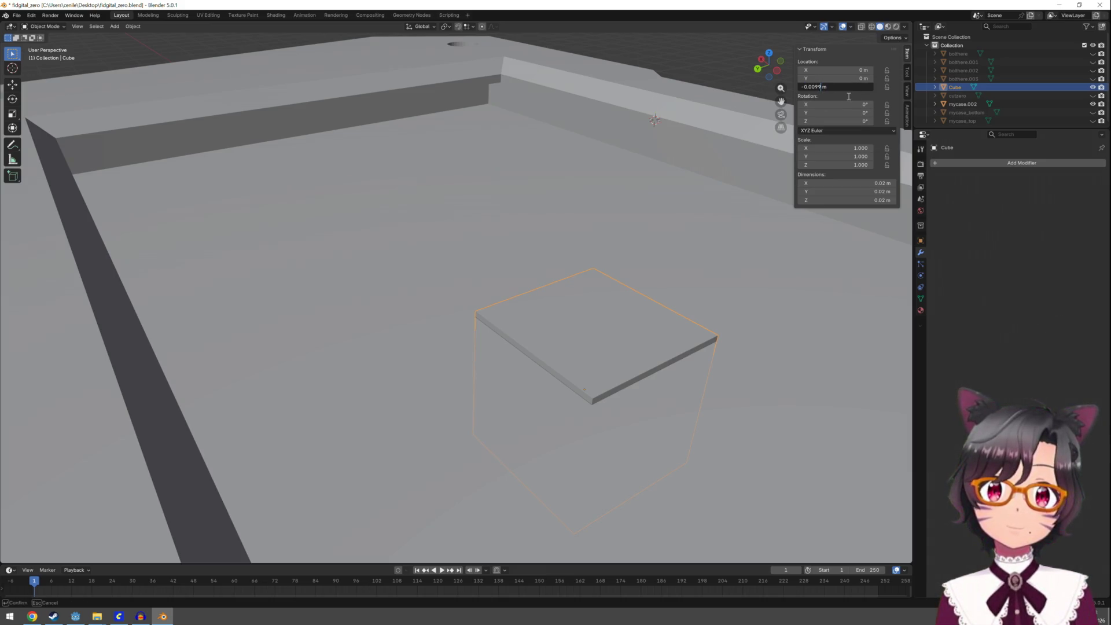
pyautogui.press('Return')
pyautogui.click(834, 88)
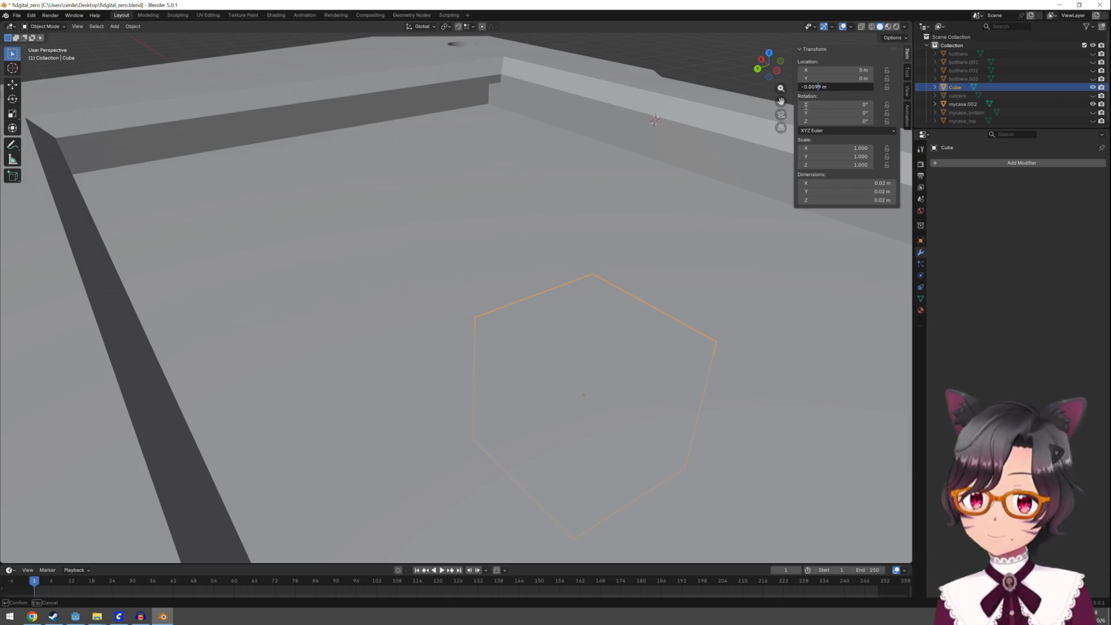
pyautogui.press('Return')
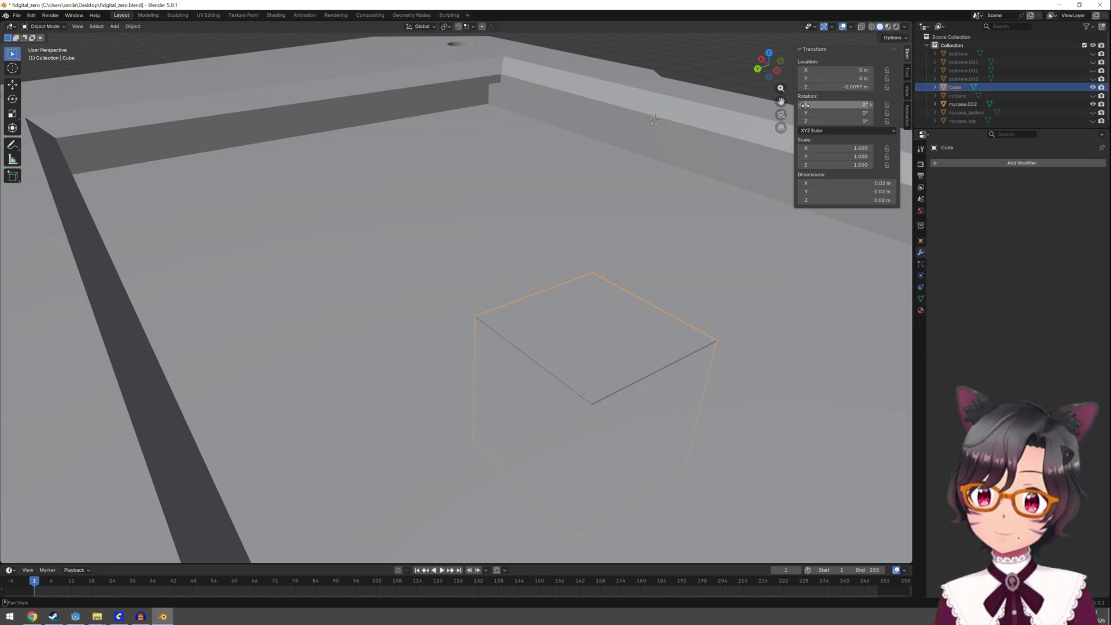
pyautogui.scroll(-4, 645, 293)
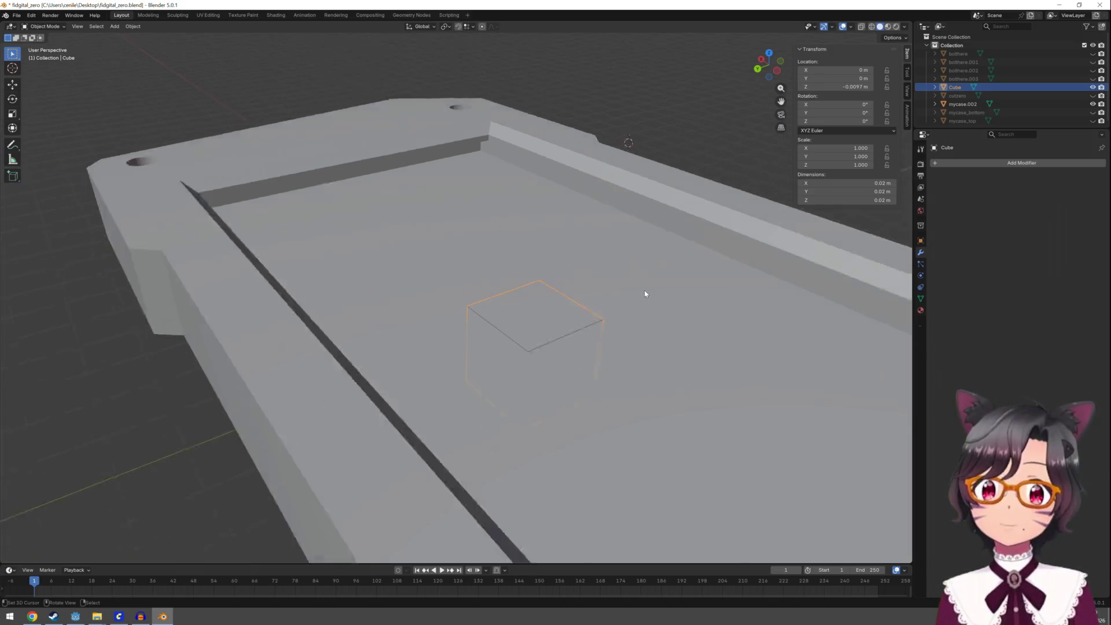
pyautogui.scroll(-3, 654, 294)
pyautogui.click(838, 192)
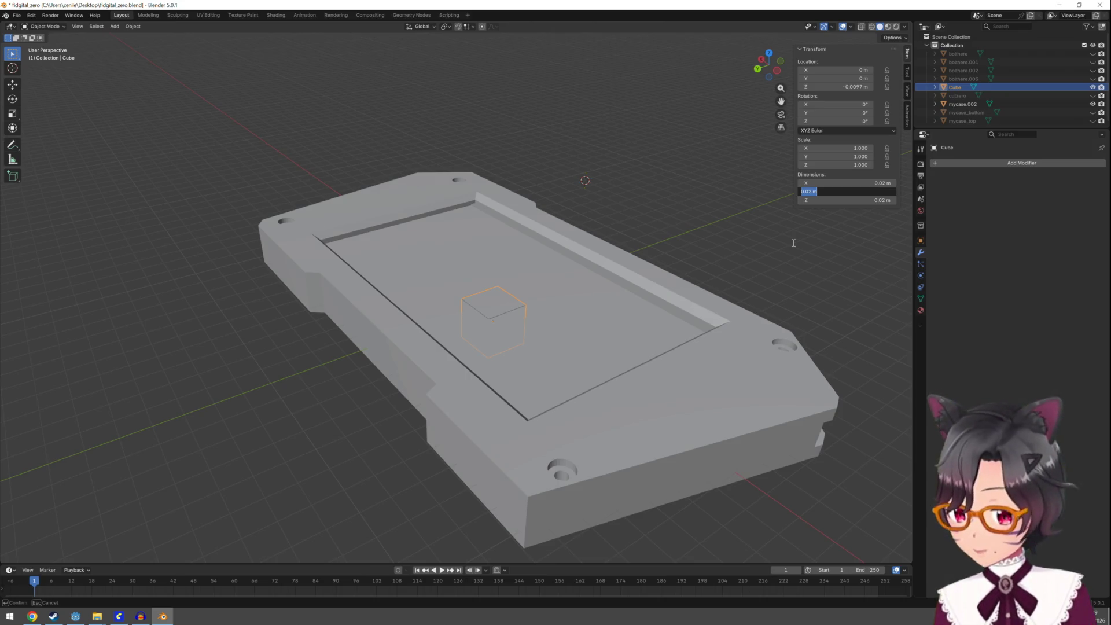
pyautogui.write('1')
# Set the cube's Y and X dimensions to 1 m each, making a thin slab, then select mycase.002
pyautogui.press('Return')
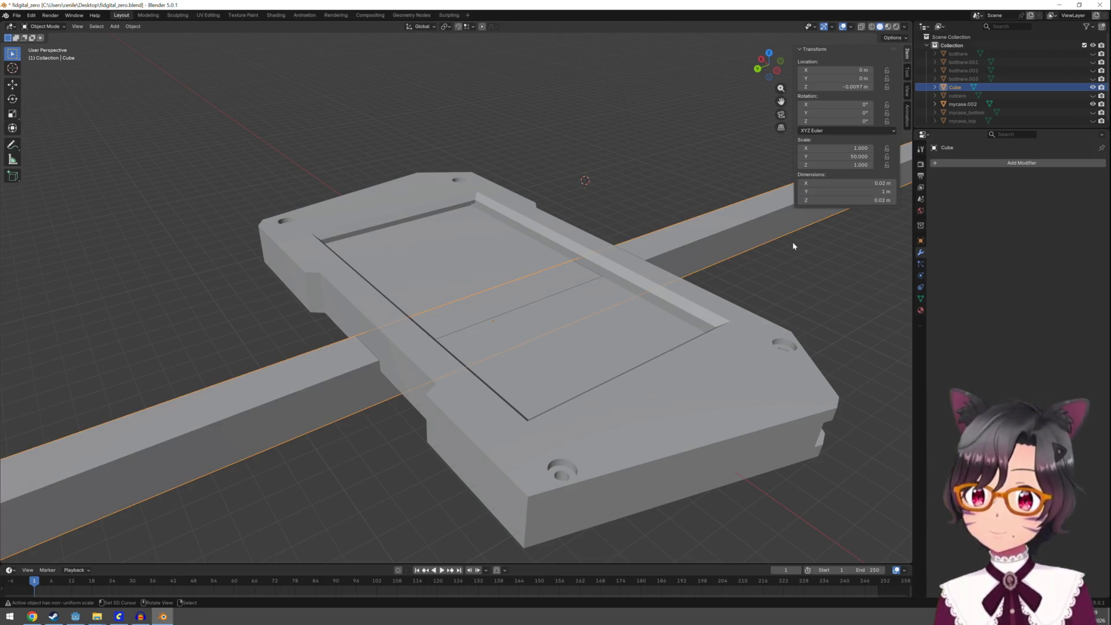
pyautogui.click(827, 184)
pyautogui.write('1')
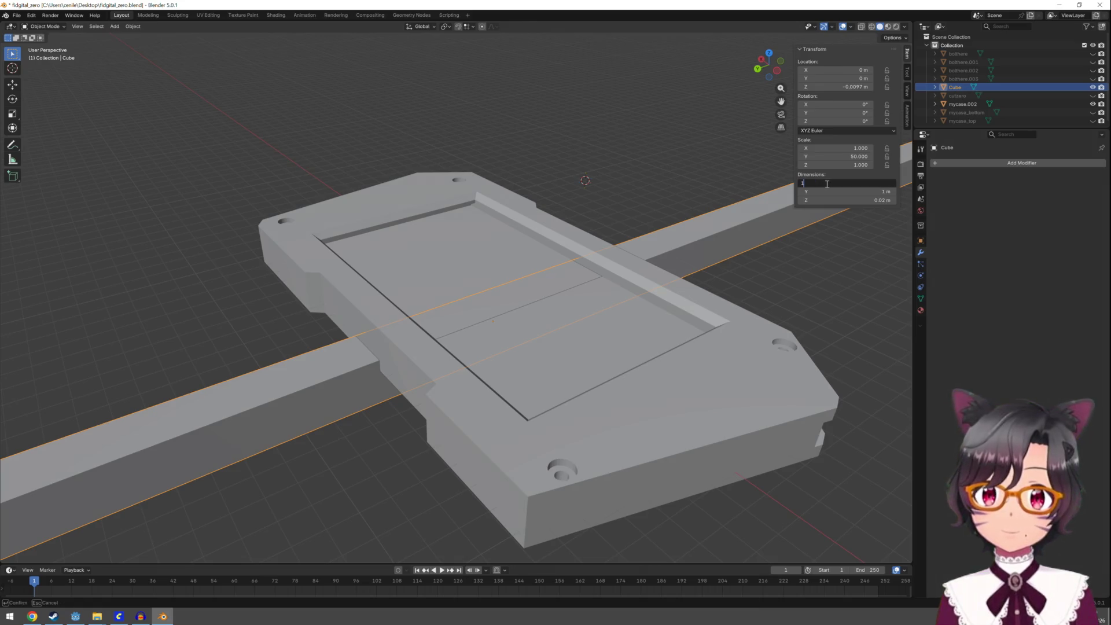
pyautogui.press('Return')
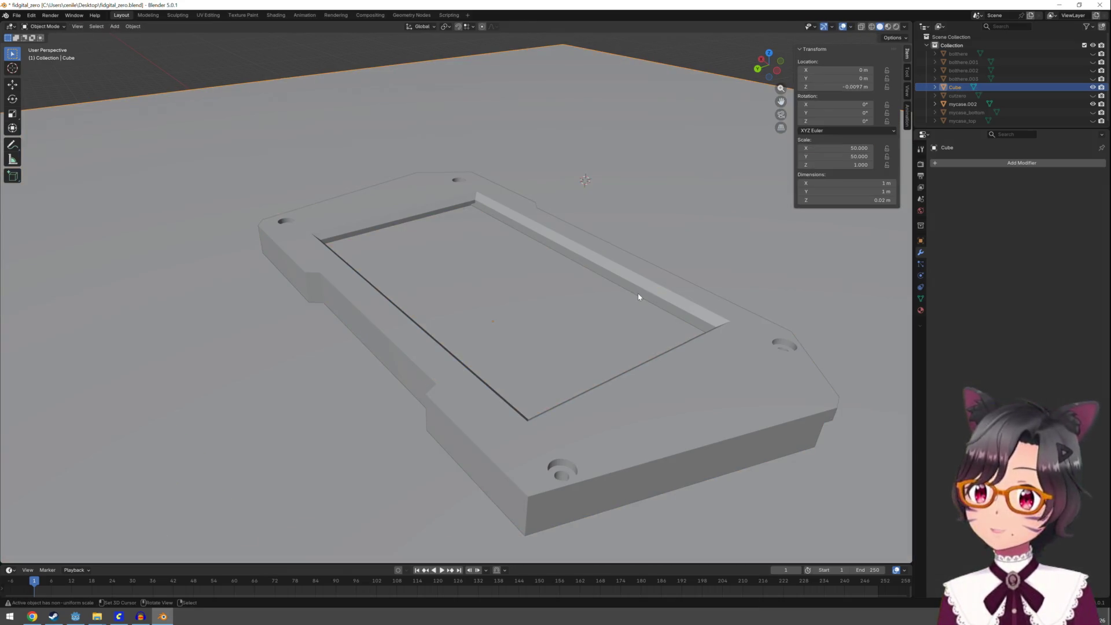
pyautogui.press('Tab')
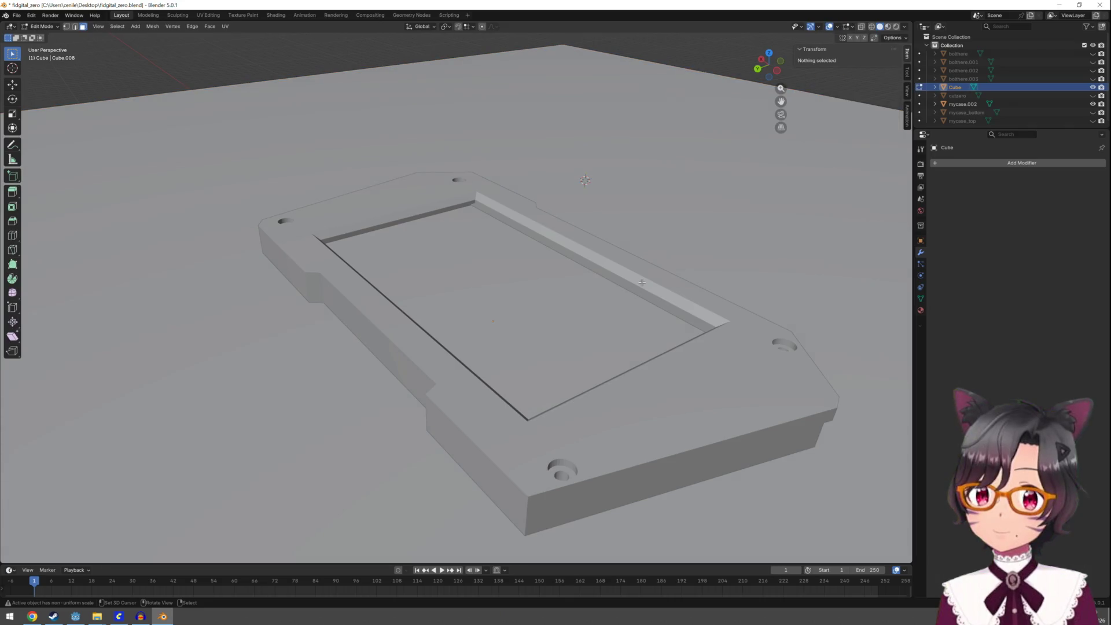
pyautogui.press('Tab')
pyautogui.click(642, 286)
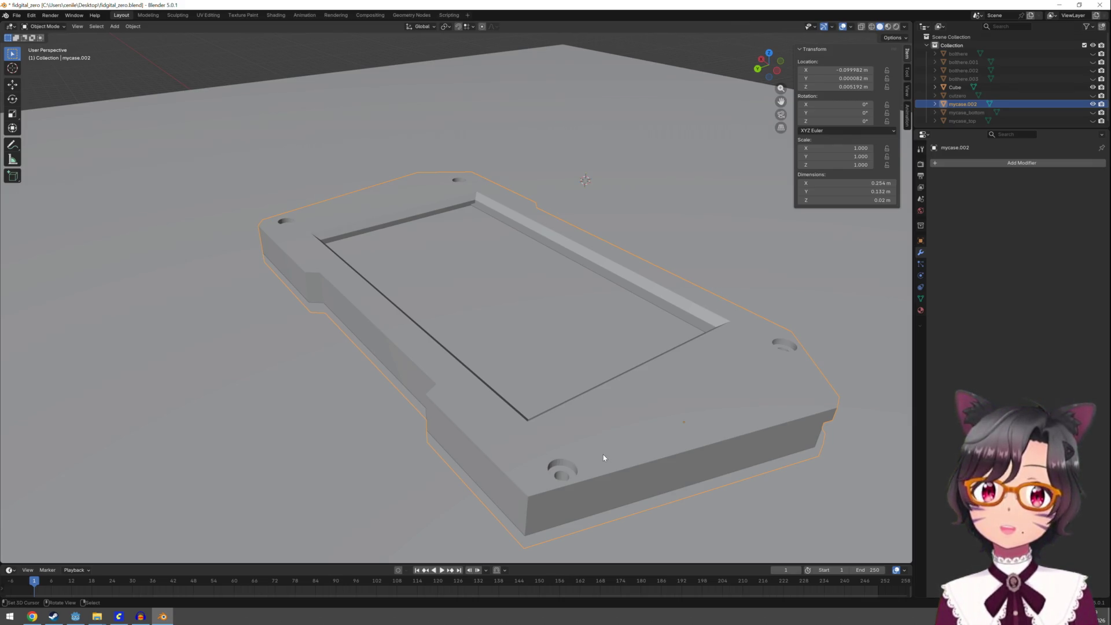
# Rename the Outliner entry mycase.002 to mycase_middle
pyautogui.doubleClick(968, 106)
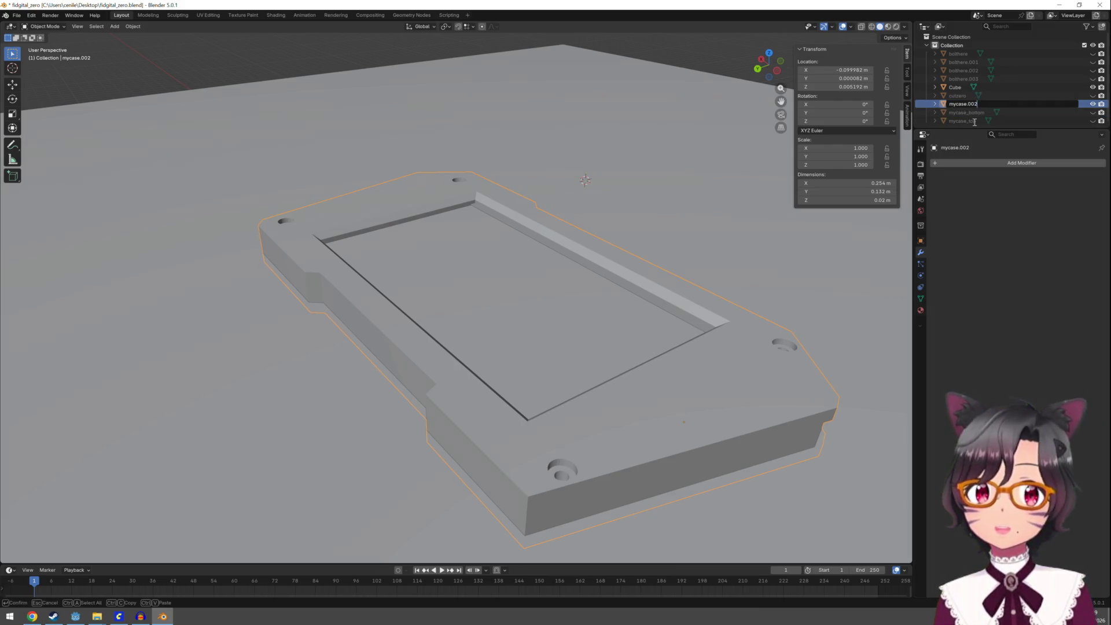
pyautogui.press('BackSpace')
pyautogui.press('BackSpace')
pyautogui.write('_t')
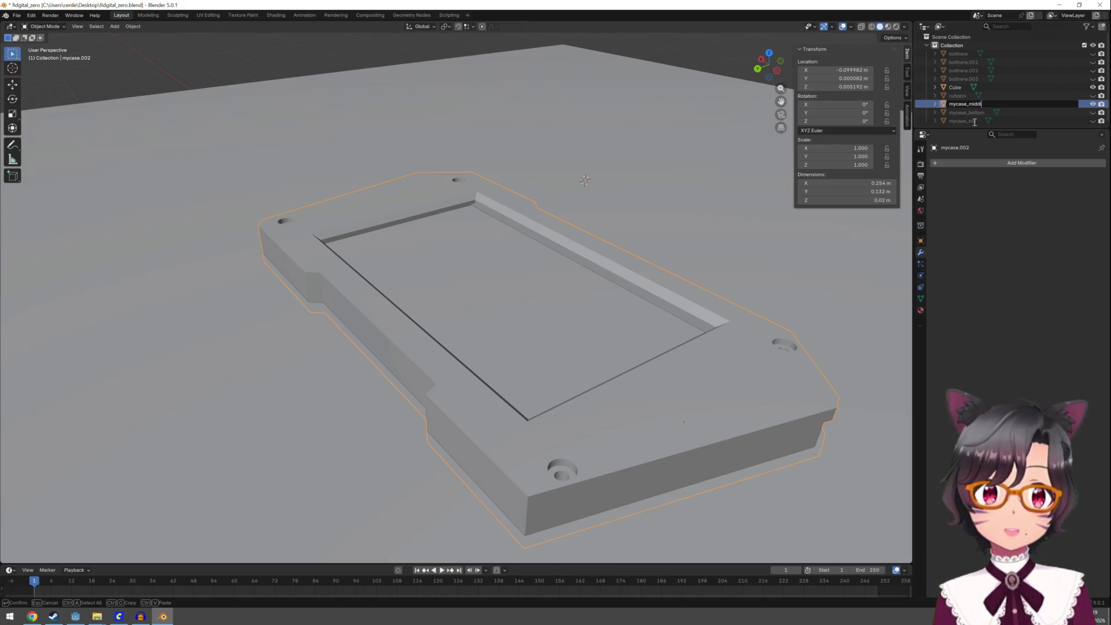
pyautogui.write('le')
pyautogui.press('Return')
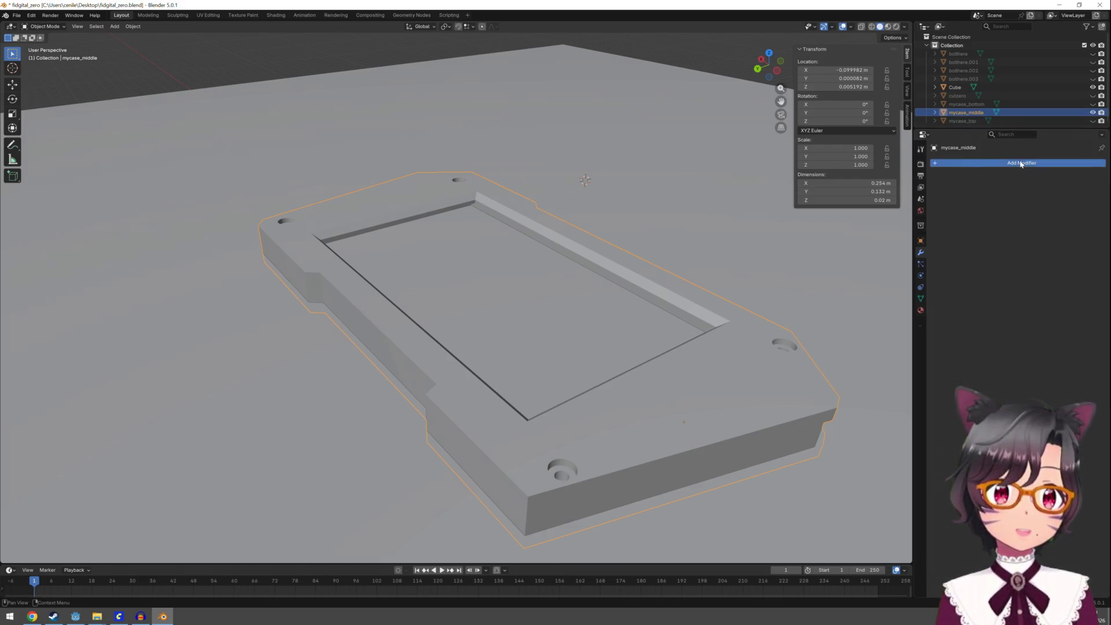
# Add a Boolean Difference modifier on mycase_middle targeting Cube and hide the Cube to see the cut
pyautogui.click(1022, 164)
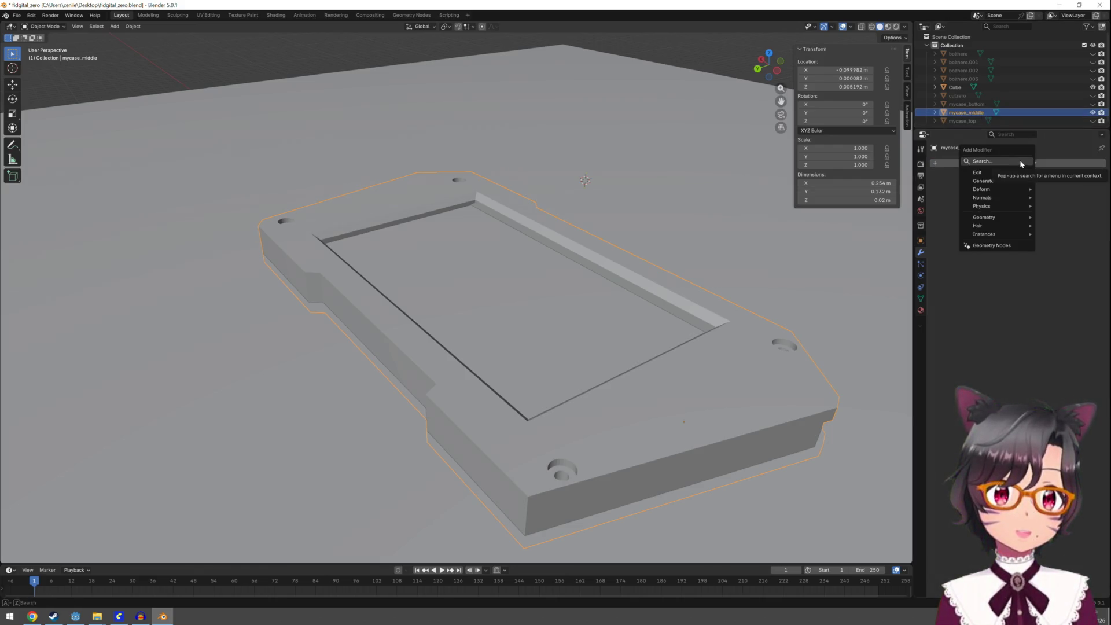
pyautogui.click(1019, 162)
pyautogui.write('bool')
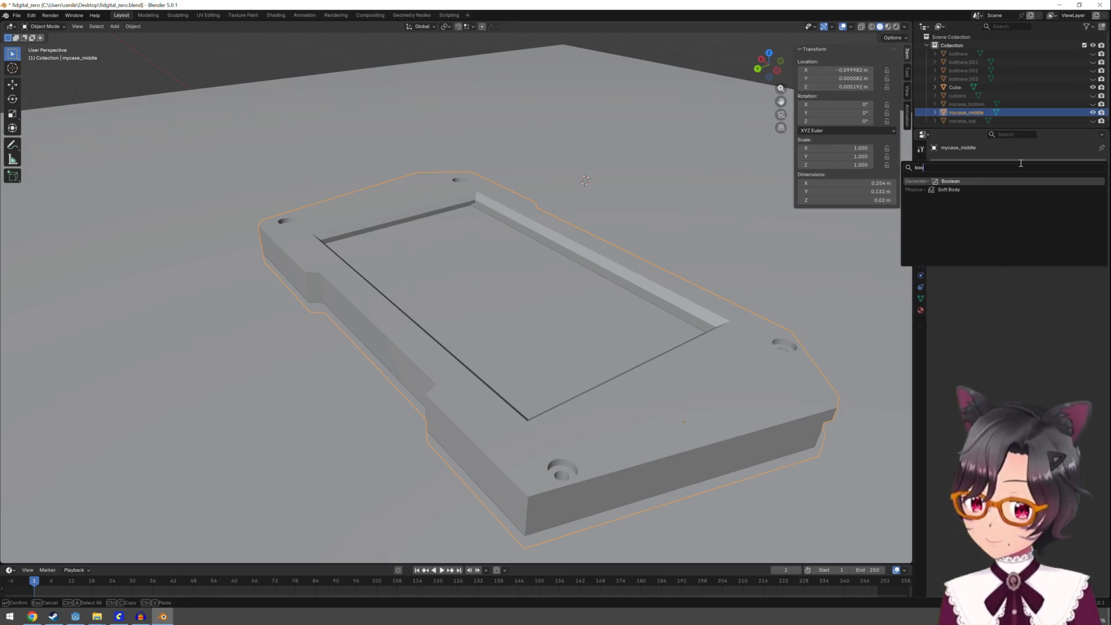
pyautogui.click(990, 181)
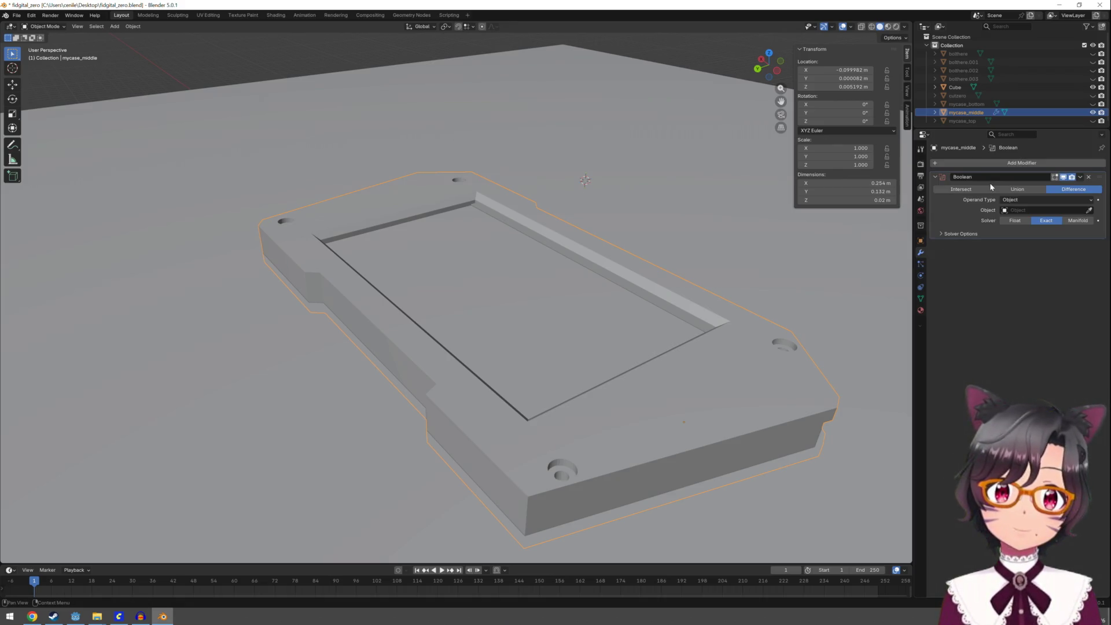
pyautogui.click(1045, 211)
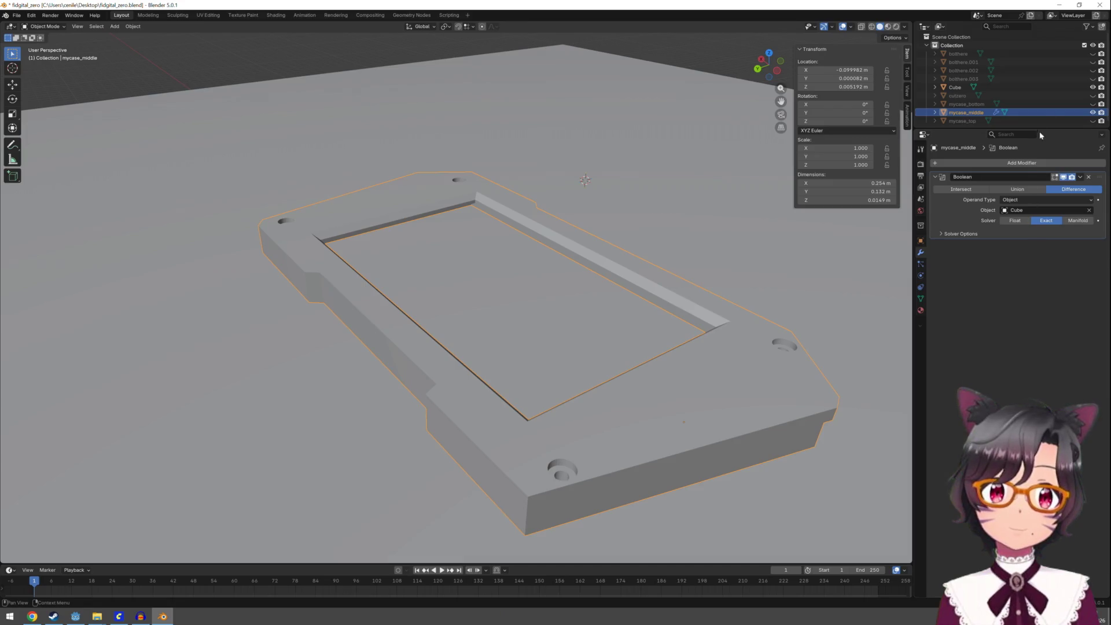
pyautogui.click(1093, 86)
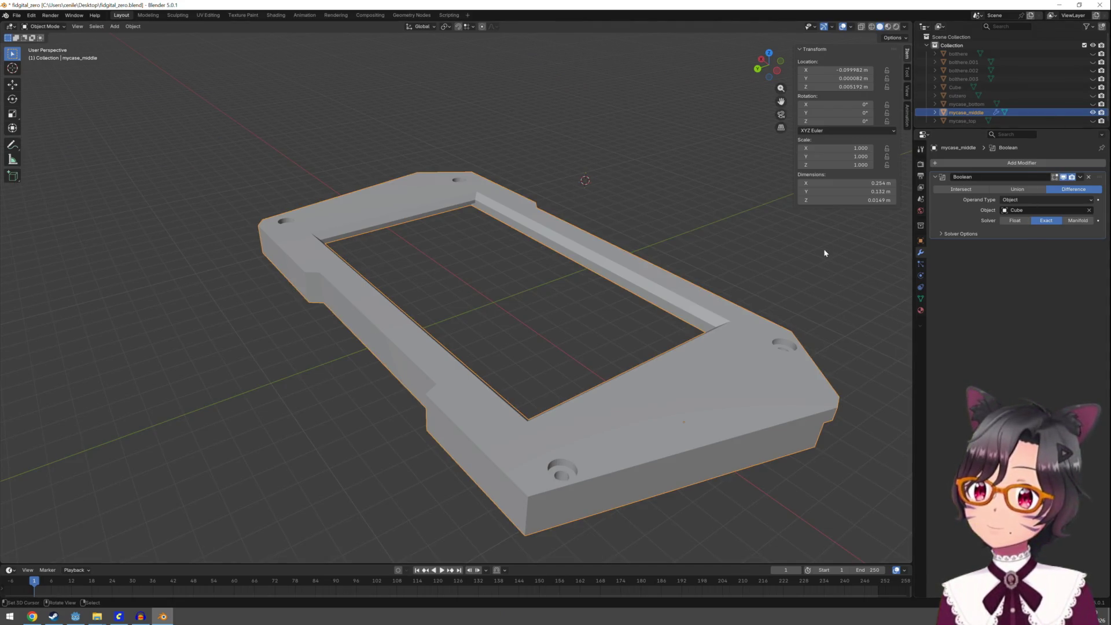
pyautogui.moveTo(825, 253); pyautogui.dragTo(798, 196, button='middle')
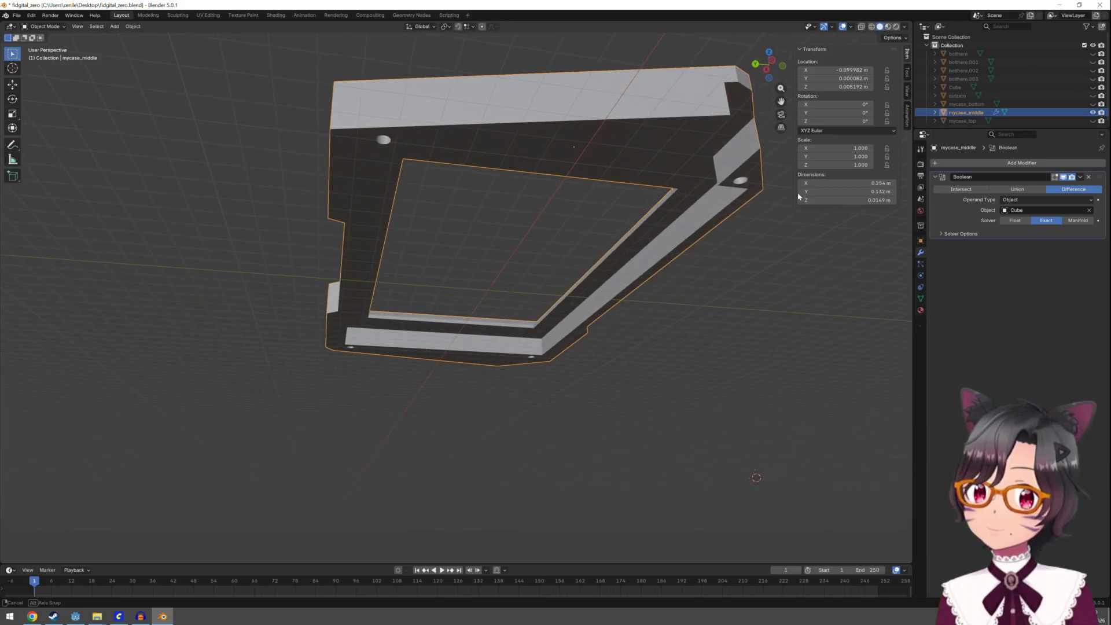
# Apply the Boolean cut permanently and re-triangulate all faces of mycase_middle
pyautogui.click(1083, 177)
pyautogui.click(1039, 186)
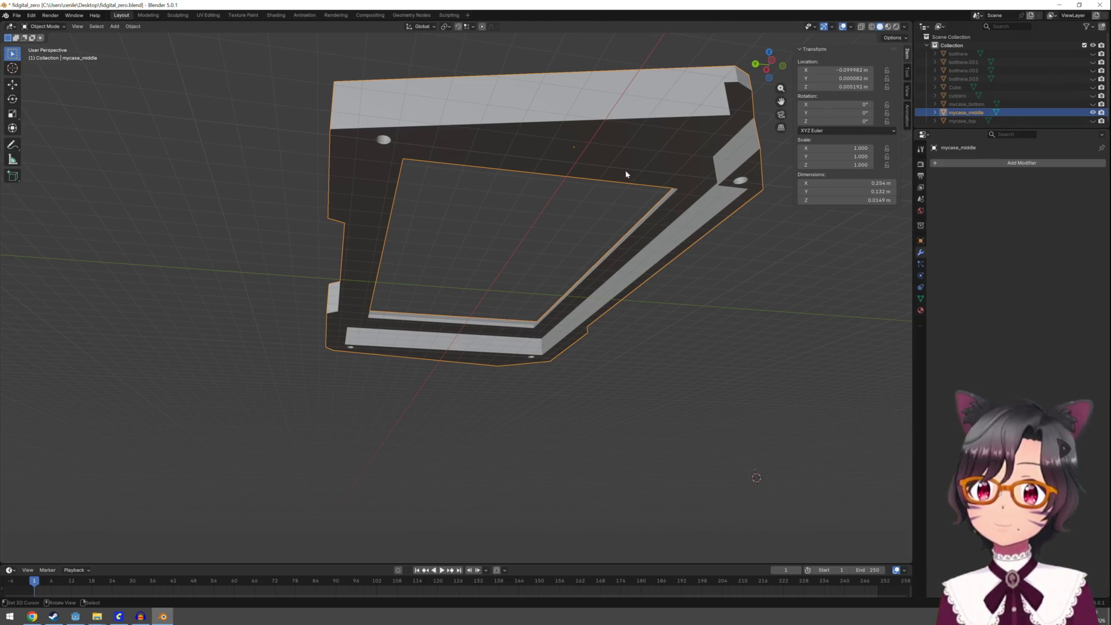
pyautogui.press('Tab')
pyautogui.press('a')
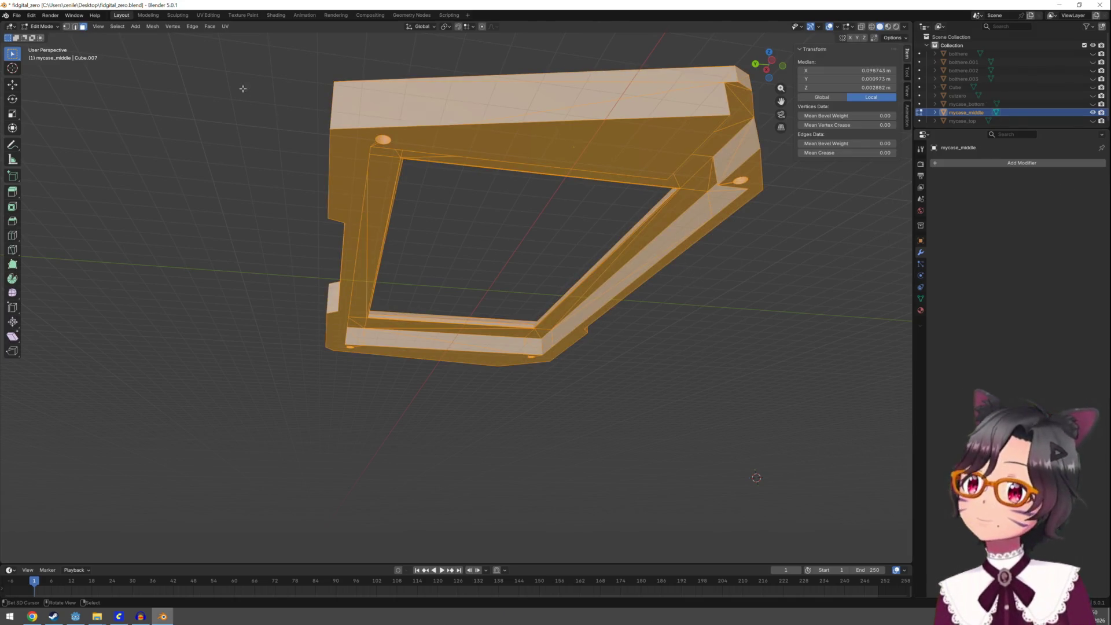
pyautogui.click(210, 26)
pyautogui.click(235, 78)
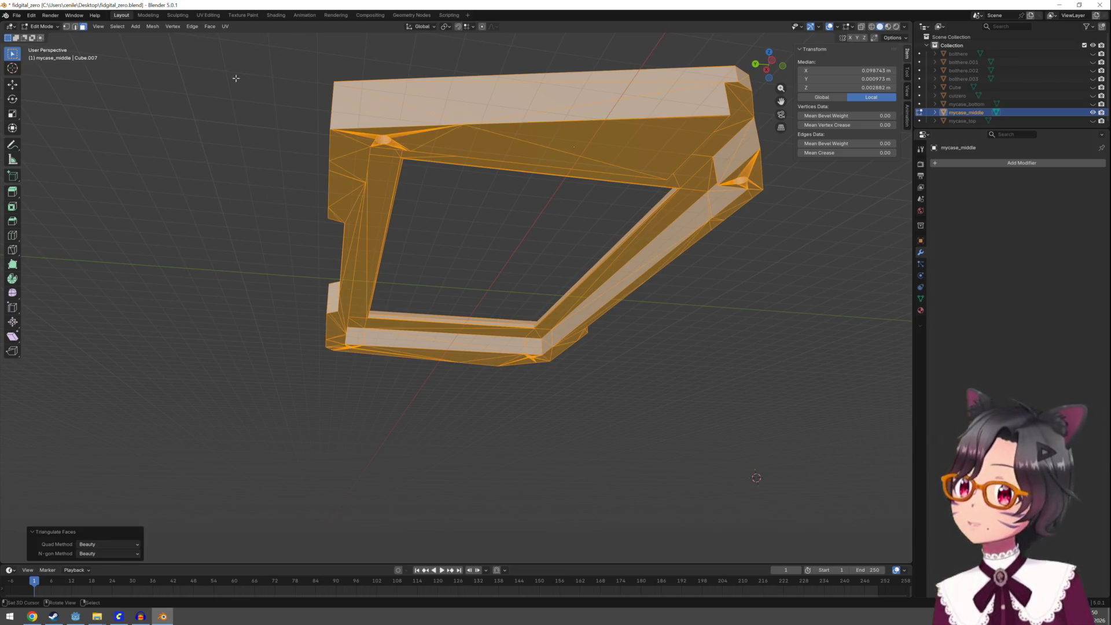
pyautogui.press('Tab')
pyautogui.press('Tab')
pyautogui.press('Tab')
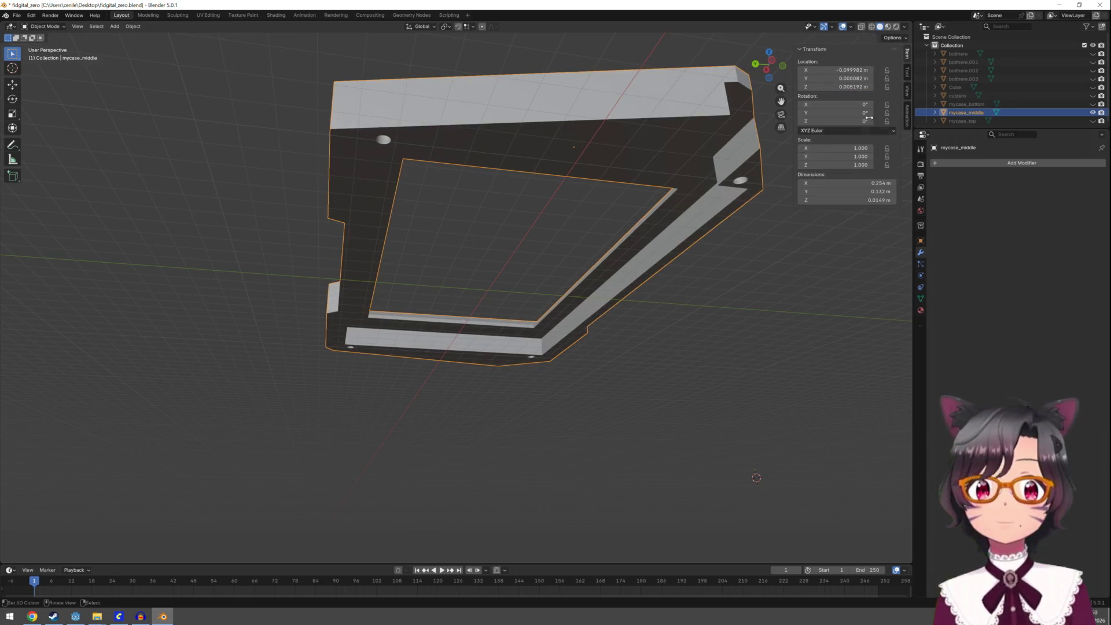
# Unhide the Cube slab and raise it to around Z 0.0403 m while viewing from above
pyautogui.click(952, 89)
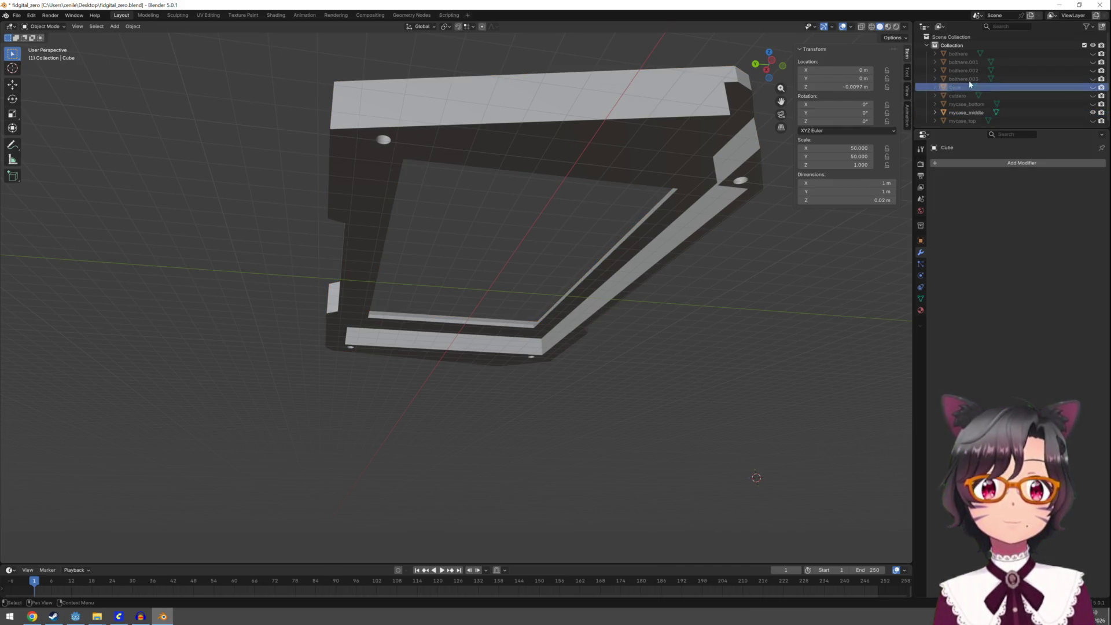
pyautogui.click(1093, 88)
pyautogui.moveTo(573, 300)
pyautogui.mouseDown(button='middle')
pyautogui.moveTo(563, 324)
pyautogui.moveTo(556, 312)
pyautogui.moveTo(591, 272)
pyautogui.mouseUp(button='middle')
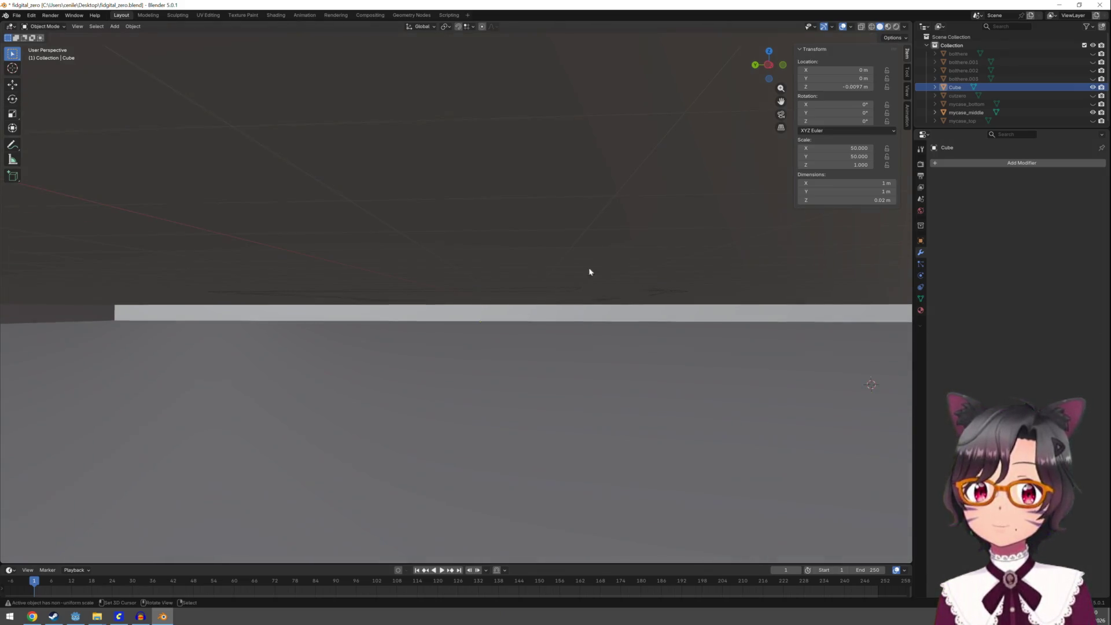
pyautogui.moveTo(838, 87)
pyautogui.mouseDown()
pyautogui.moveTo(869, 87)
pyautogui.moveTo(854, 87)
pyautogui.mouseUp()
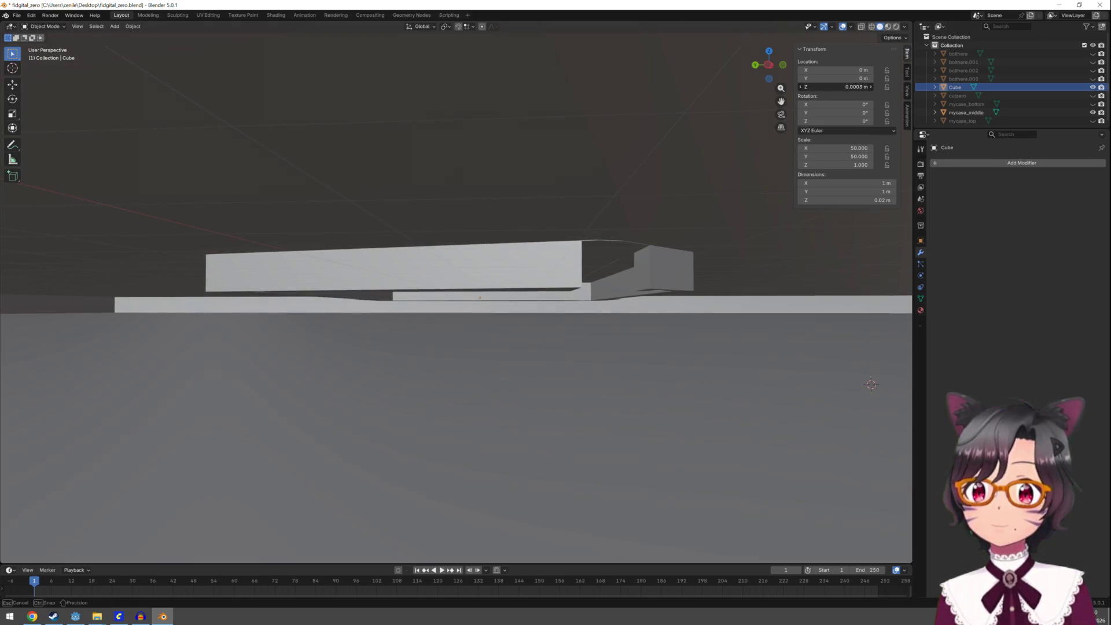
pyautogui.click(855, 88)
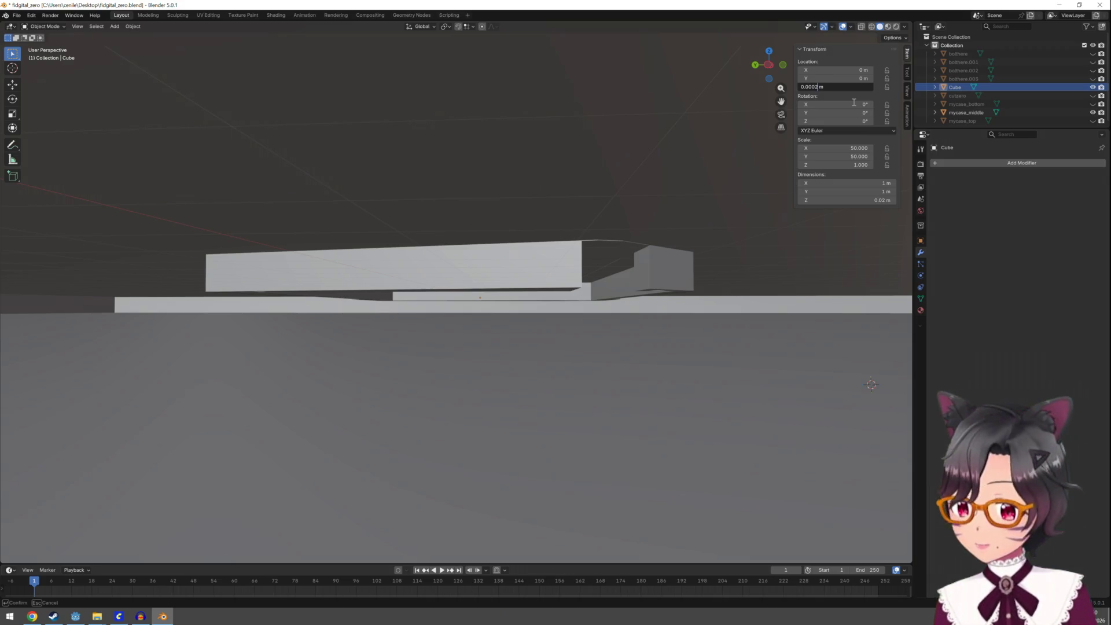
pyautogui.press('Return')
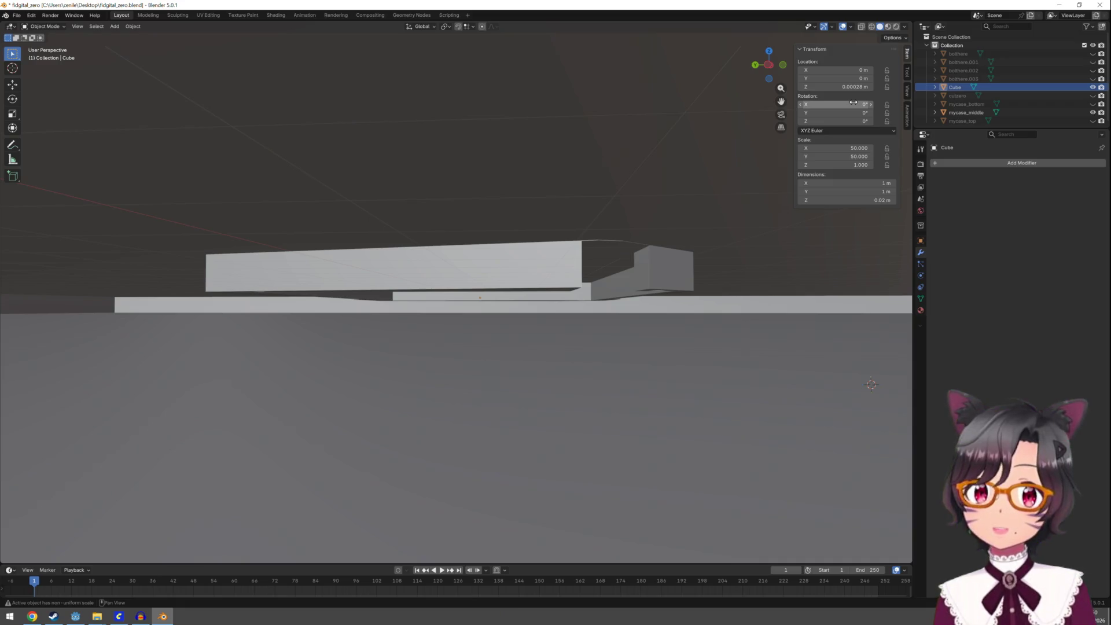
# Edit the slab's Z location digits down to a tiny offset of 0.00022 m
pyautogui.click(829, 87)
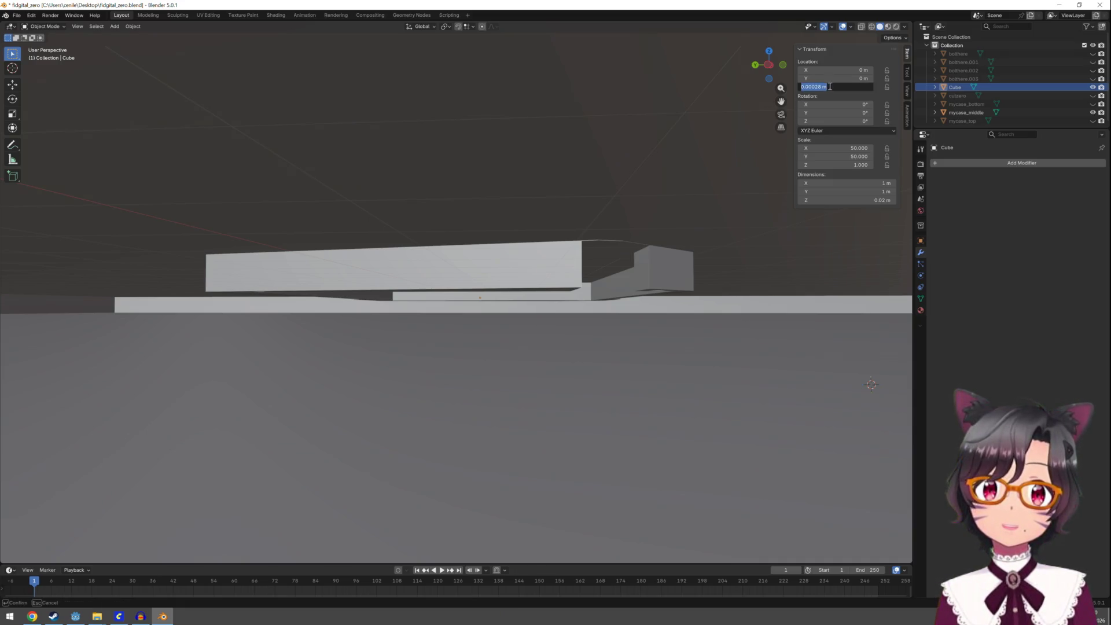
pyautogui.click(822, 87)
pyautogui.press('BackSpace')
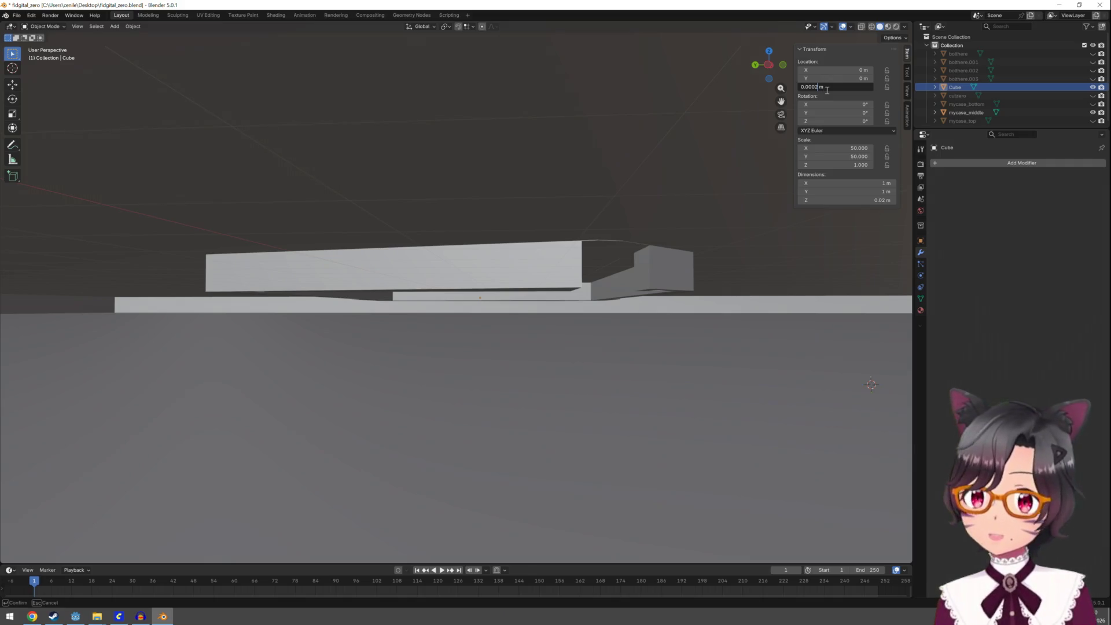
pyautogui.write('4')
pyautogui.press('Return')
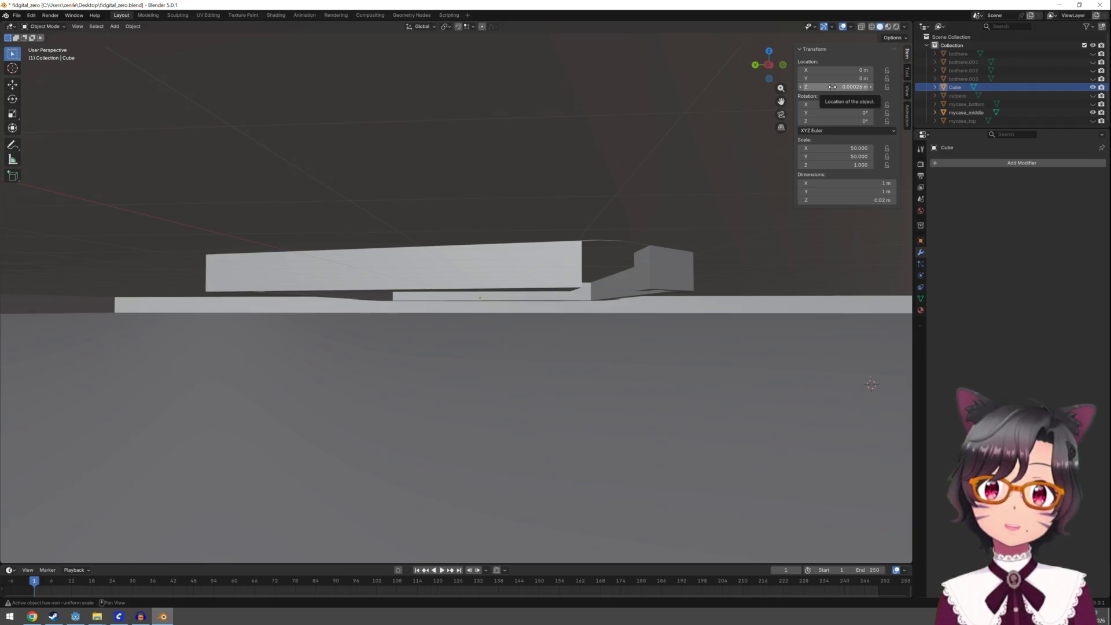
pyautogui.click(832, 87)
pyautogui.click(818, 87)
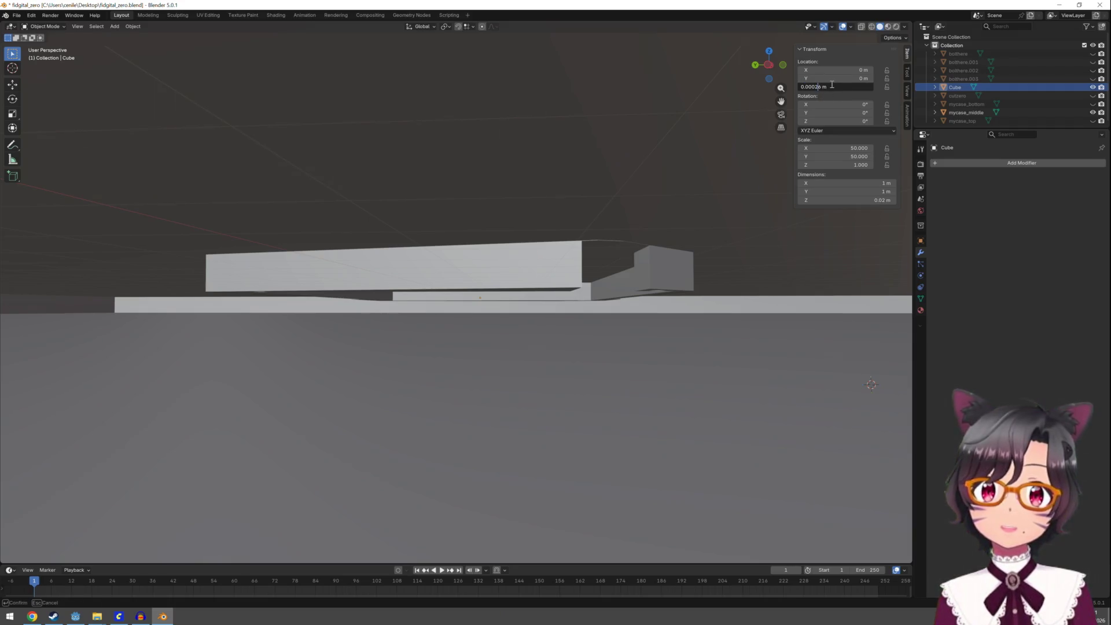
pyautogui.press('Return')
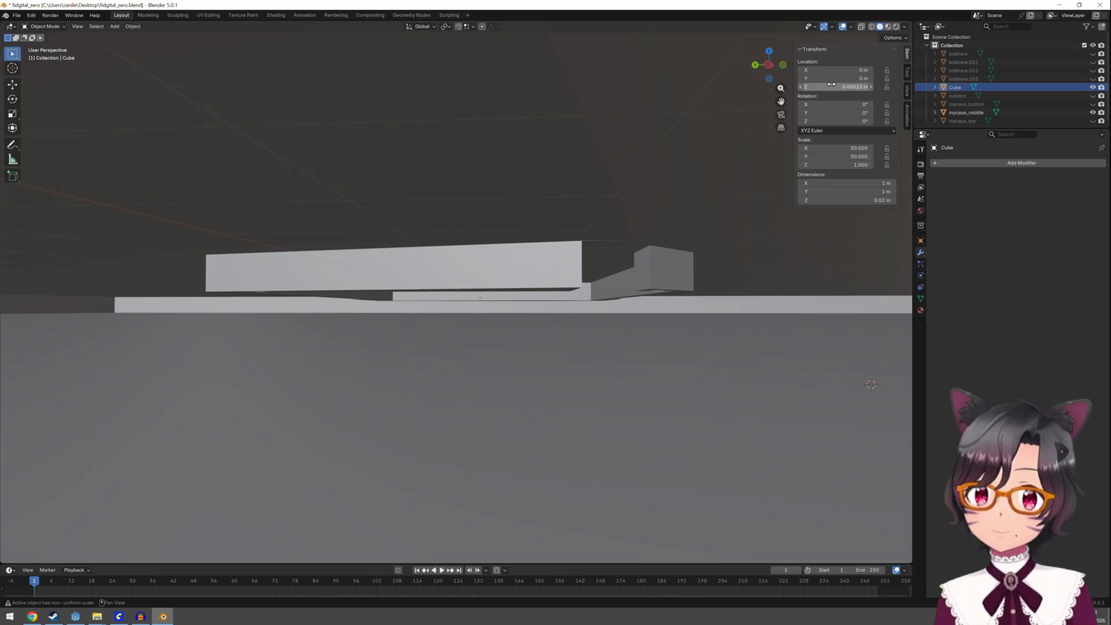
# Refine the slab's Z offset further to 0.000196 m
pyautogui.click(834, 85)
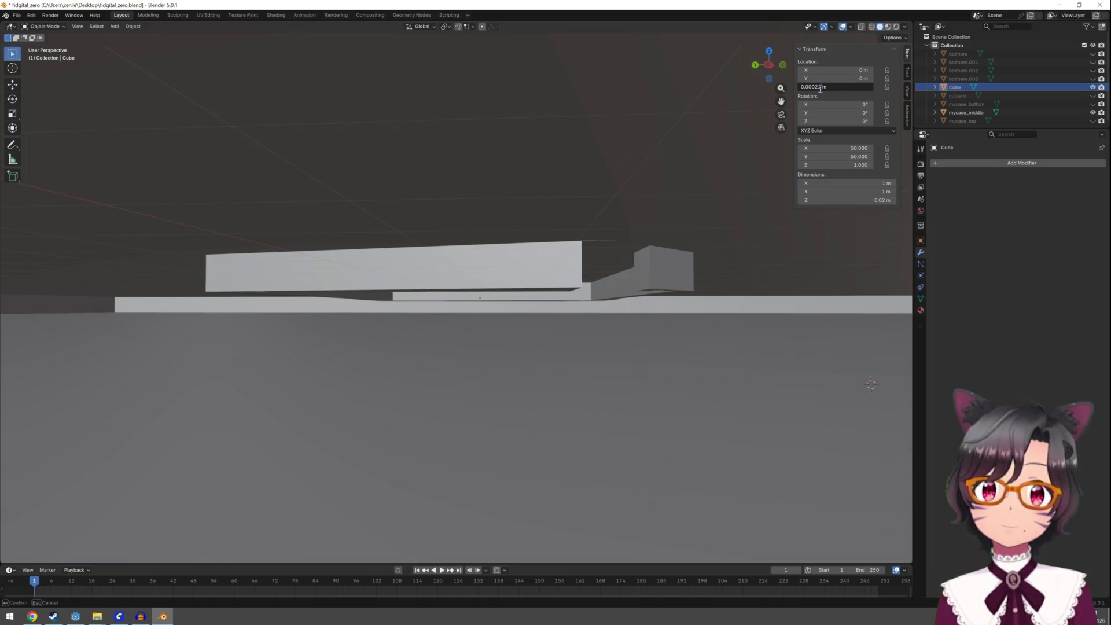
pyautogui.write('1')
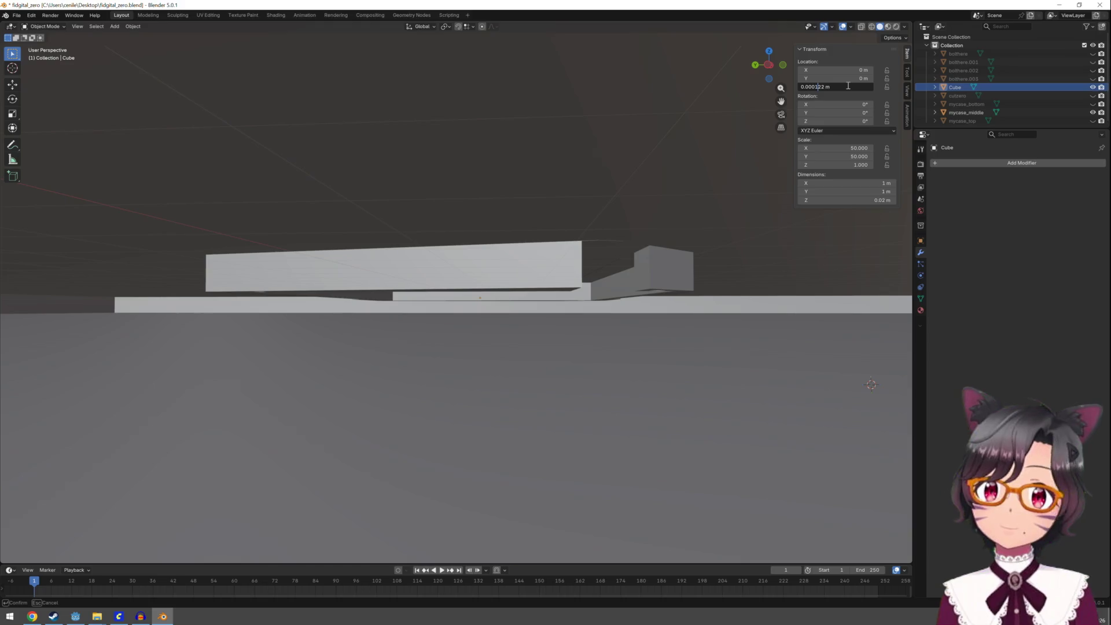
pyautogui.write('0')
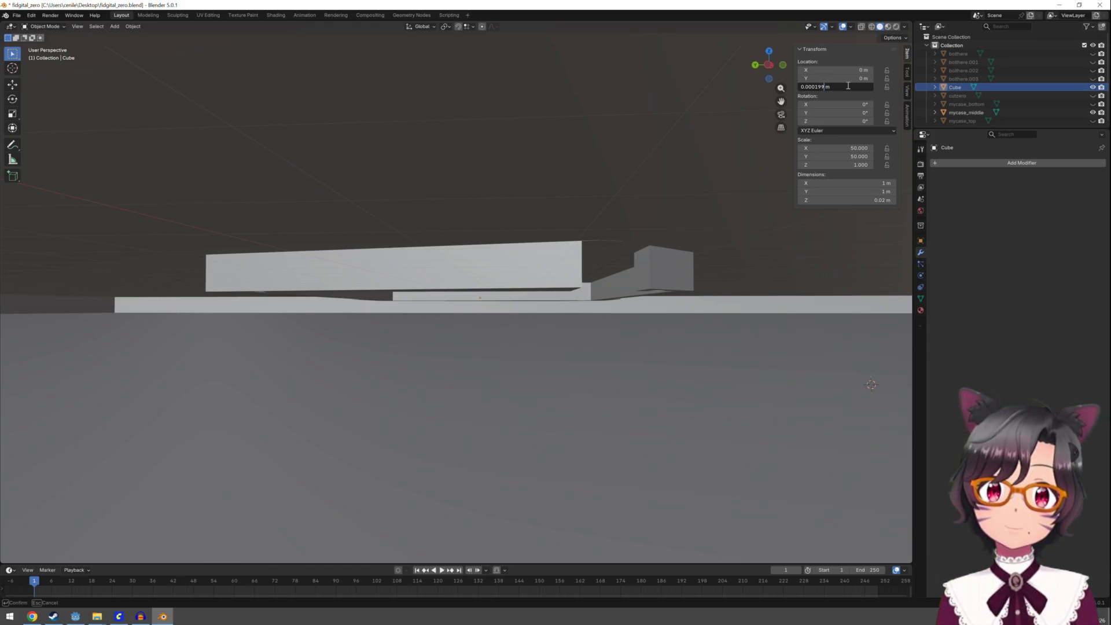
pyautogui.press('Return')
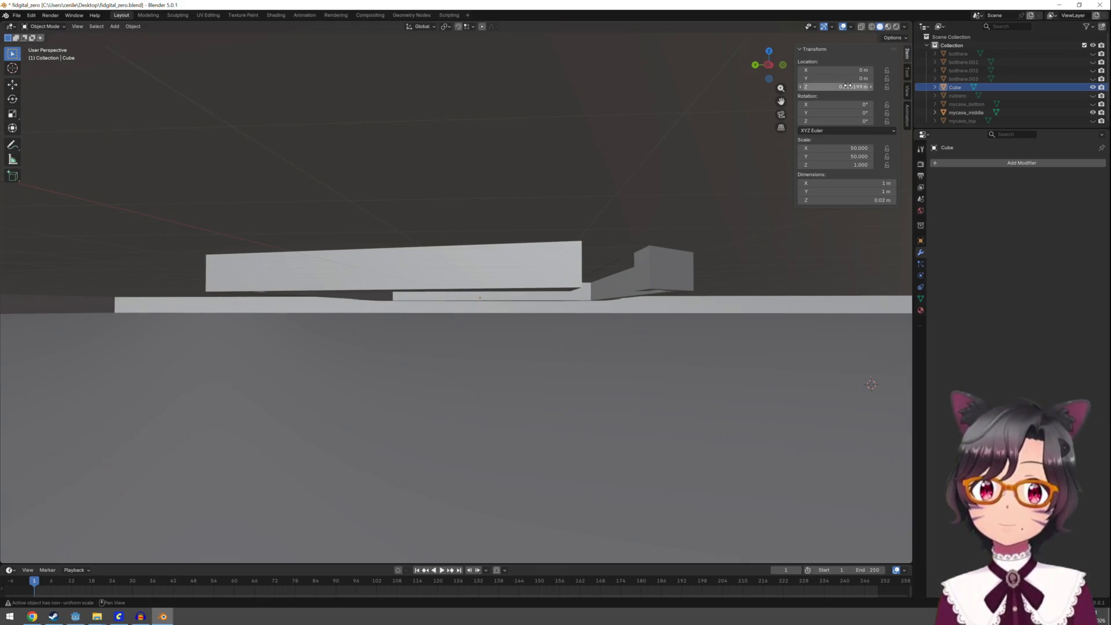
pyautogui.click(846, 86)
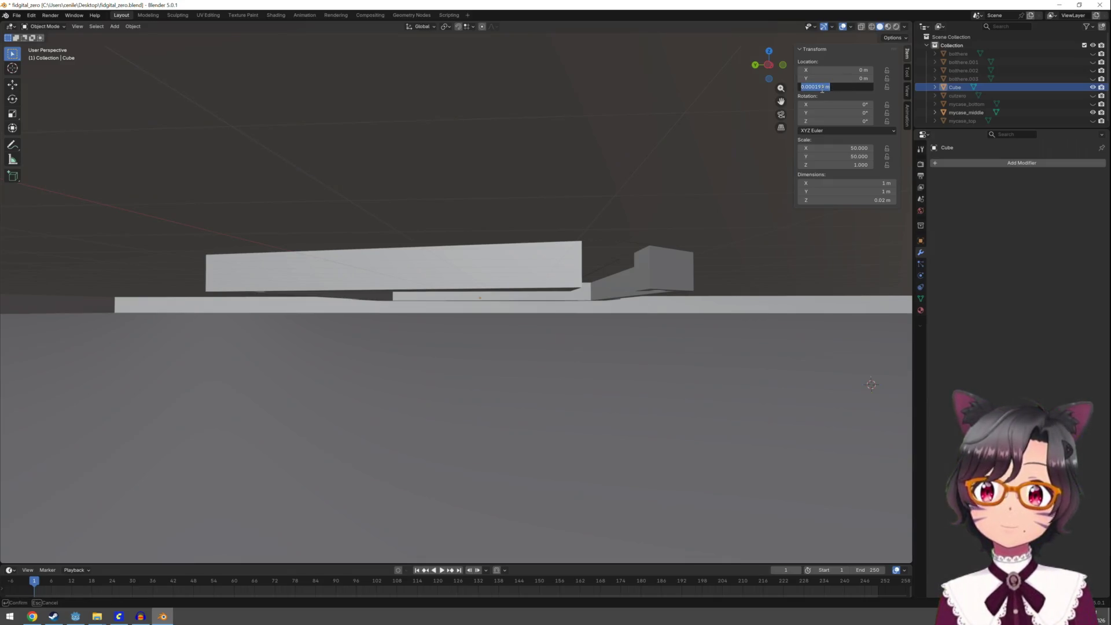
pyautogui.click(821, 87)
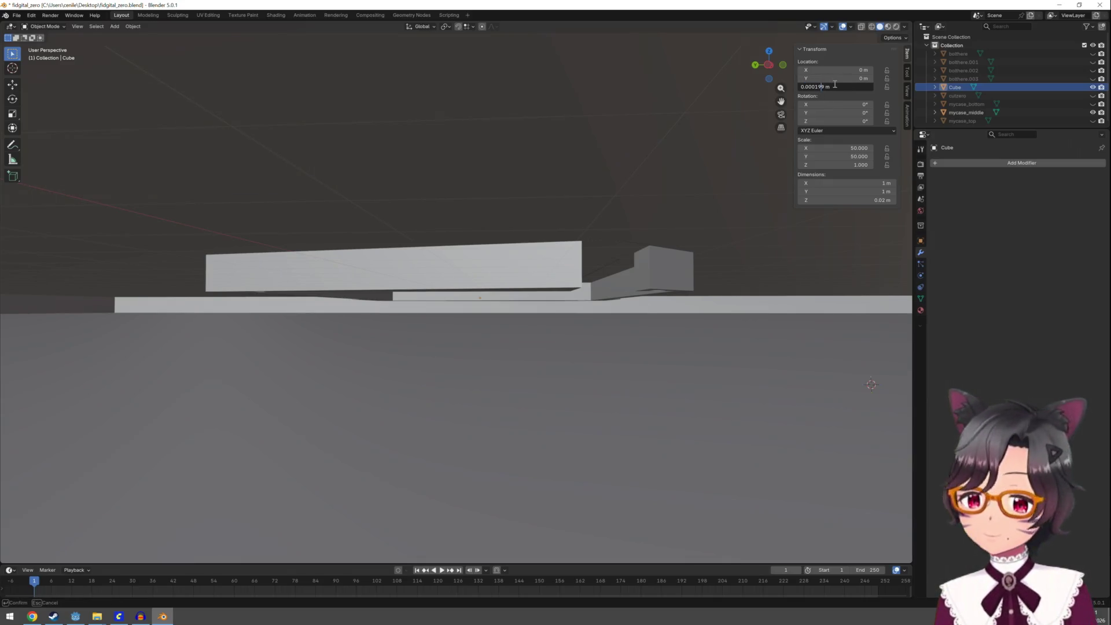
pyautogui.write('9')
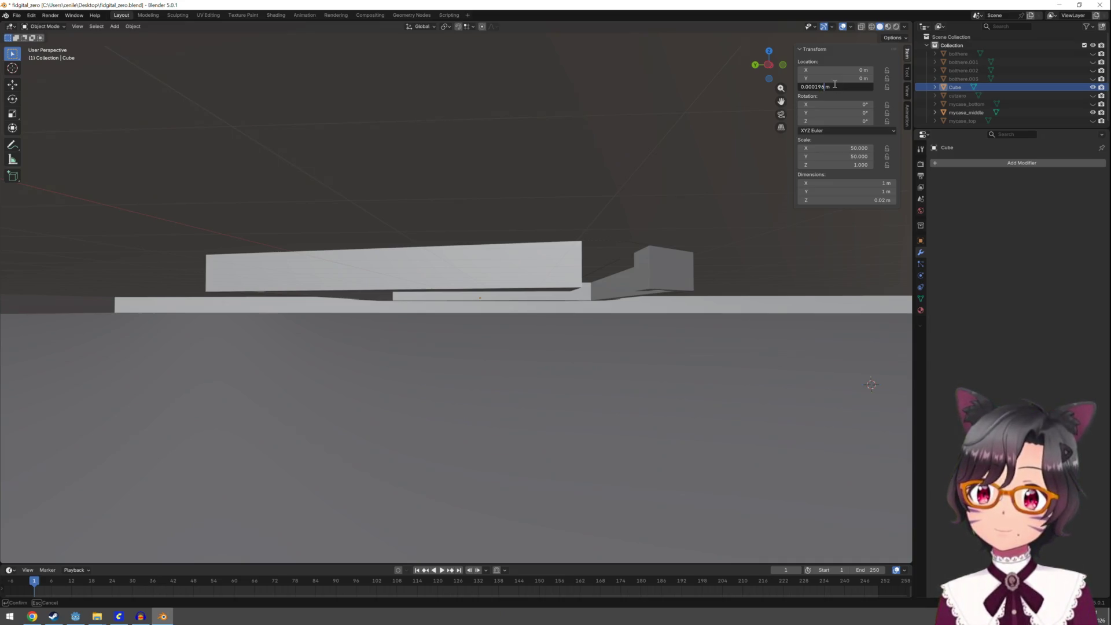
pyautogui.press('Return')
pyautogui.scroll(3, 589, 283)
# Raise the Cube slab to a Z height of 0.02 m, then select mycase_middle
pyautogui.moveTo(589, 281)
pyautogui.mouseDown(button='middle')
pyautogui.moveTo(614, 276)
pyautogui.moveTo(615, 255)
pyautogui.moveTo(640, 437)
pyautogui.mouseUp(button='middle')
pyautogui.moveTo(833, 87)
pyautogui.mouseDown()
pyautogui.moveTo(868, 87)
pyautogui.moveTo(833, 88)
pyautogui.mouseUp()
pyautogui.scroll(-3, 644, 259)
pyautogui.scroll(-3, 618, 267)
pyautogui.scroll(2, 618, 267)
pyautogui.scroll(3, 561, 315)
pyautogui.scroll(-2, 565, 315)
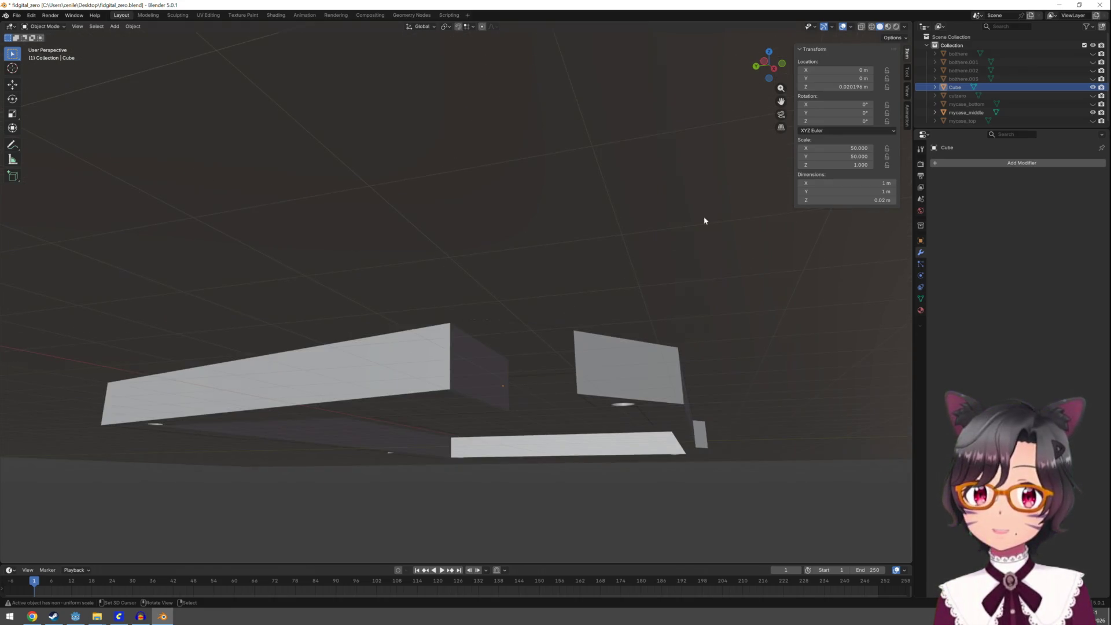
pyautogui.click(846, 88)
pyautogui.click(828, 87)
pyautogui.press('BackSpace')
pyautogui.press('Return')
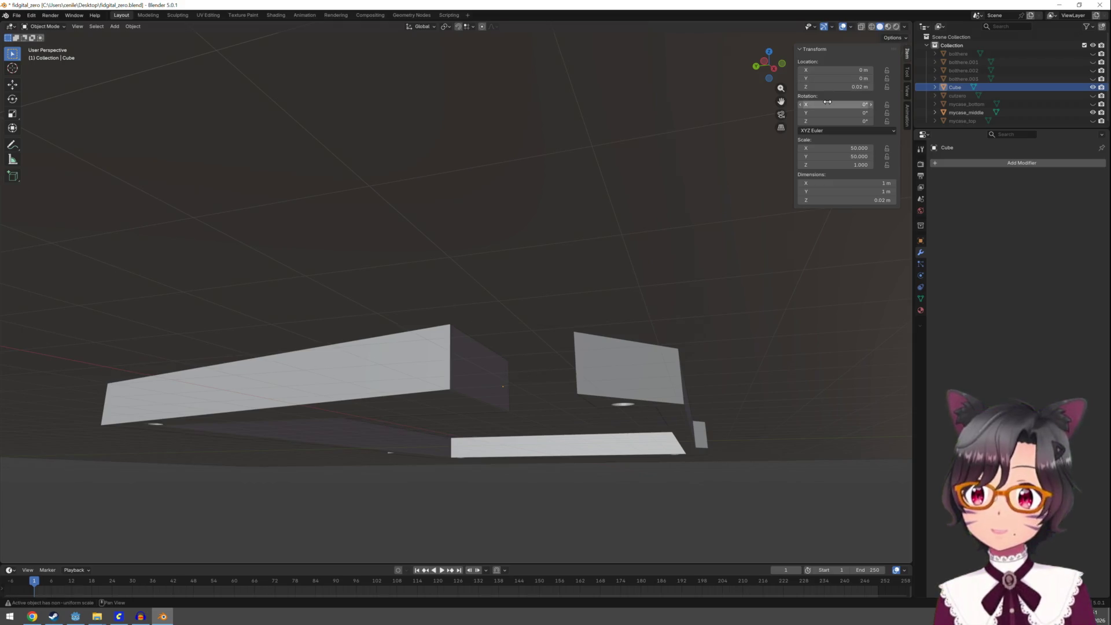
pyautogui.scroll(2, 573, 287)
pyautogui.moveTo(573, 288); pyautogui.dragTo(575, 289, button='middle')
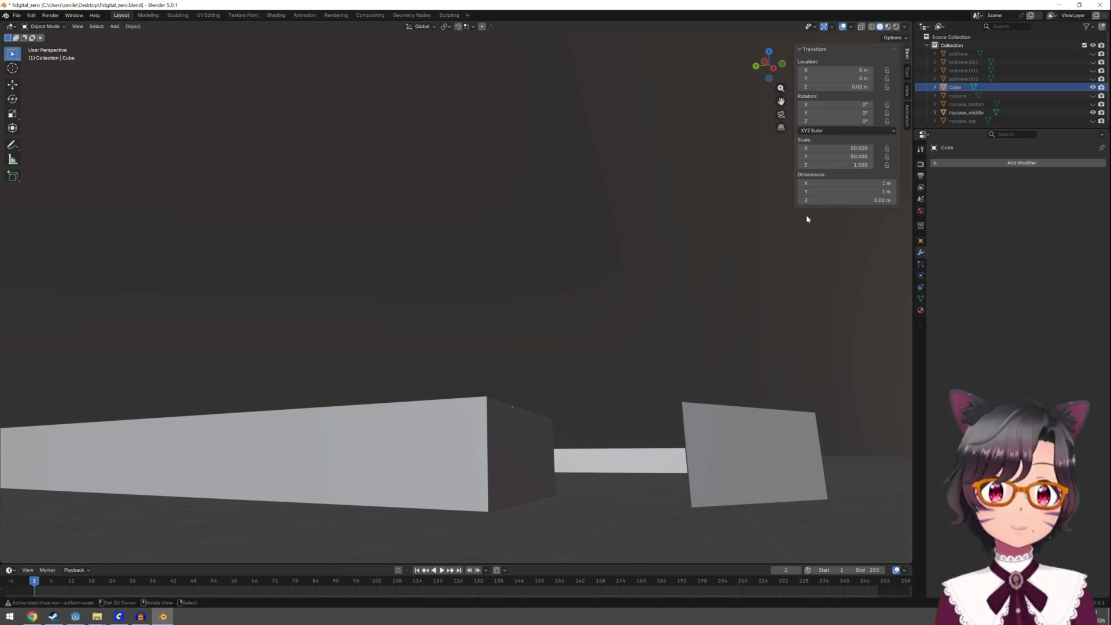
pyautogui.click(968, 112)
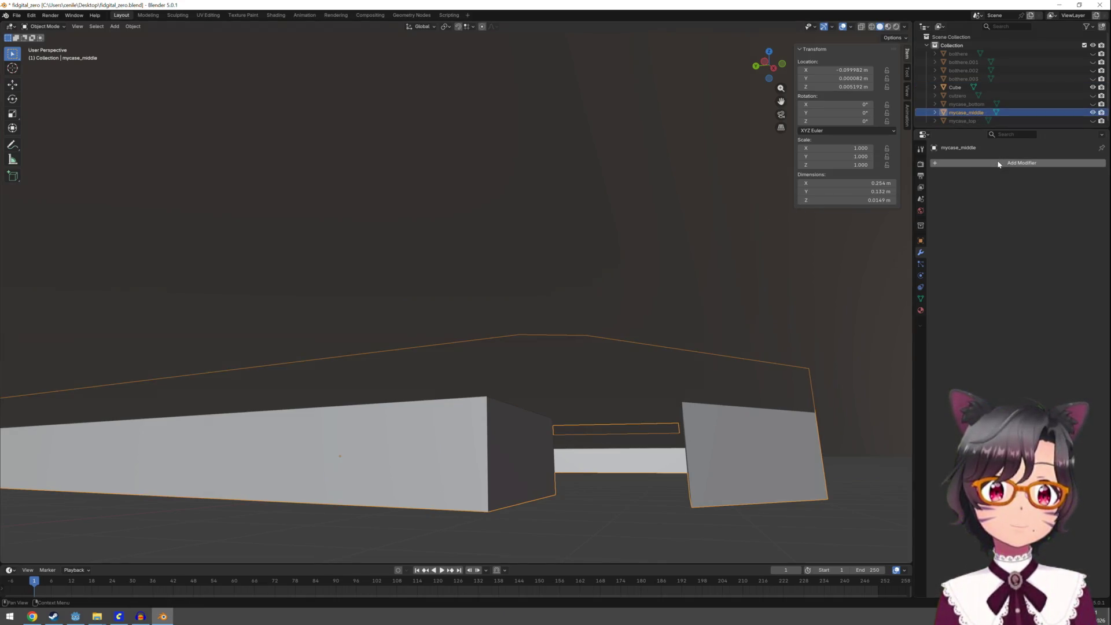
# Add a Boolean modifier on mycase_middle cutting with Cube, hide the Cube and view the trimmed walls from above
pyautogui.click(998, 163)
pyautogui.write('bo')
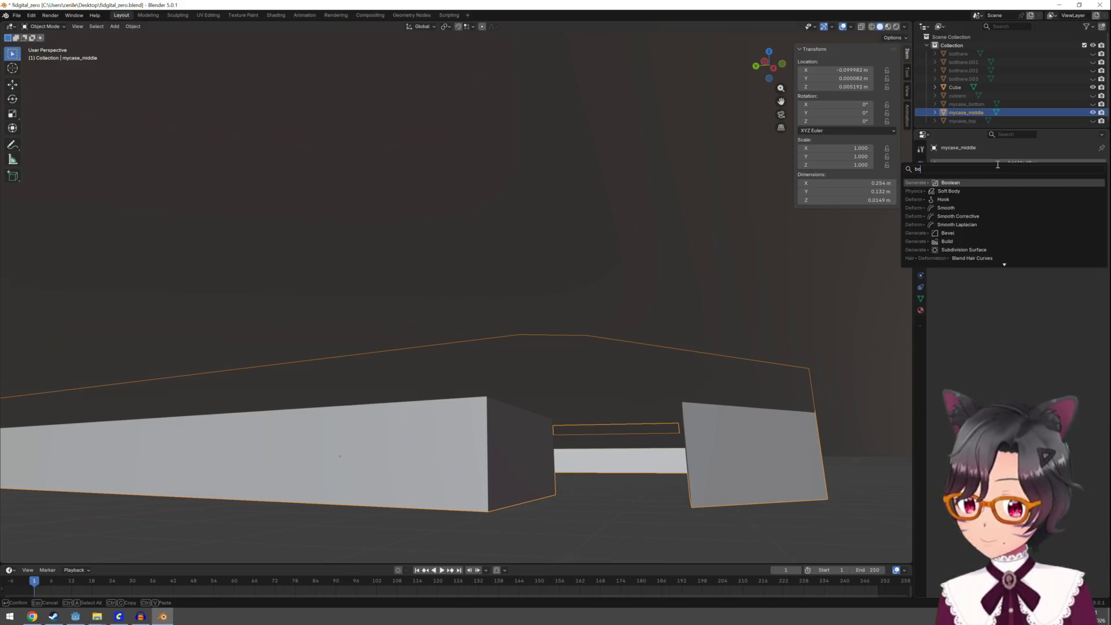
pyautogui.click(988, 181)
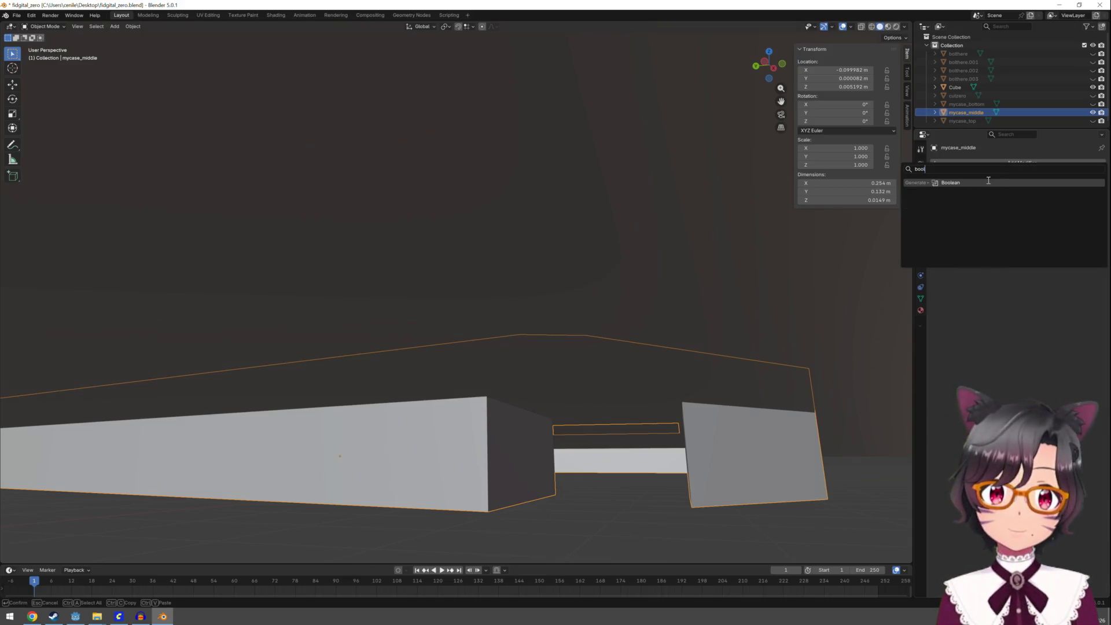
pyautogui.click(1065, 209)
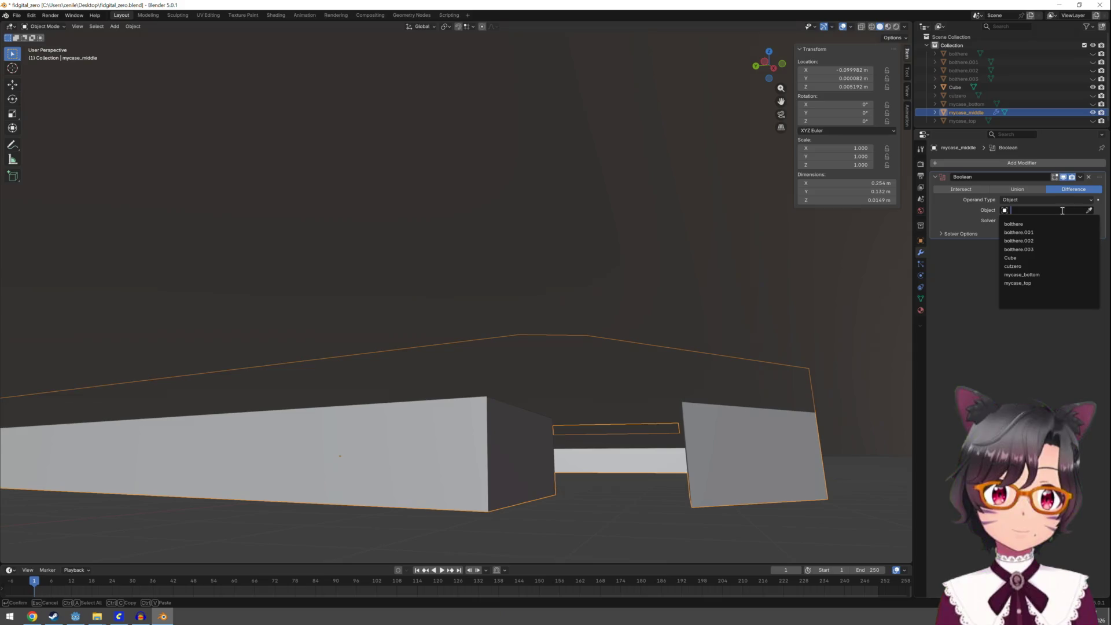
pyautogui.click(1028, 263)
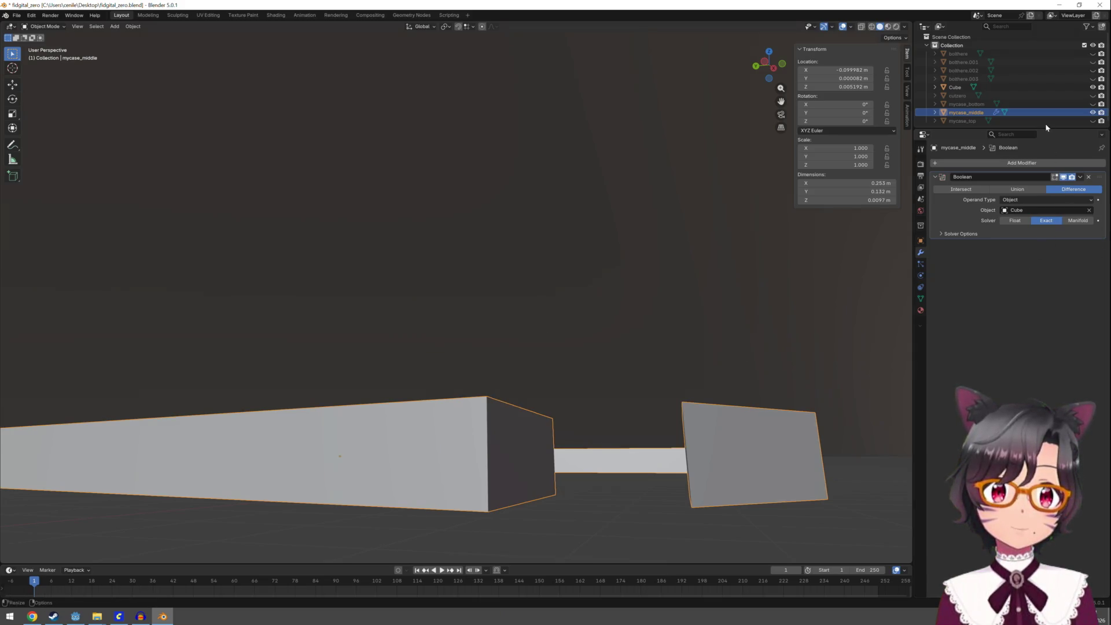
pyautogui.click(1094, 88)
pyautogui.moveTo(780, 263); pyautogui.dragTo(587, 395, button='middle')
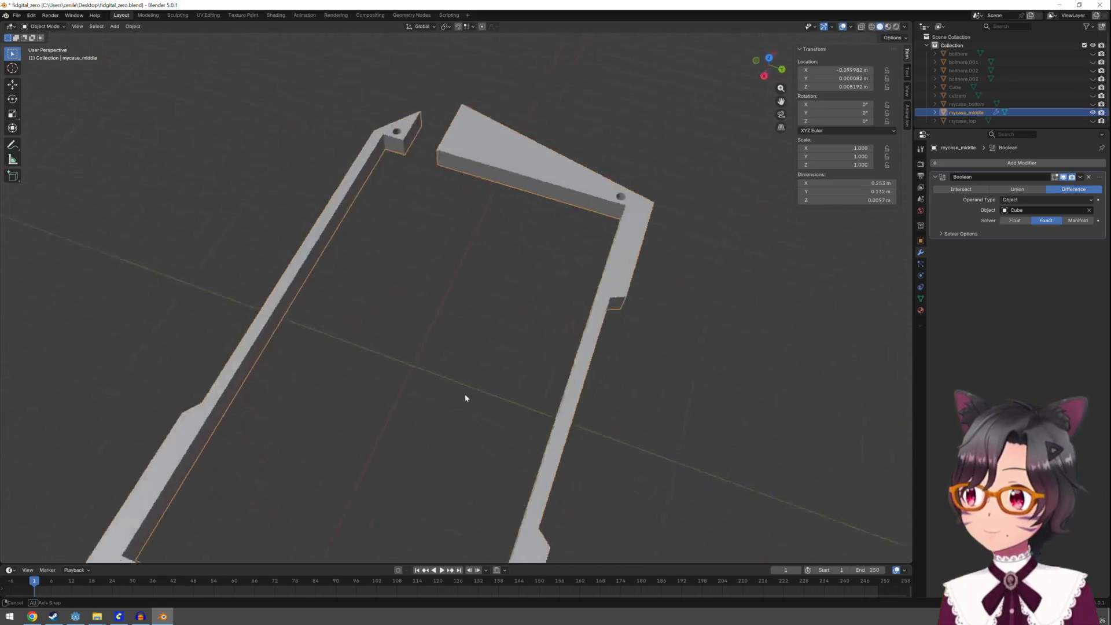
# View the frame from above and a low angle, then enter Edit Mode with all geometry selected
pyautogui.moveTo(588, 395); pyautogui.dragTo(399, 412, button='middle')
pyautogui.scroll(-2, 400, 412)
pyautogui.scroll(-2, 398, 410)
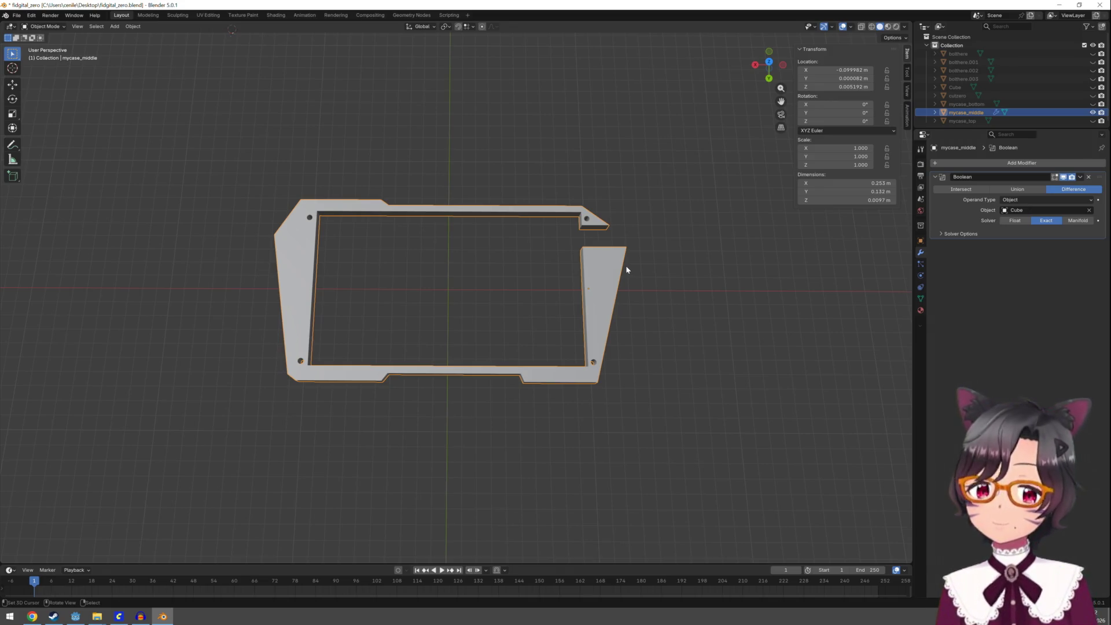
pyautogui.scroll(-2, 657, 257)
pyautogui.moveTo(656, 257)
pyautogui.mouseDown(button='middle')
pyautogui.moveTo(556, 171)
pyautogui.moveTo(550, 261)
pyautogui.moveTo(643, 315)
pyautogui.mouseUp(button='middle')
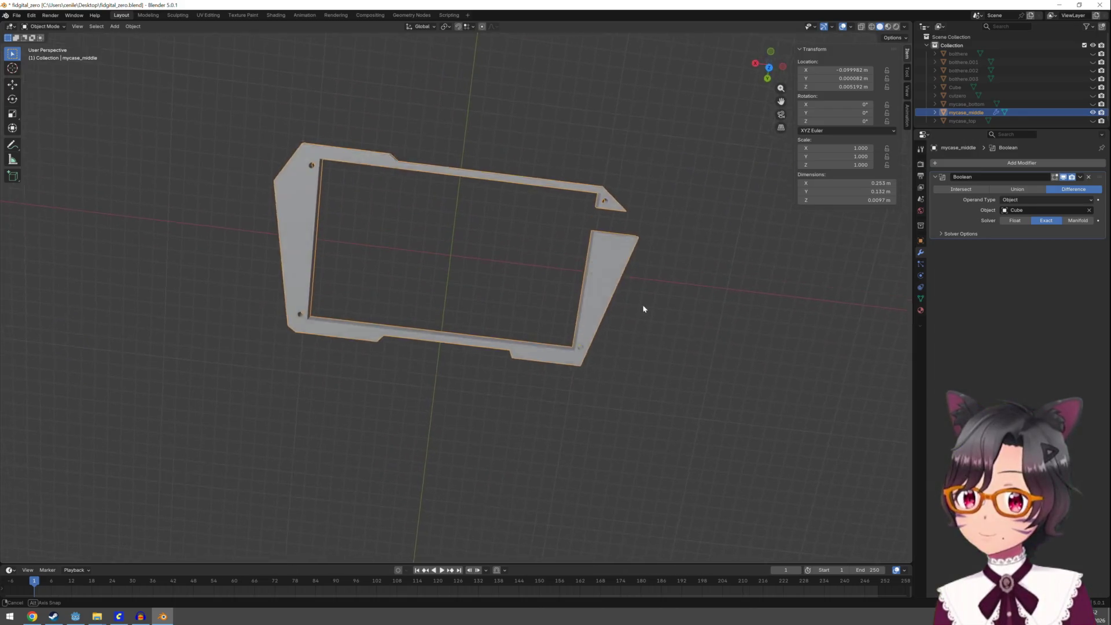
pyautogui.press('Tab')
pyautogui.press('Tab')
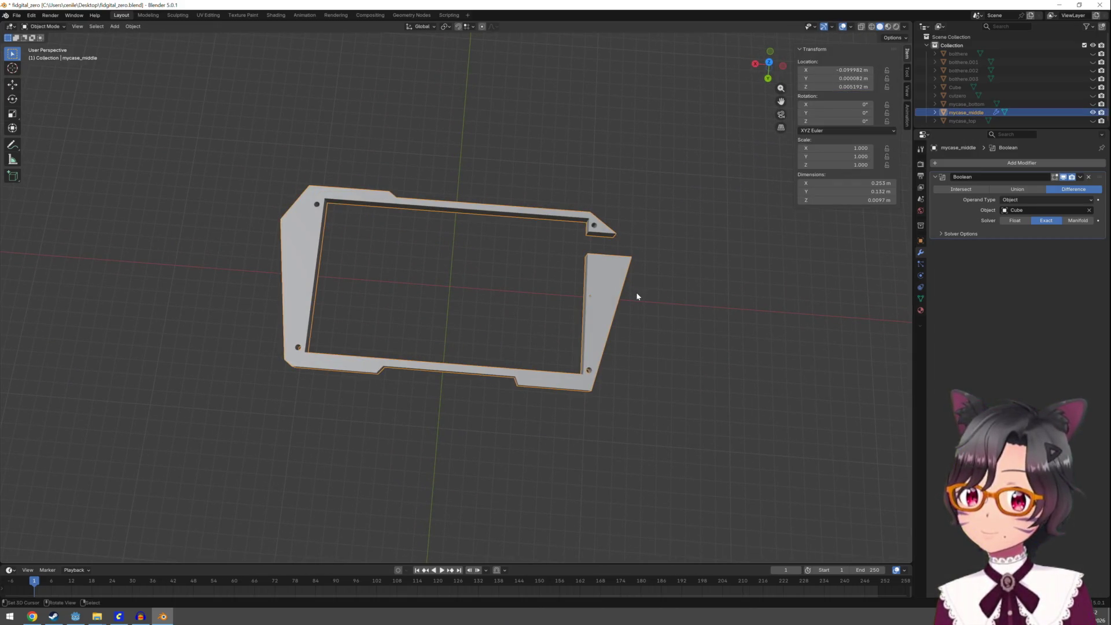
pyautogui.press('Tab')
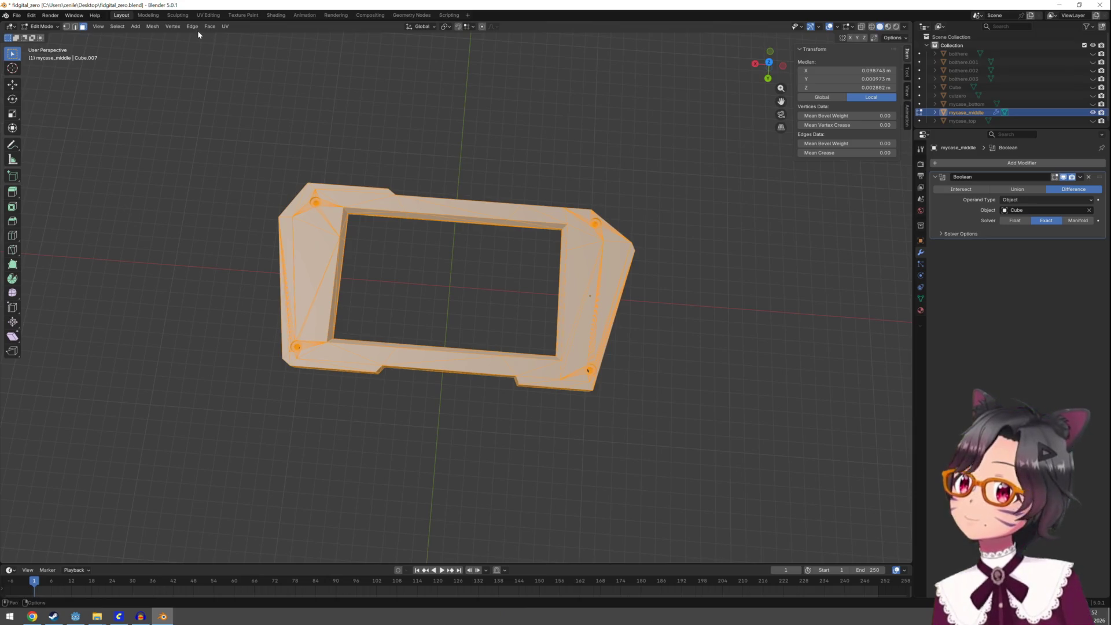
# Triangulate the frame's faces in Edit Mode, reselect the whole mesh and return to Object Mode
pyautogui.click(156, 27)
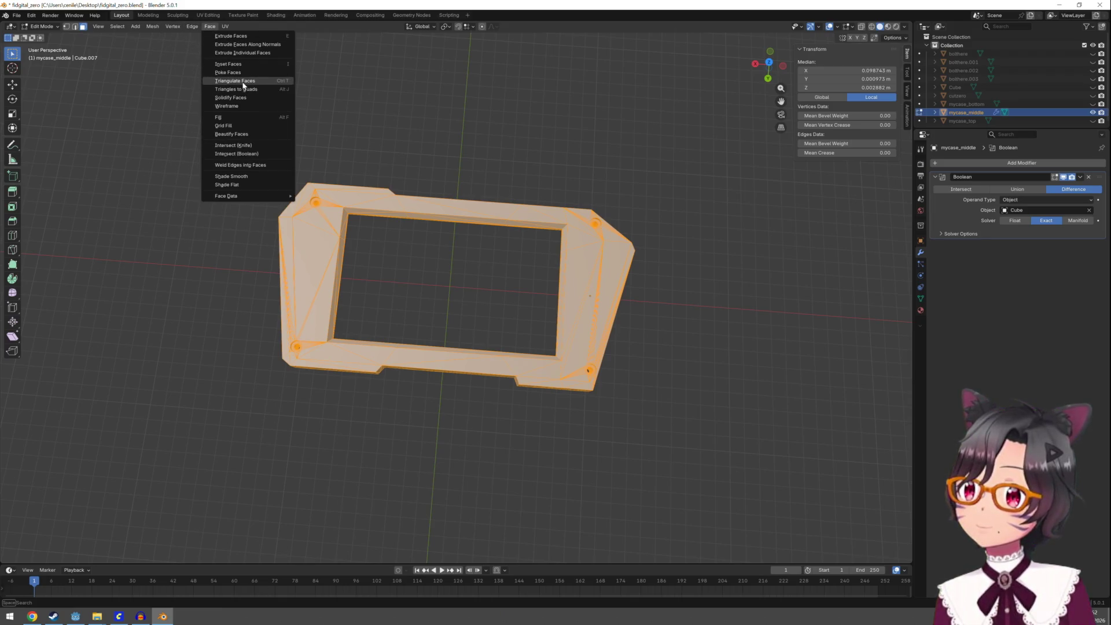
pyautogui.click(242, 81)
pyautogui.hotkey('alt', 'a')
pyautogui.press('a')
pyautogui.hotkey('alt', 'a')
pyautogui.moveTo(424, 299); pyautogui.dragTo(436, 123, button='middle')
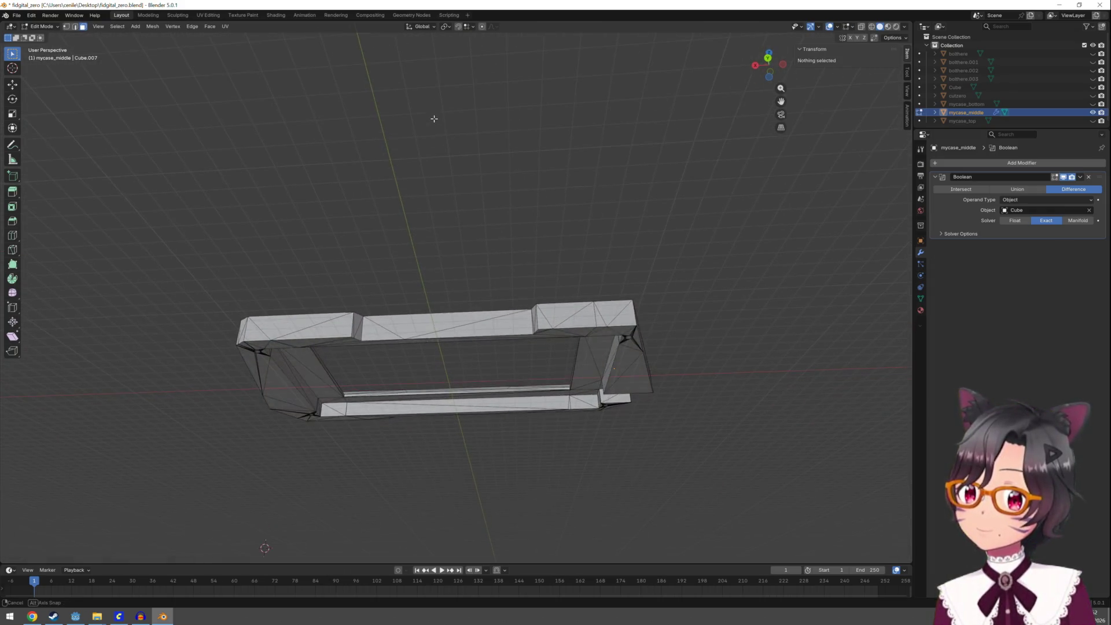
pyautogui.moveTo(435, 122); pyautogui.dragTo(602, 203, button='middle')
pyautogui.press('a')
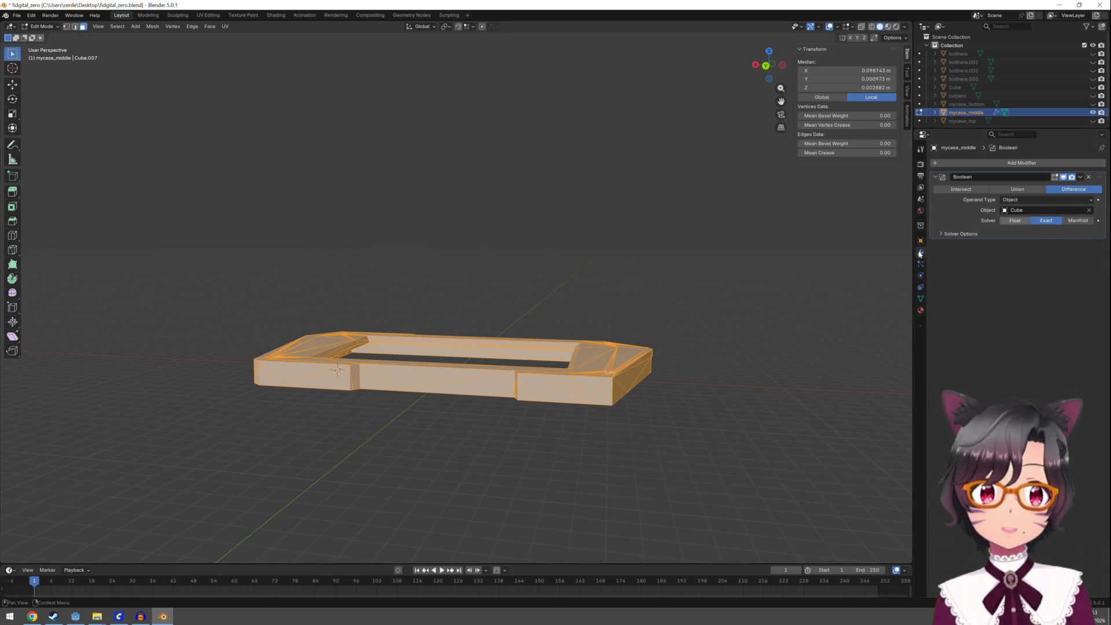
pyautogui.press('Tab')
# Apply the Boolean modifier so the cut becomes permanent on mycase_middle
pyautogui.moveTo(587, 312); pyautogui.dragTo(582, 389, button='middle')
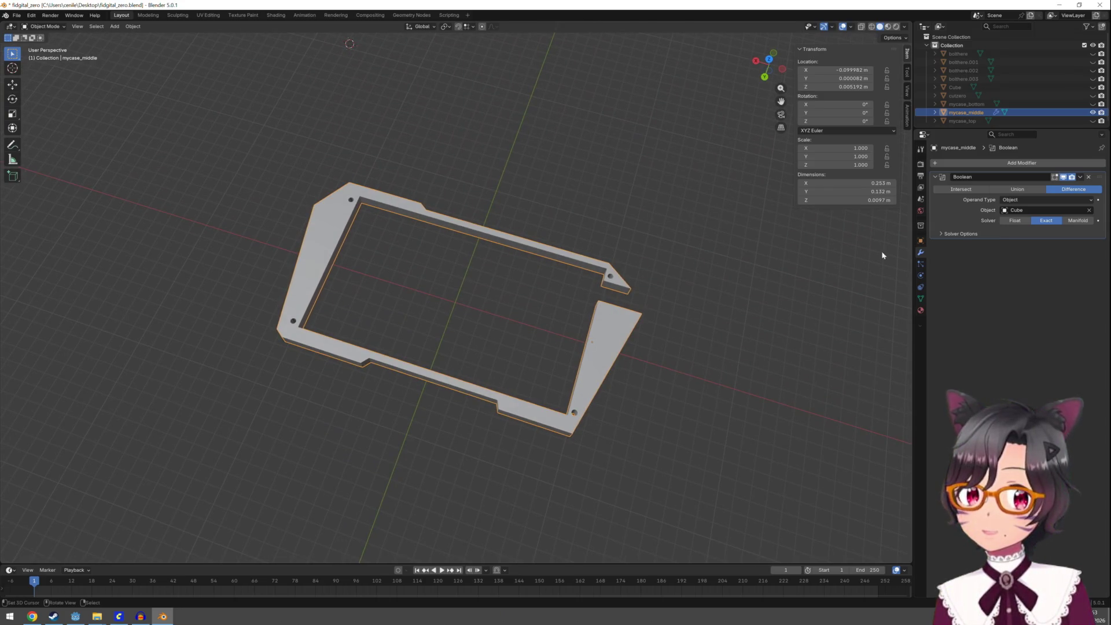
pyautogui.click(1081, 178)
pyautogui.click(1051, 185)
# Triangulate all faces of the cut frame in Edit Mode, then make mycase_bottom visible again
pyautogui.press('Tab')
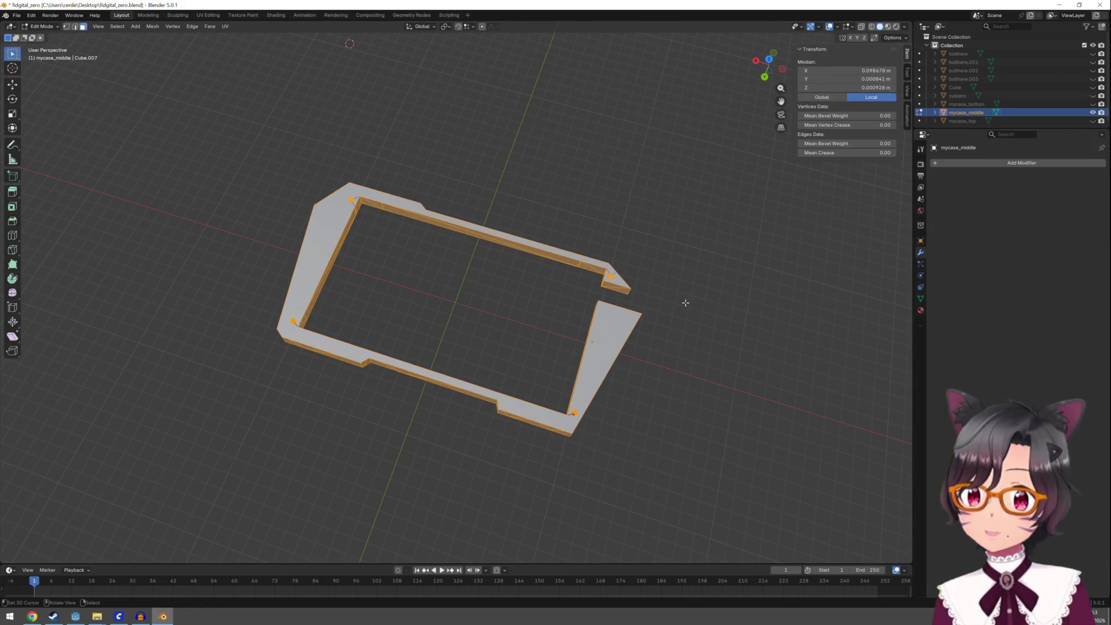
pyautogui.click(685, 303)
pyautogui.moveTo(680, 302); pyautogui.dragTo(675, 340, button='middle')
pyautogui.press('a')
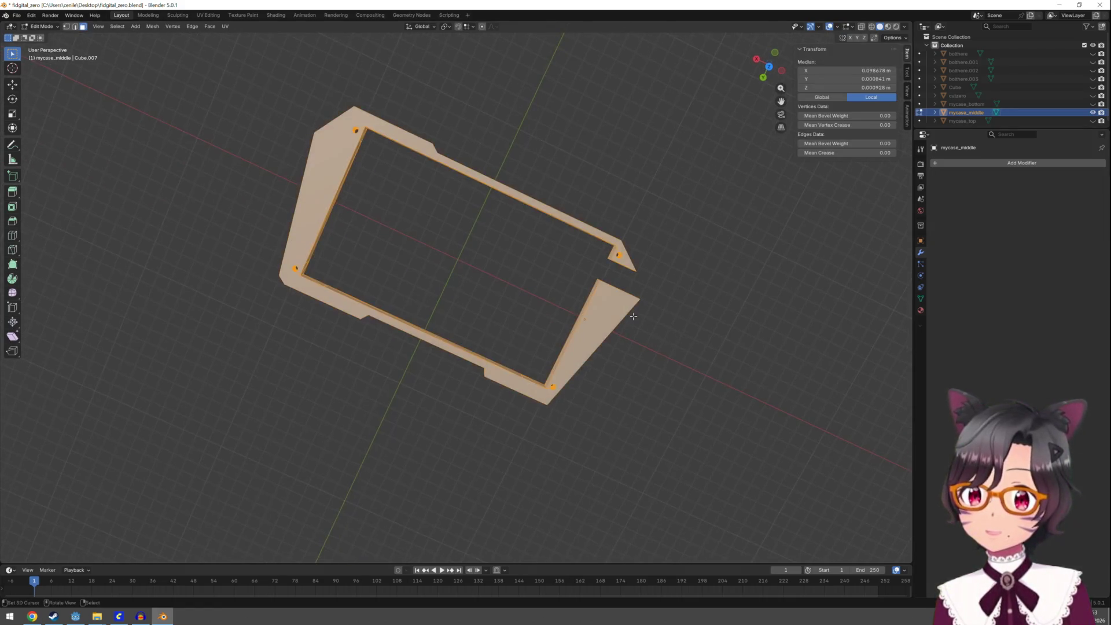
pyautogui.click(212, 28)
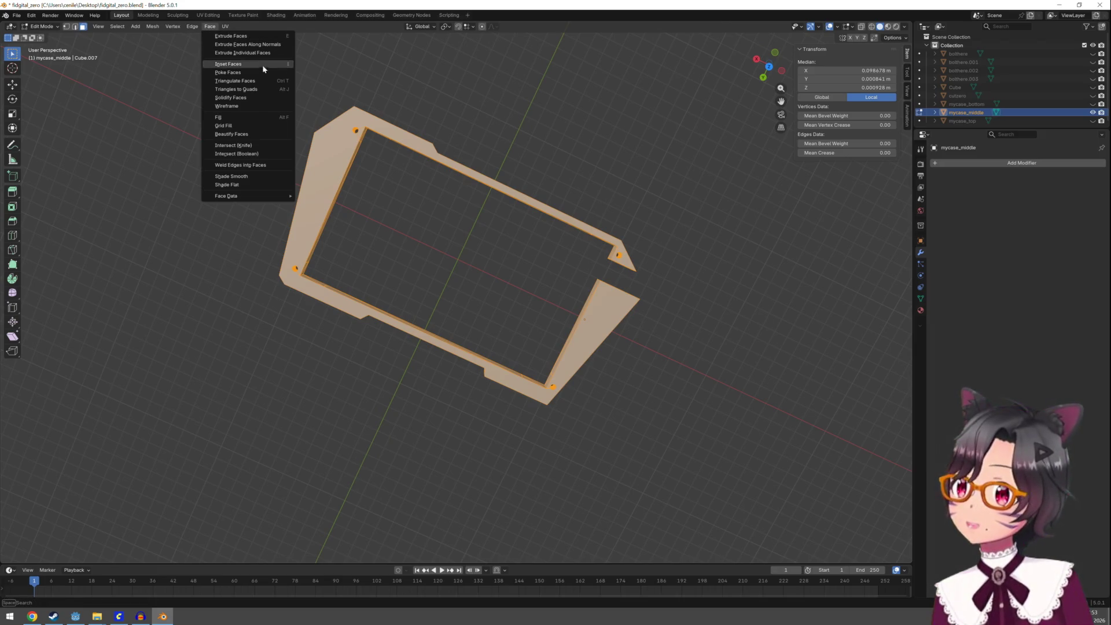
pyautogui.click(263, 83)
pyautogui.press('Tab')
pyautogui.moveTo(407, 181)
pyautogui.mouseDown(button='middle')
pyautogui.moveTo(407, 145)
pyautogui.moveTo(544, 107)
pyautogui.mouseUp(button='middle')
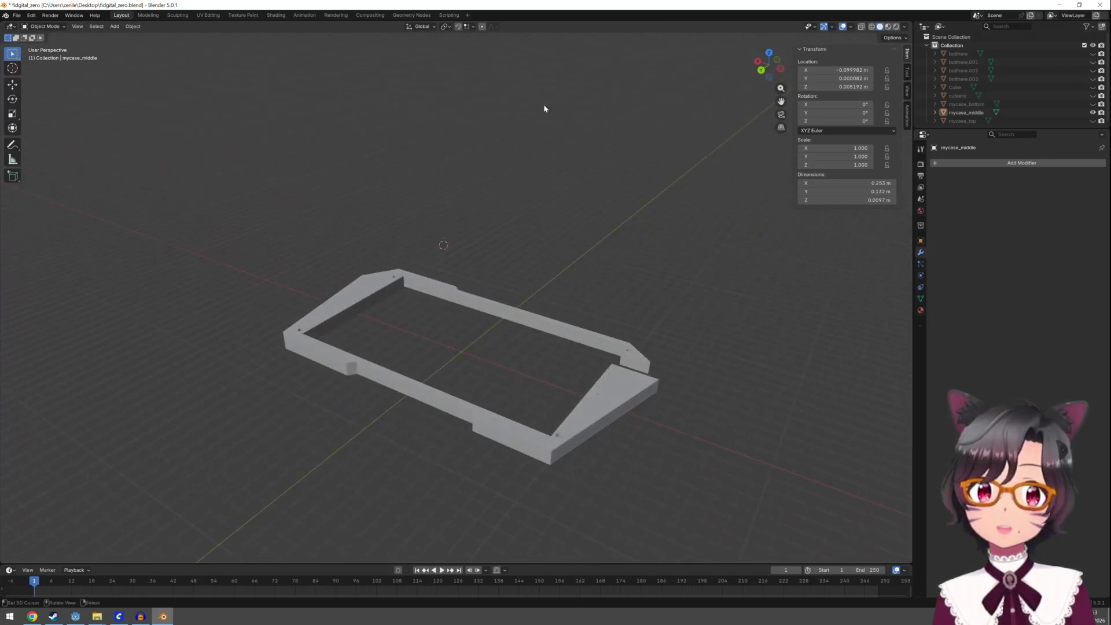
pyautogui.click(1093, 104)
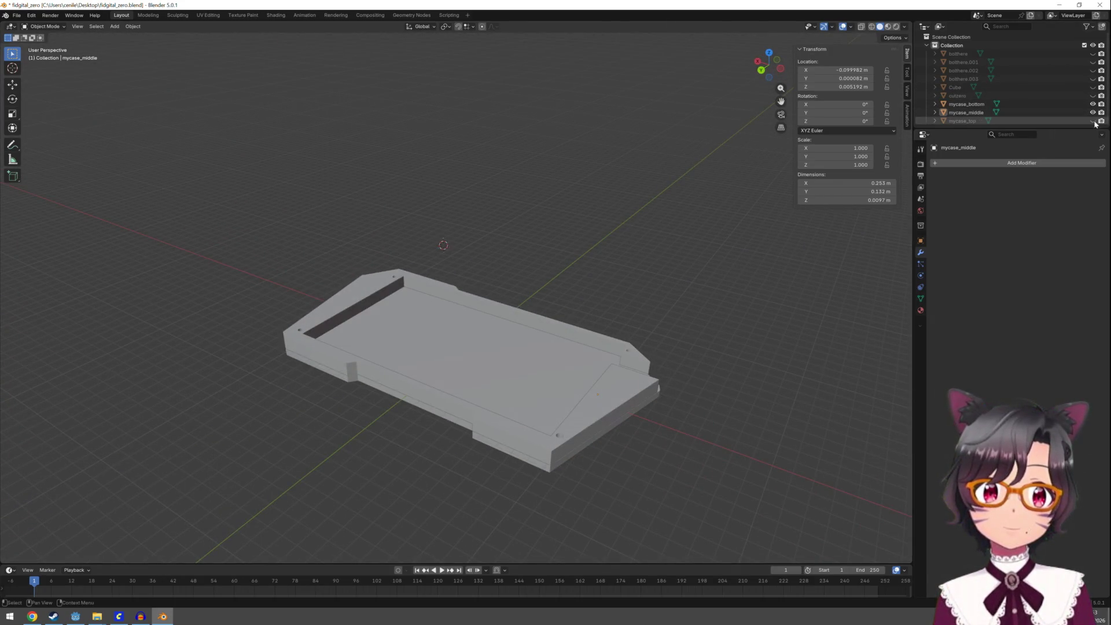
# Orbit around the assembled case and select mycase_middle in the outliner
pyautogui.moveTo(717, 302)
pyautogui.mouseDown(button='middle')
pyautogui.moveTo(709, 258)
pyautogui.moveTo(673, 281)
pyautogui.moveTo(618, 266)
pyautogui.moveTo(434, 343)
pyautogui.moveTo(357, 351)
pyautogui.moveTo(352, 268)
pyautogui.moveTo(325, 304)
pyautogui.mouseUp(button='middle')
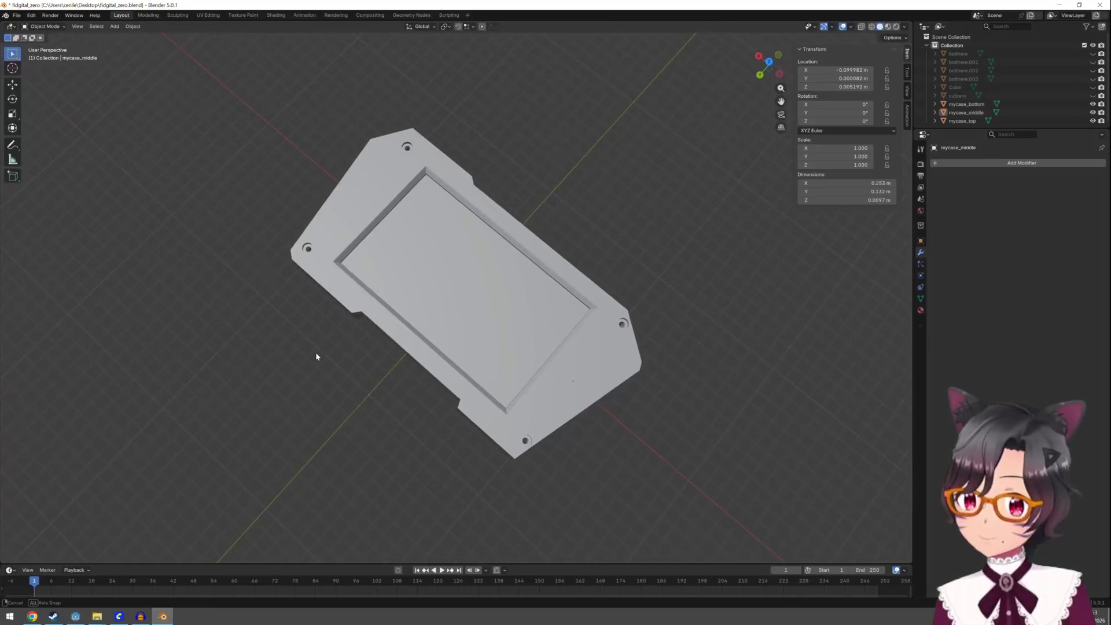
pyautogui.moveTo(321, 350)
pyautogui.mouseDown(button='middle')
pyautogui.moveTo(353, 325)
pyautogui.moveTo(355, 291)
pyautogui.moveTo(330, 483)
pyautogui.moveTo(331, 377)
pyautogui.moveTo(359, 174)
pyautogui.moveTo(362, 235)
pyautogui.moveTo(346, 298)
pyautogui.moveTo(363, 339)
pyautogui.moveTo(380, 290)
pyautogui.moveTo(377, 261)
pyautogui.moveTo(376, 340)
pyautogui.moveTo(351, 331)
pyautogui.moveTo(344, 404)
pyautogui.moveTo(362, 359)
pyautogui.mouseUp(button='middle')
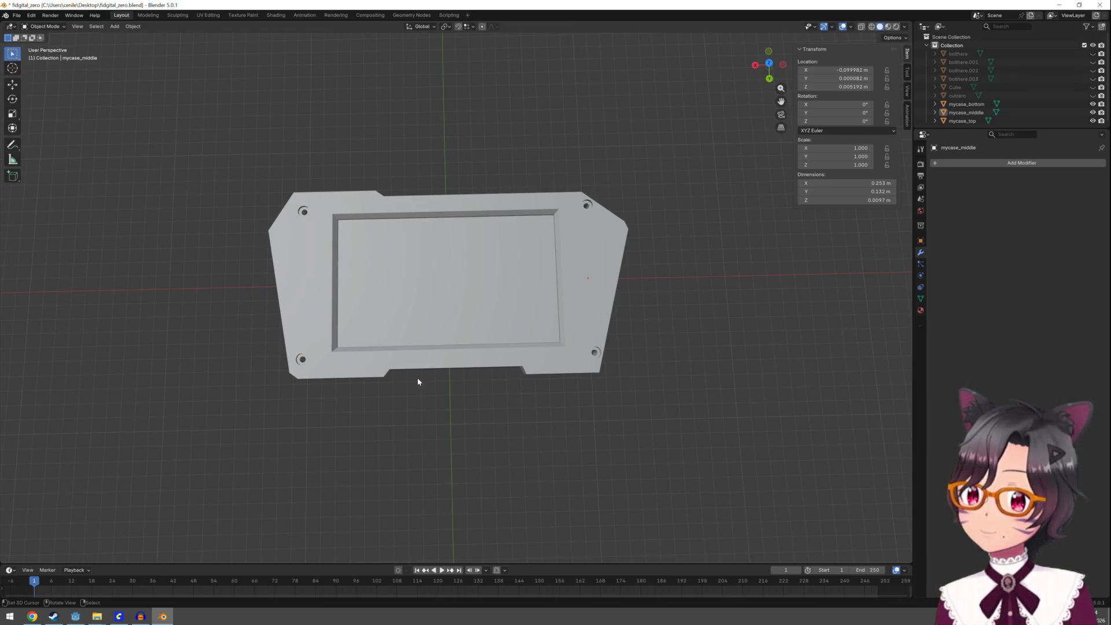
pyautogui.moveTo(431, 402)
pyautogui.mouseDown(button='middle')
pyautogui.moveTo(434, 341)
pyautogui.moveTo(320, 313)
pyautogui.moveTo(323, 303)
pyautogui.moveTo(434, 392)
pyautogui.moveTo(452, 523)
pyautogui.moveTo(452, 395)
pyautogui.moveTo(422, 257)
pyautogui.moveTo(432, 410)
pyautogui.moveTo(426, 384)
pyautogui.mouseUp(button='middle')
pyautogui.scroll(2, 426, 384)
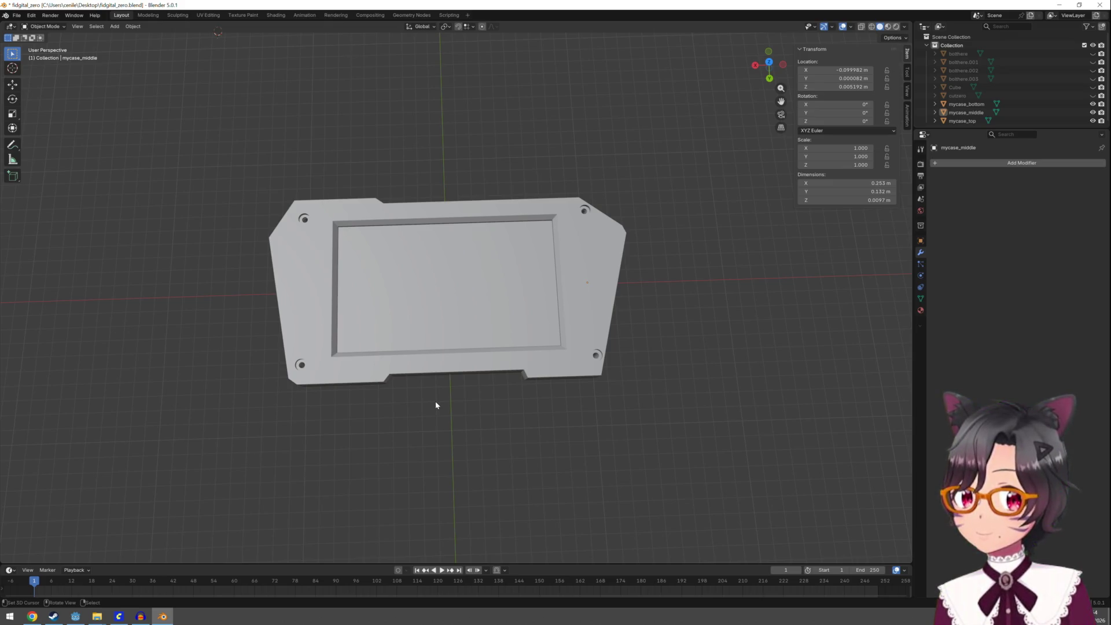
pyautogui.click(982, 114)
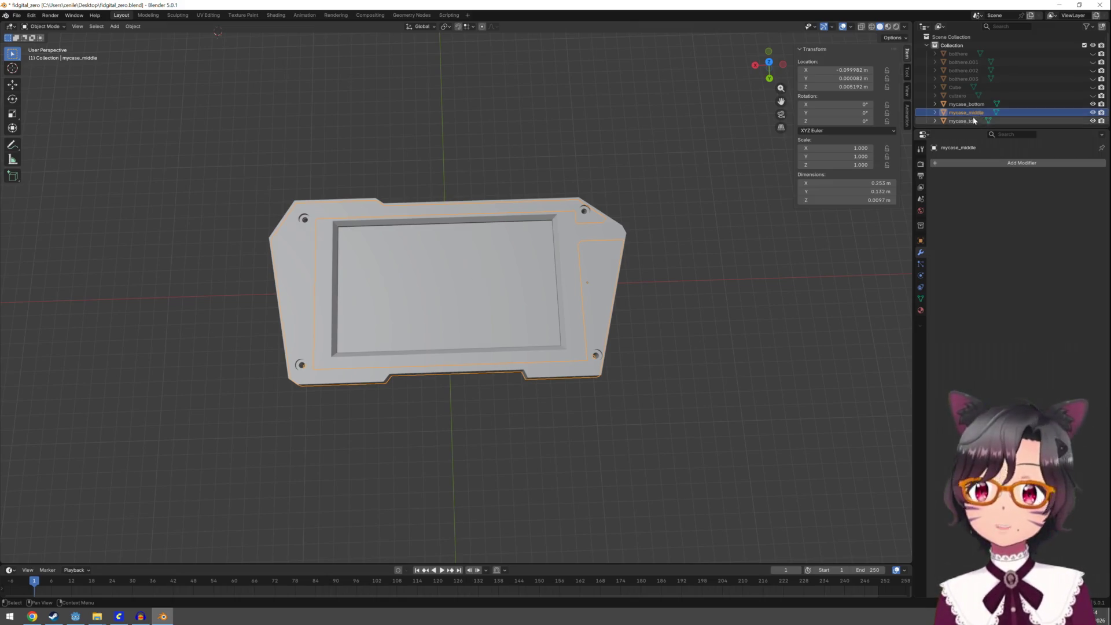
# Export the selection as STL to the Desktop as fidgital_zero_middle.stl with scale 1000
pyautogui.click(16, 15)
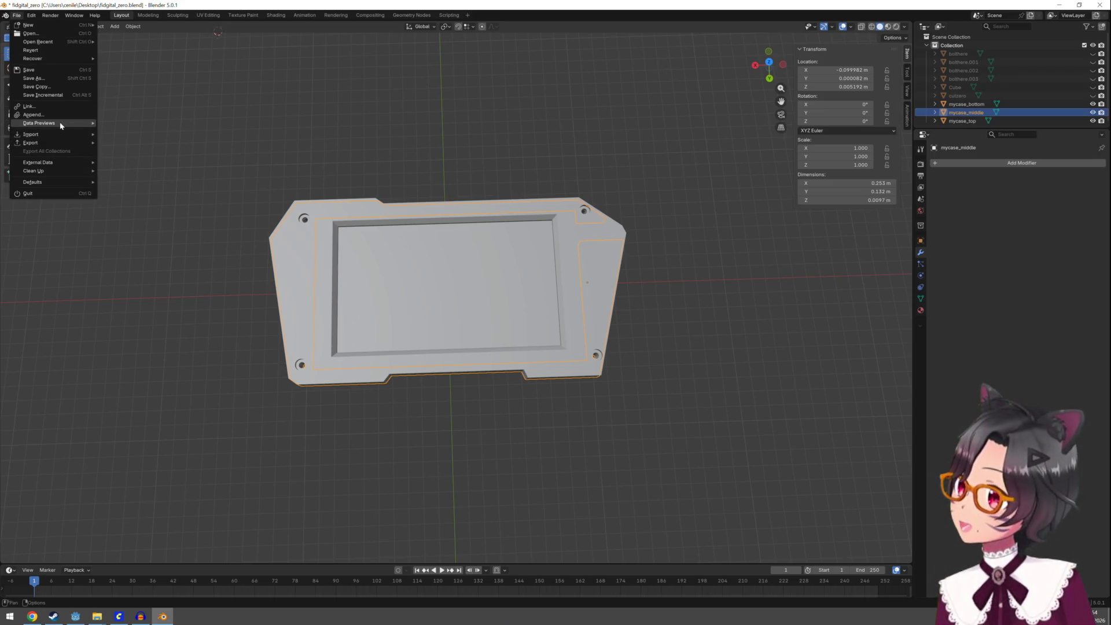
pyautogui.moveTo(32, 142)
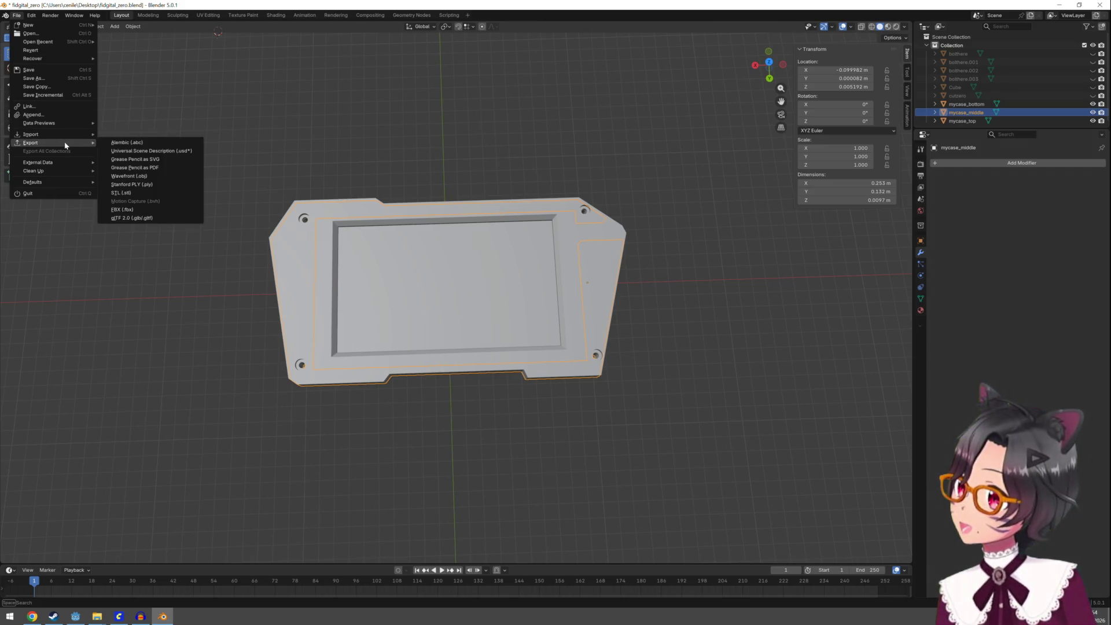
pyautogui.click(149, 191)
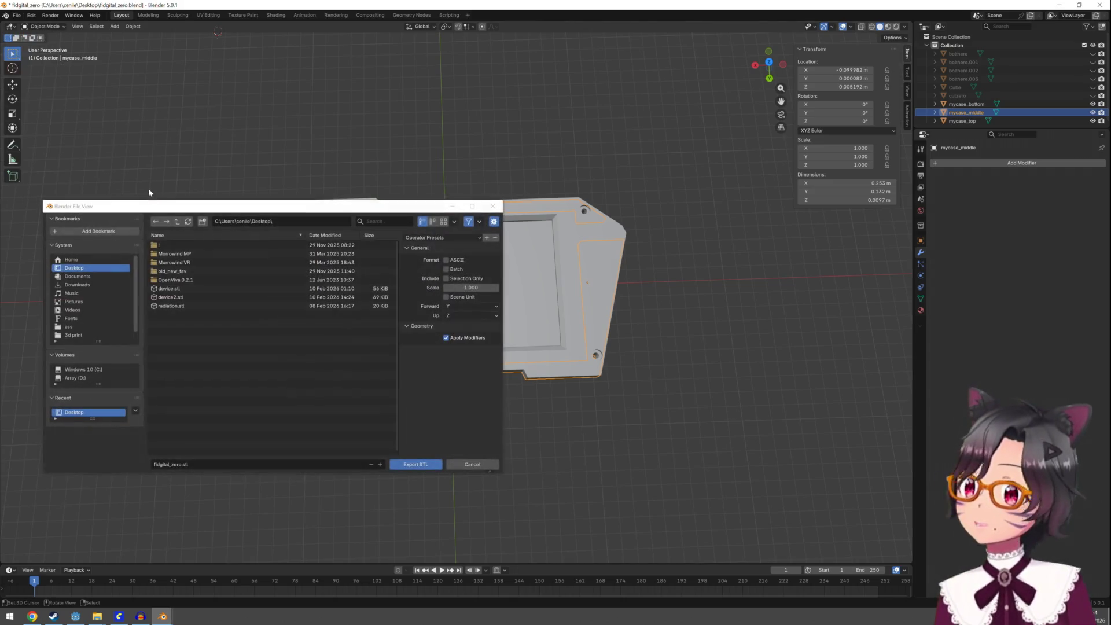
pyautogui.click(465, 287)
pyautogui.write('1000')
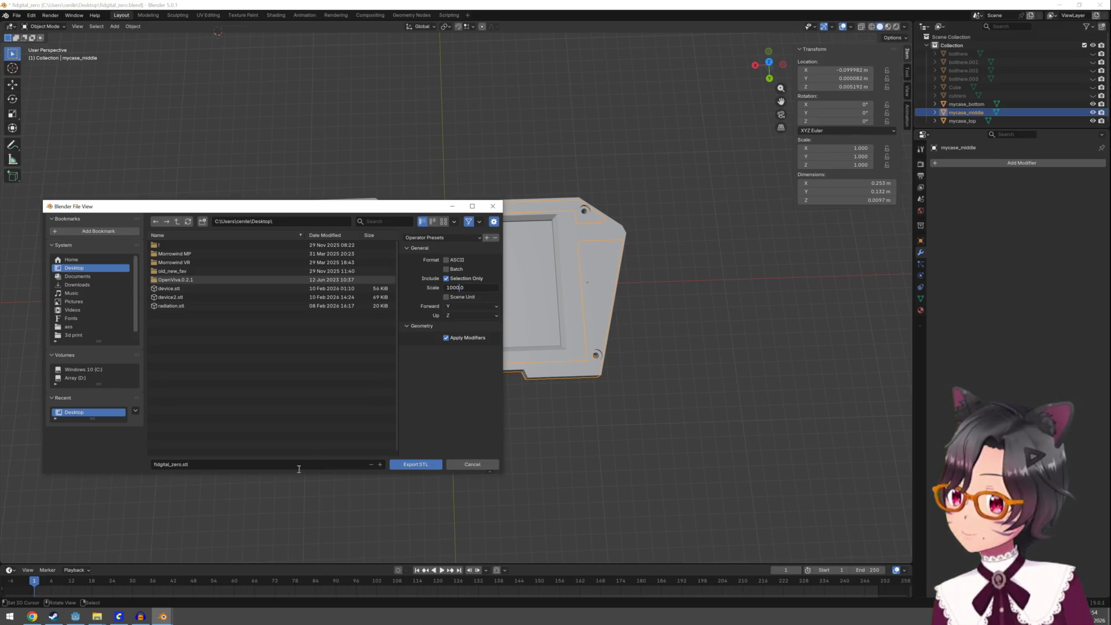
pyautogui.press('Return')
pyautogui.click(178, 464)
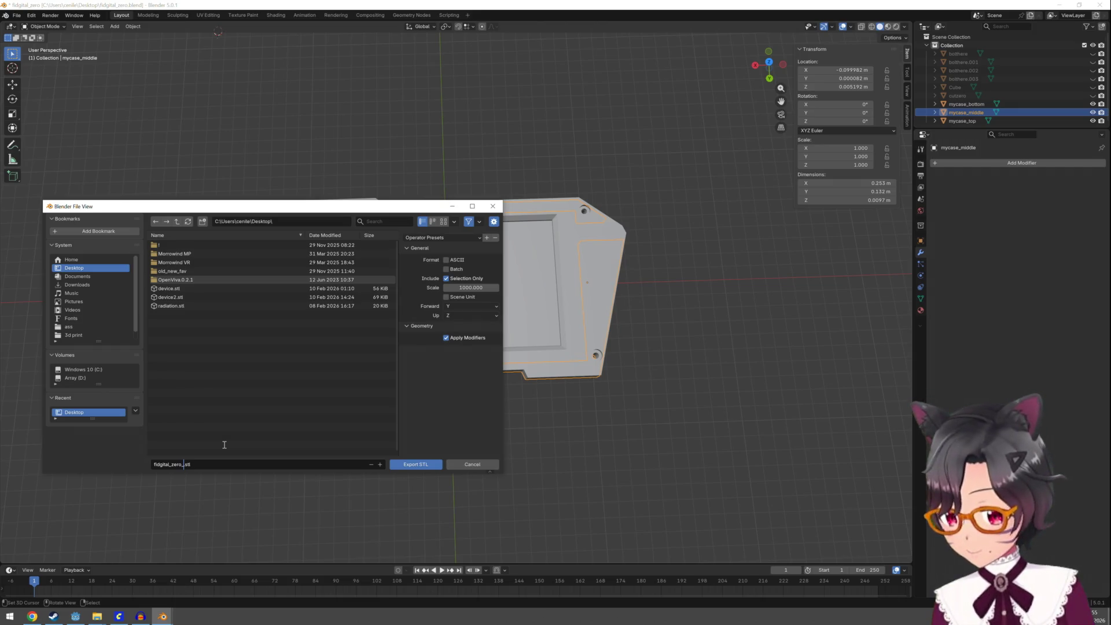
pyautogui.write('_middle')
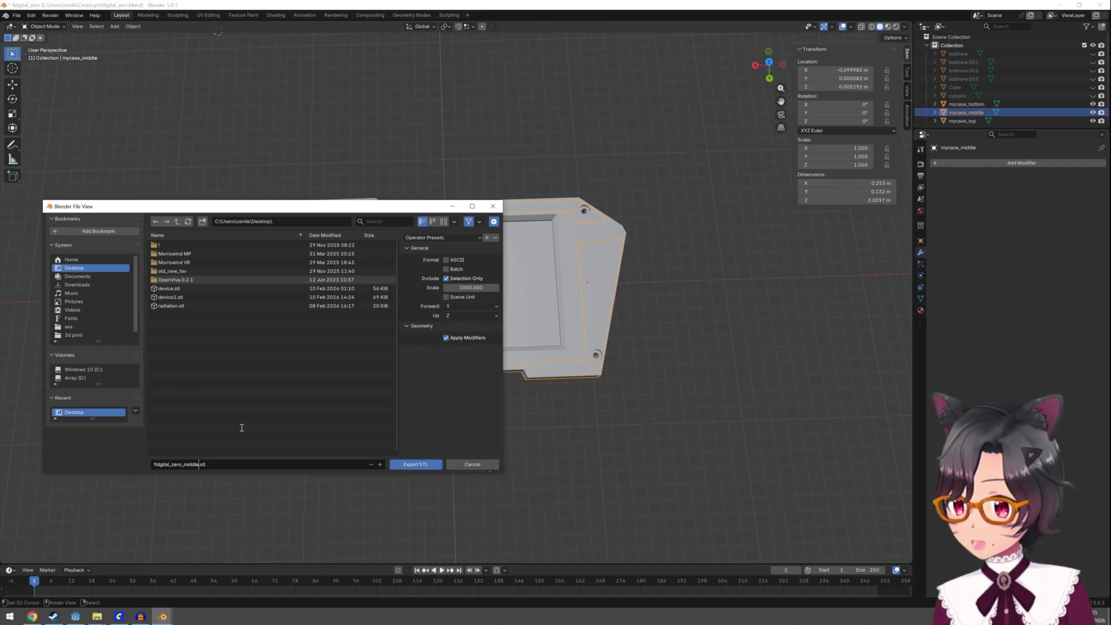
pyautogui.click(427, 467)
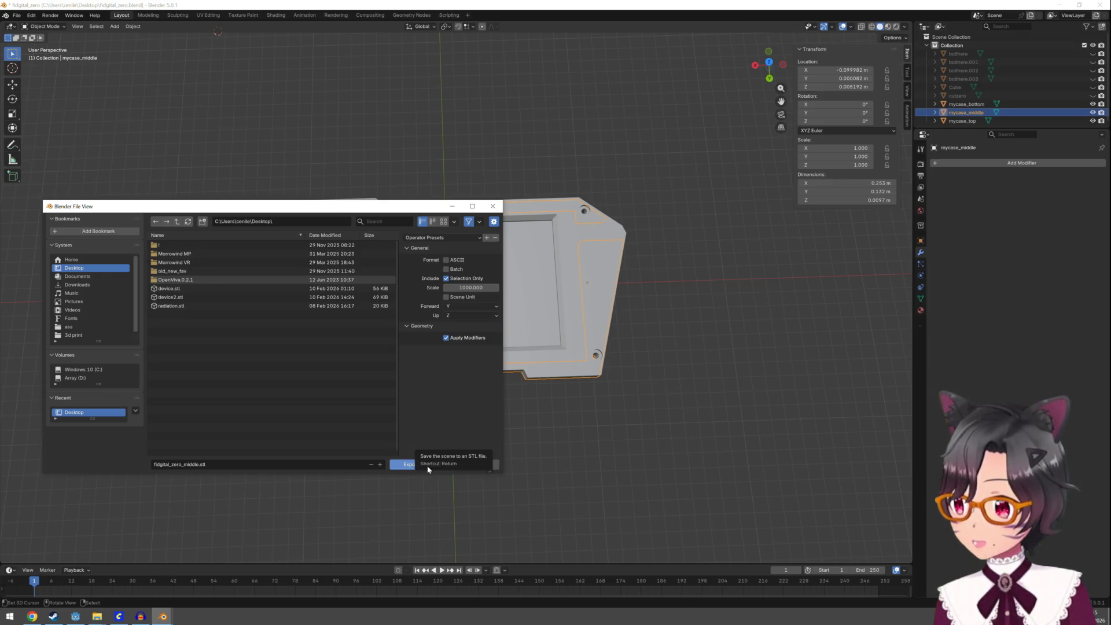
pyautogui.click(410, 468)
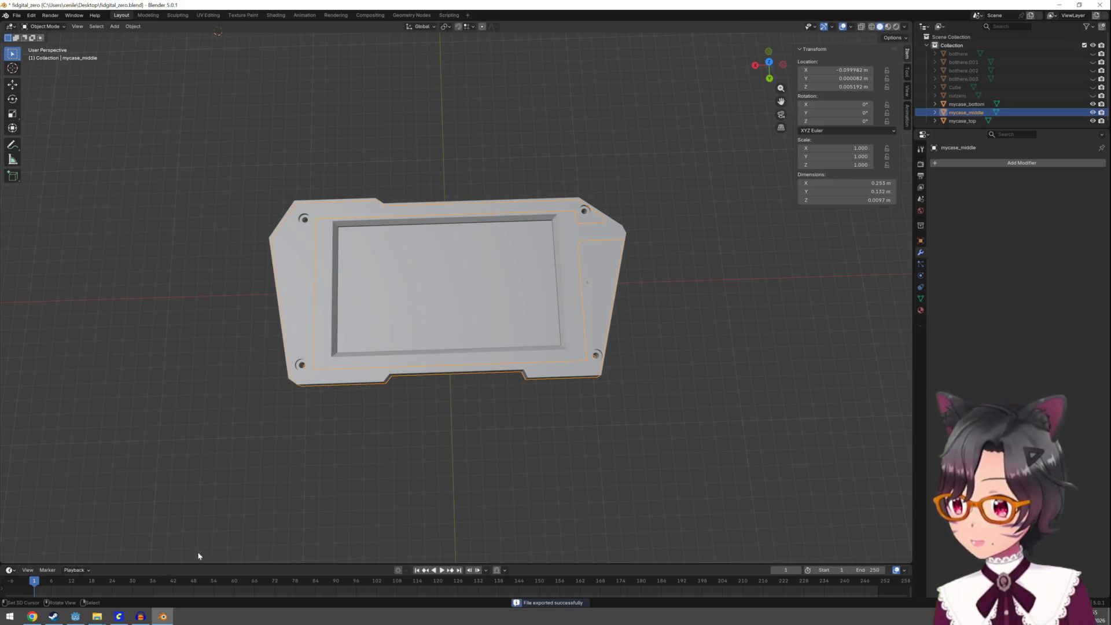
pyautogui.press('super')
pyautogui.write('bam')
# Launch Bambu Studio and import fidgital_zero_middle.stl from the Desktop onto the build plate
pyautogui.click(99, 390)
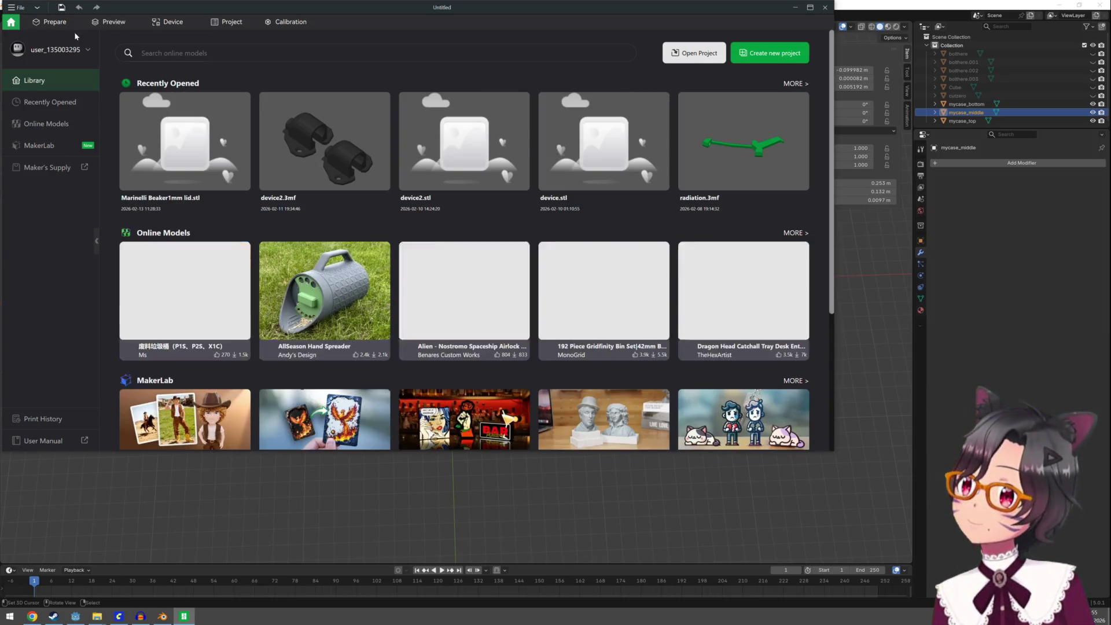
pyautogui.click(54, 22)
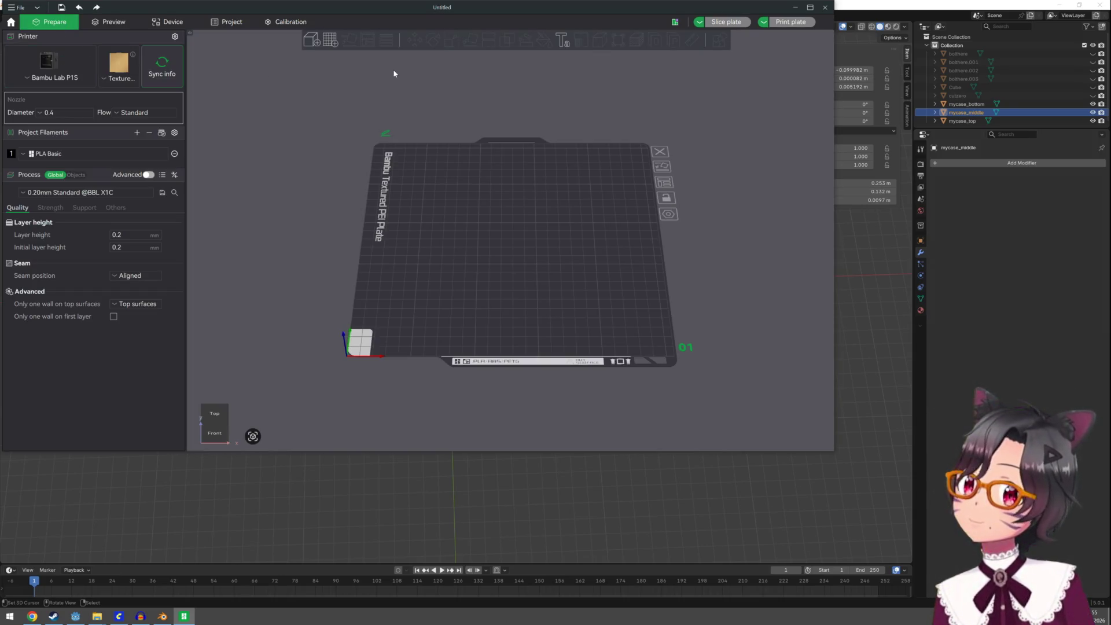
pyautogui.click(310, 40)
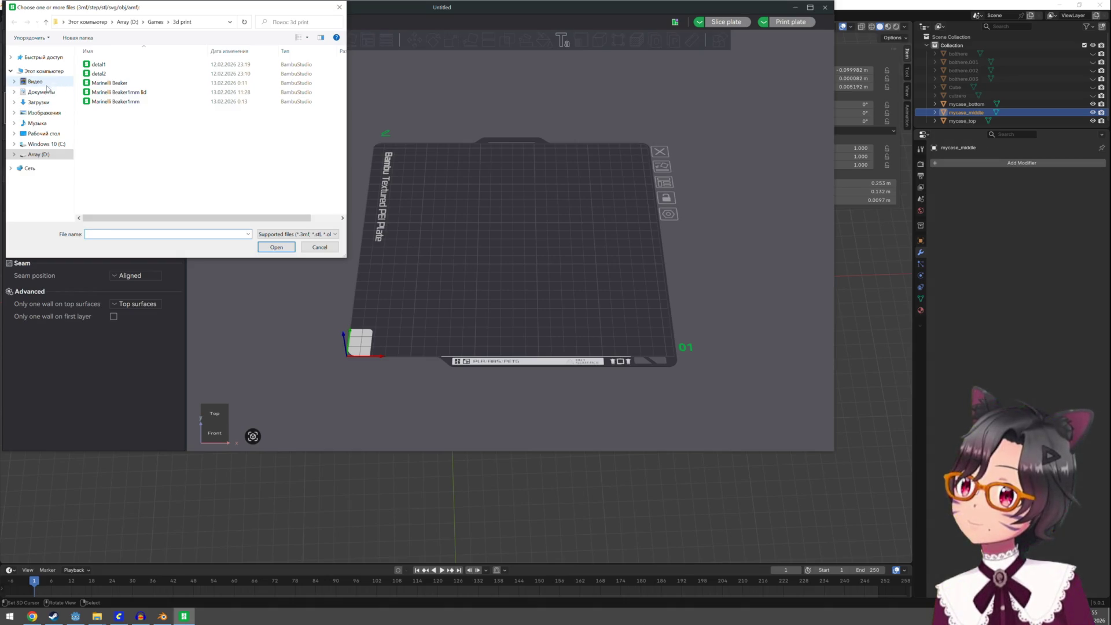
pyautogui.click(44, 133)
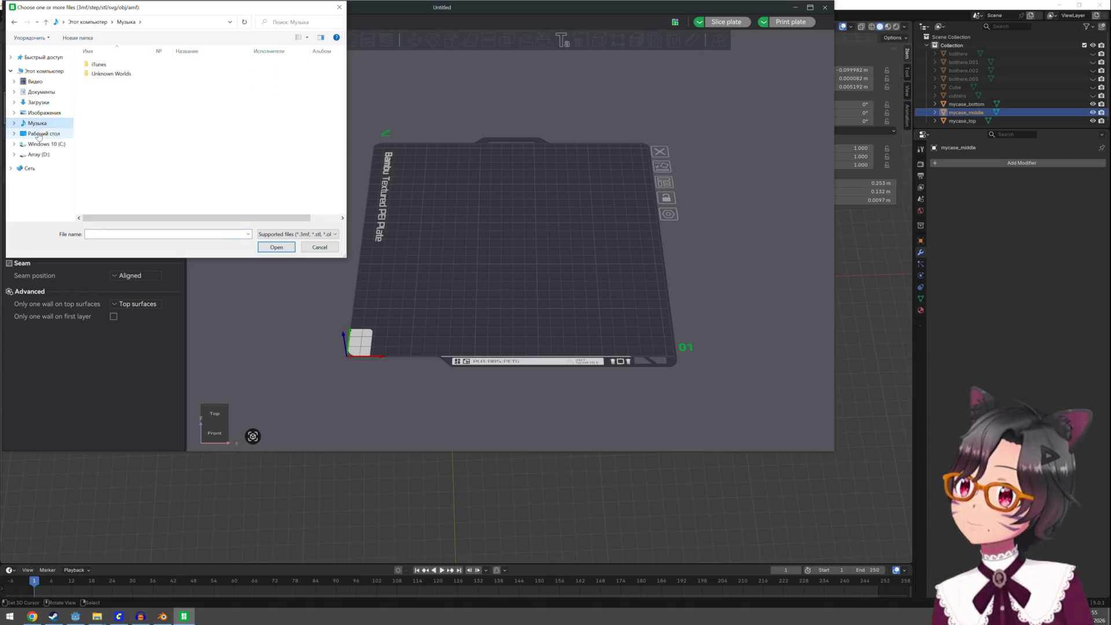
pyautogui.click(109, 234)
pyautogui.write('d')
pyautogui.press('BackSpace')
pyautogui.write('f')
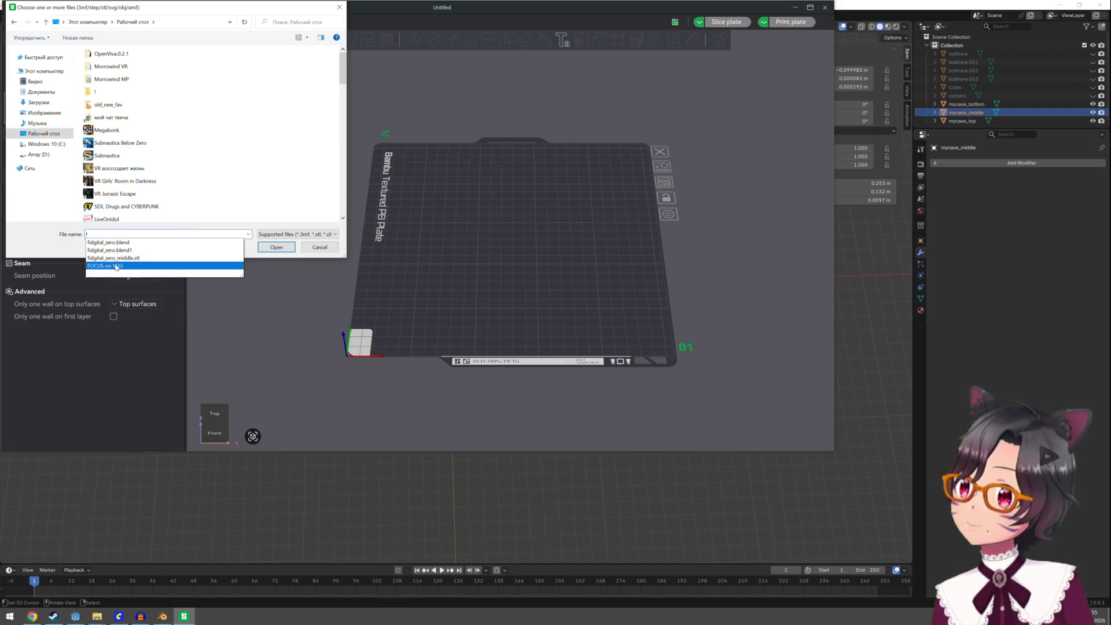
pyautogui.click(135, 259)
pyautogui.click(277, 247)
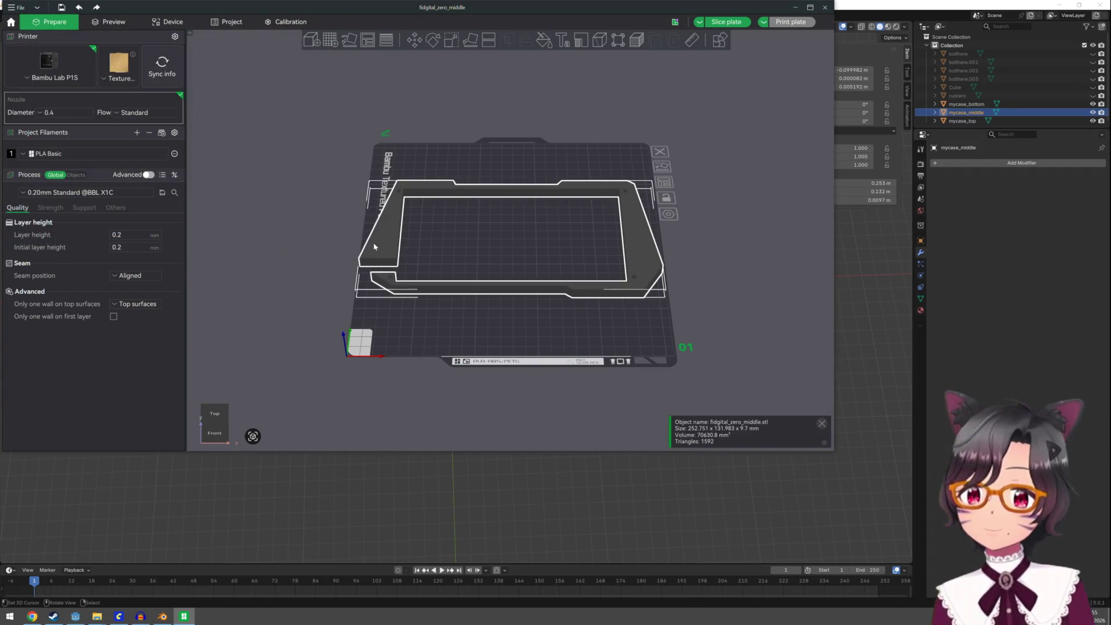
pyautogui.scroll(-1, 376, 248)
pyautogui.scroll(-1, 377, 249)
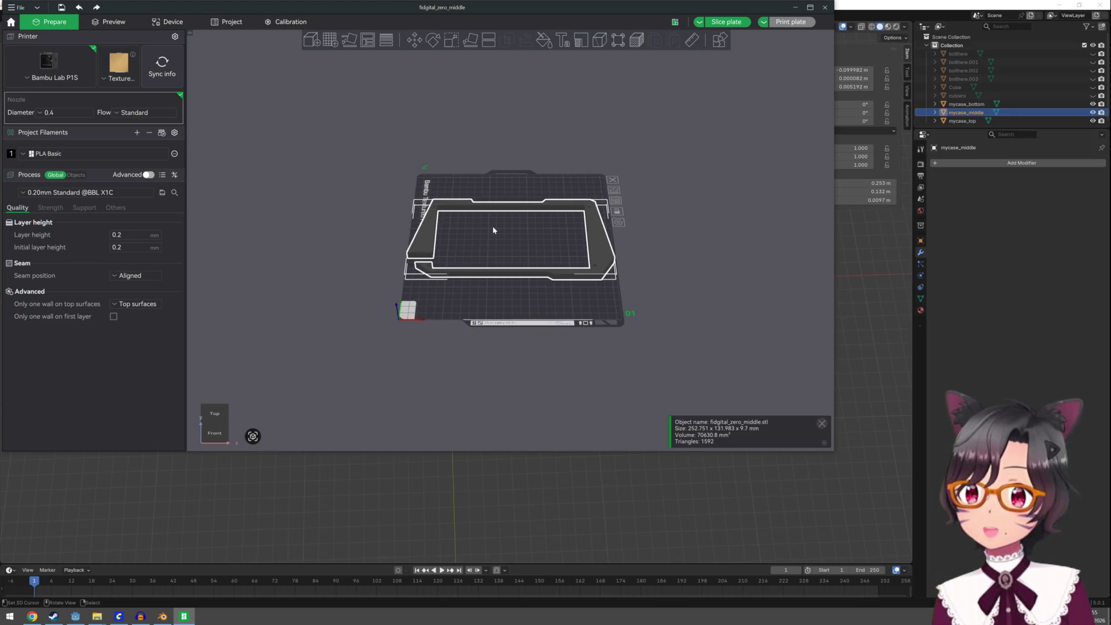
pyautogui.scroll(1, 493, 230)
pyautogui.scroll(1, 493, 229)
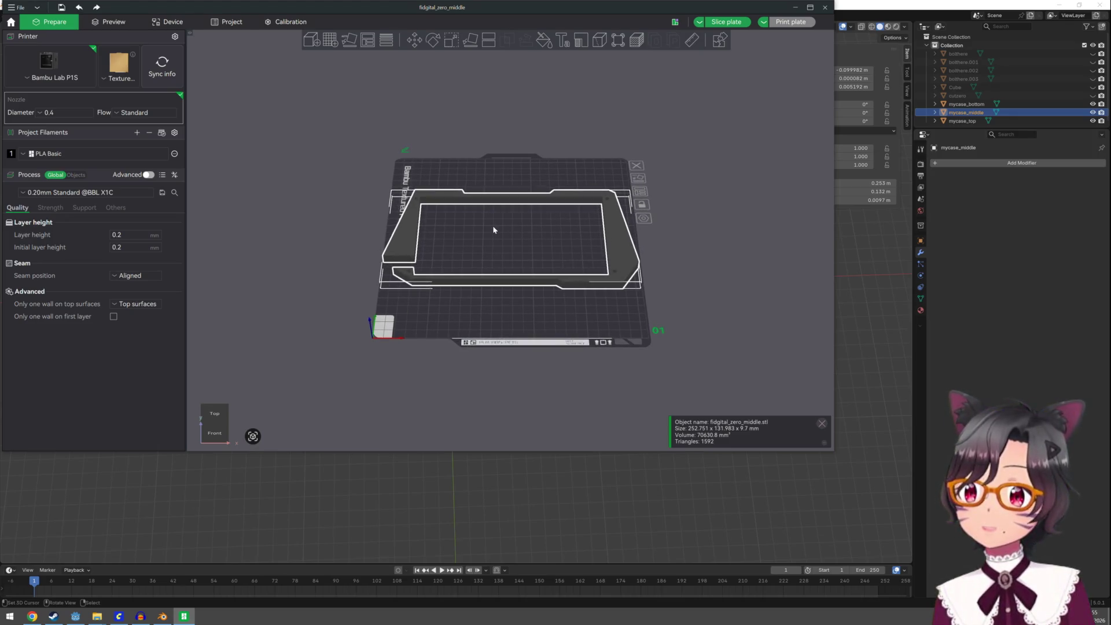
pyautogui.scroll(1, 493, 230)
pyautogui.scroll(1, 494, 234)
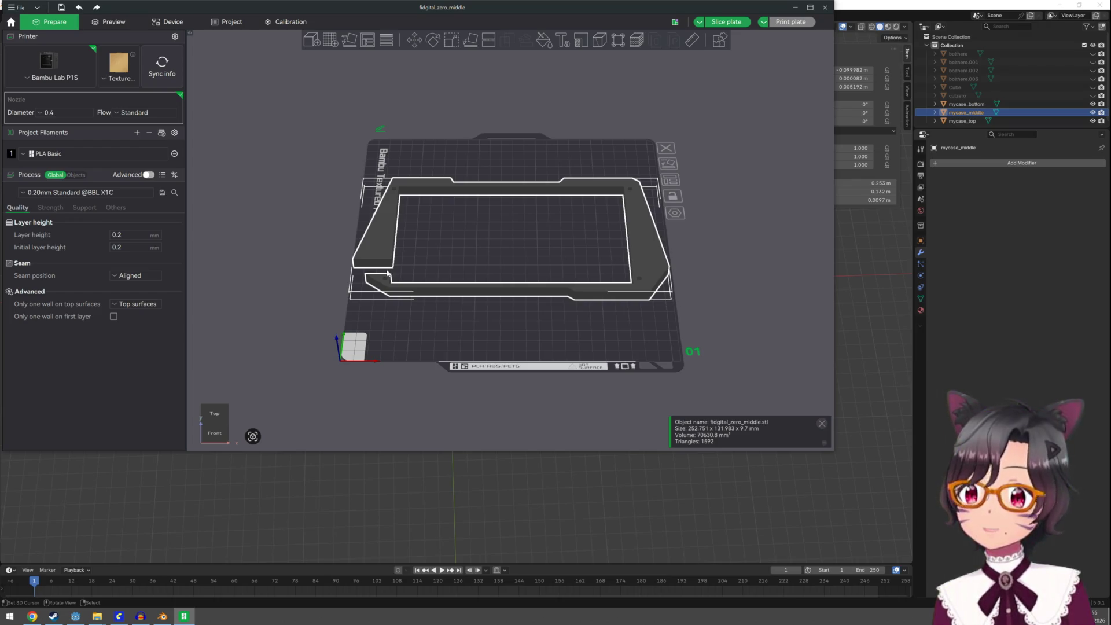
pyautogui.moveTo(545, 283); pyautogui.dragTo(524, 293, button='middle')
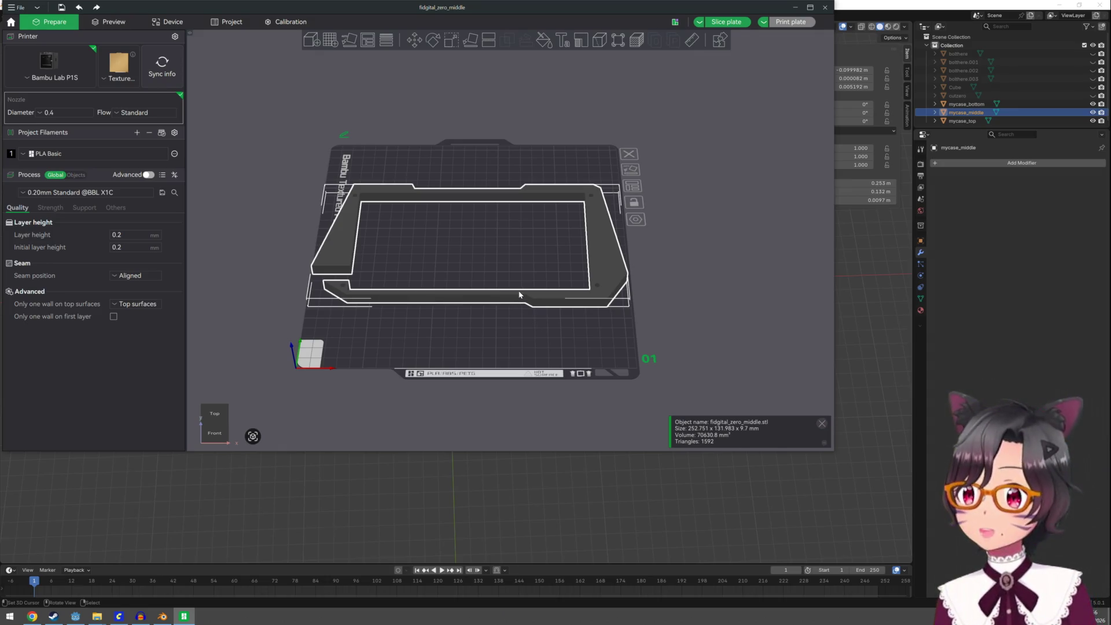
# Rotate the frame about Z to 137.31° and slide it left along X on the plate
pyautogui.click(433, 41)
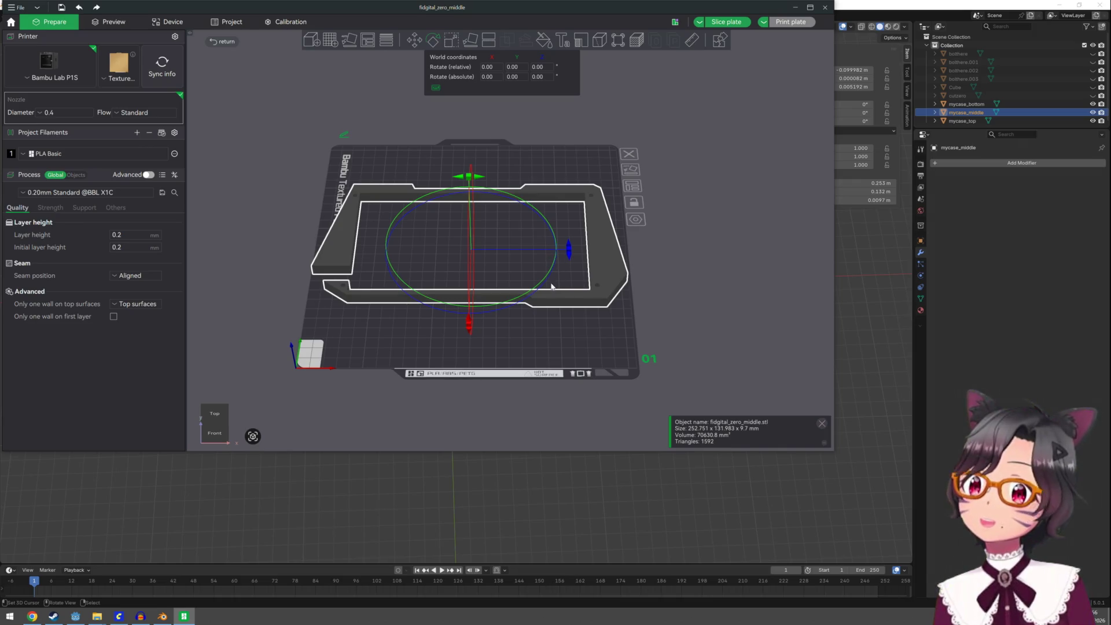
pyautogui.moveTo(568, 250); pyautogui.dragTo(565, 300)
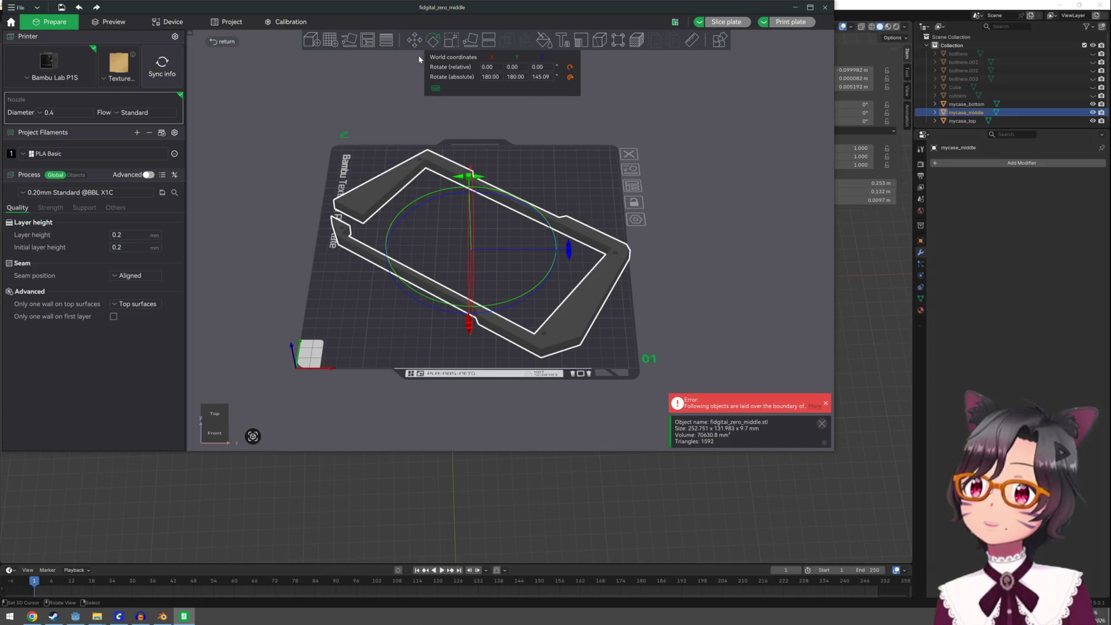
pyautogui.press('m')
pyautogui.moveTo(566, 249); pyautogui.dragTo(555, 249)
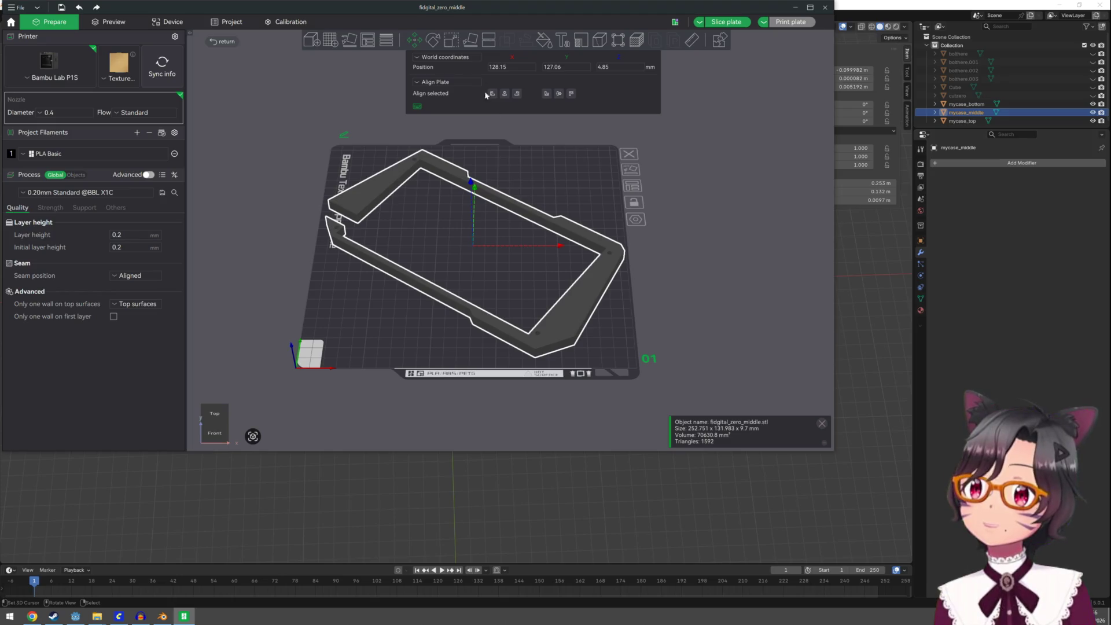
pyautogui.click(428, 44)
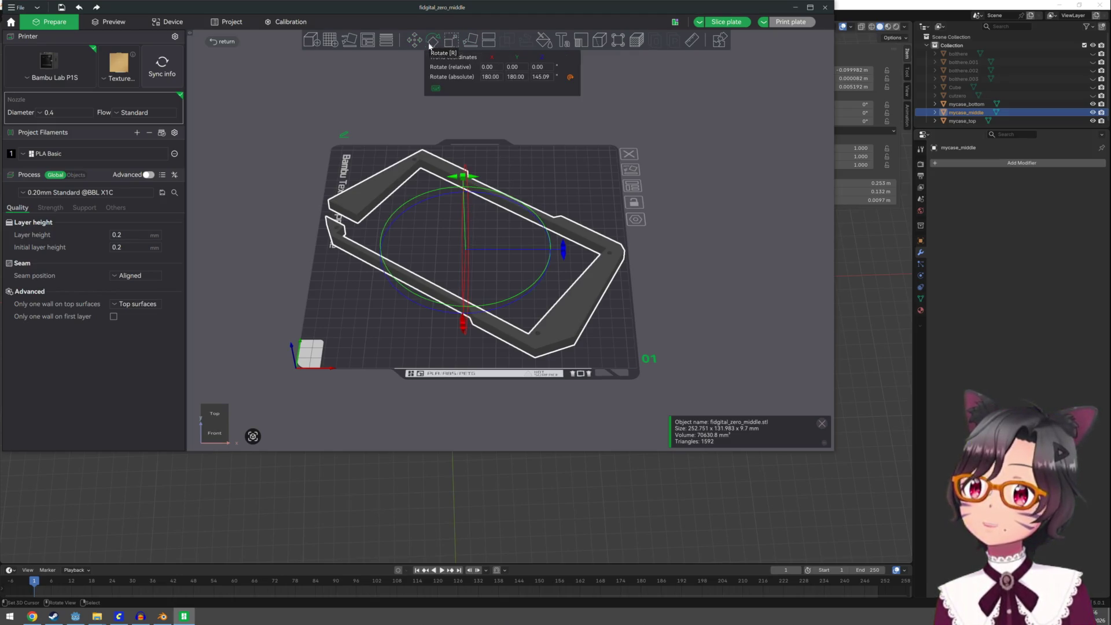
pyautogui.moveTo(563, 247); pyautogui.dragTo(565, 261)
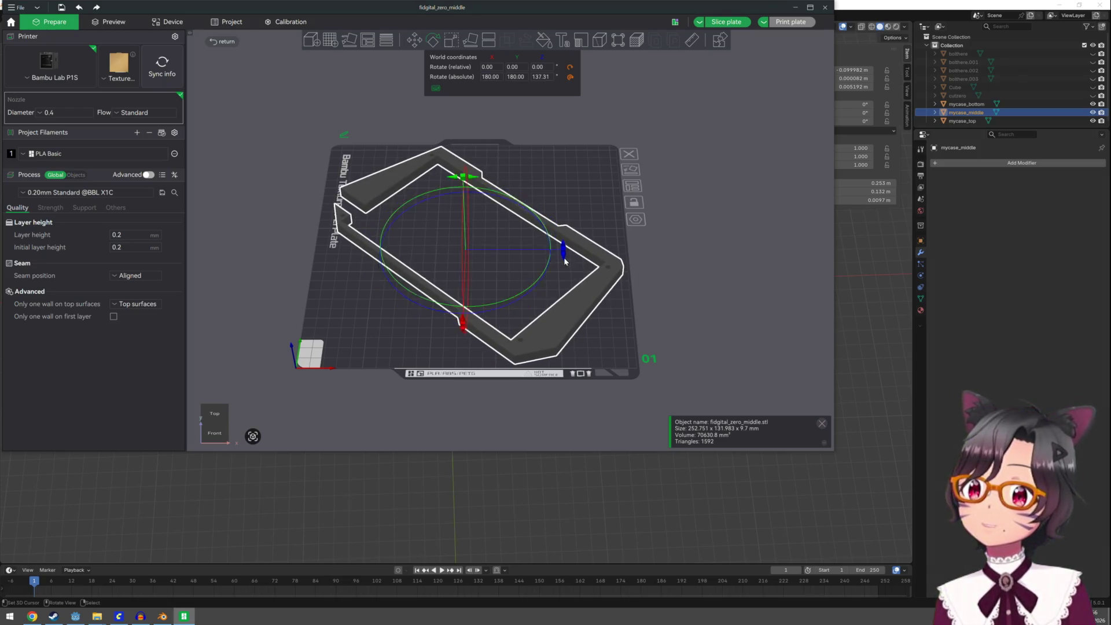
pyautogui.moveTo(615, 233)
pyautogui.mouseDown()
pyautogui.moveTo(471, 212)
pyautogui.moveTo(452, 231)
pyautogui.moveTo(276, 231)
pyautogui.mouseUp()
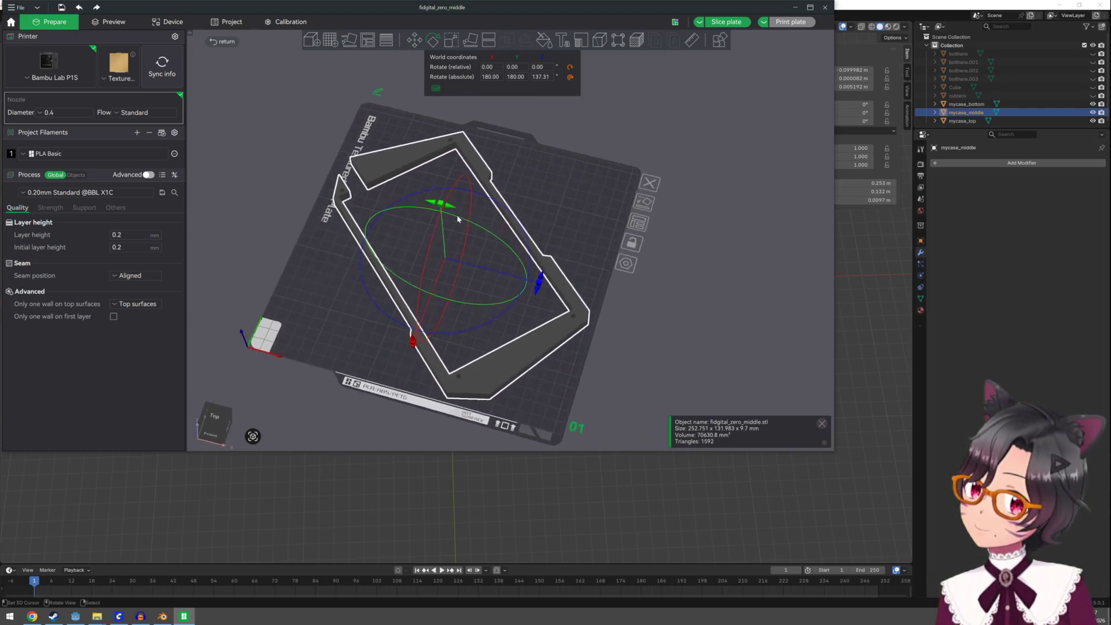
pyautogui.click(133, 155)
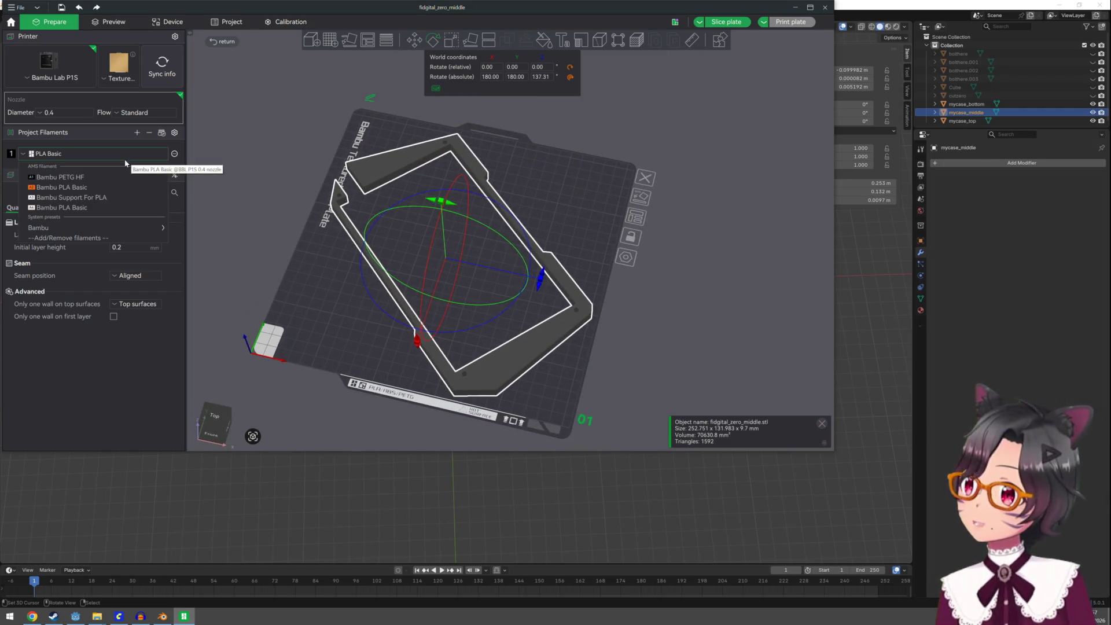
# Choose PETG HF as the project filament and slice the plate for a 58m36s, 37.14 g estimate
pyautogui.click(98, 177)
pyautogui.moveTo(265, 300); pyautogui.dragTo(361, 263)
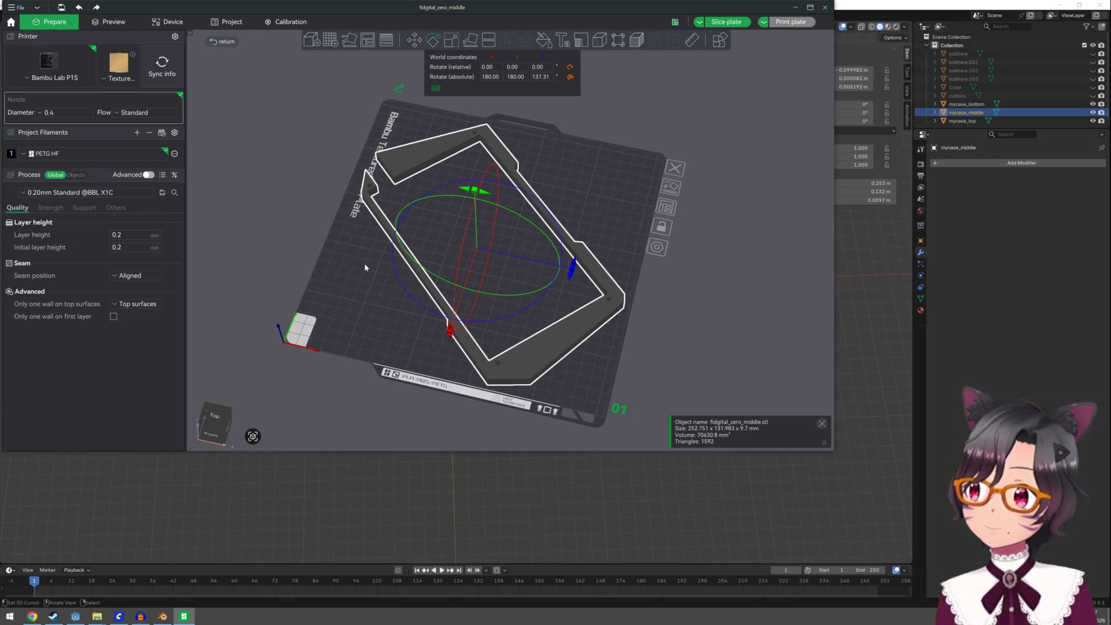
pyautogui.click(729, 24)
pyautogui.moveTo(504, 211)
pyautogui.mouseDown()
pyautogui.moveTo(487, 187)
pyautogui.moveTo(422, 194)
pyautogui.moveTo(408, 211)
pyautogui.mouseUp()
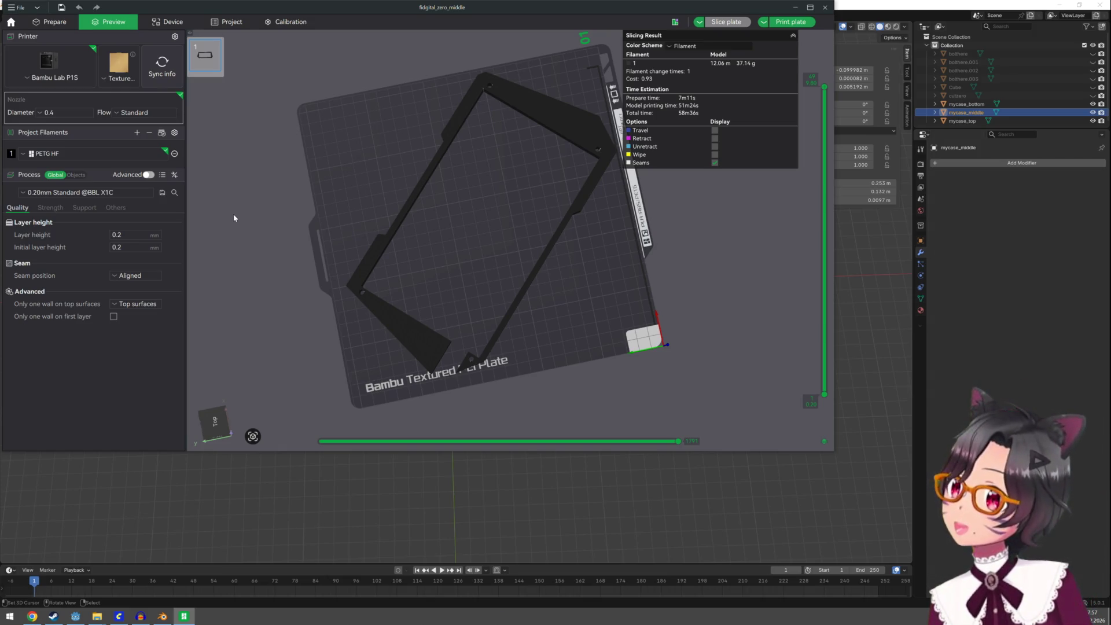
# In the Strength settings, try sparse infill density 5, reset it to 15%, and re-slice the plate
pyautogui.click(59, 209)
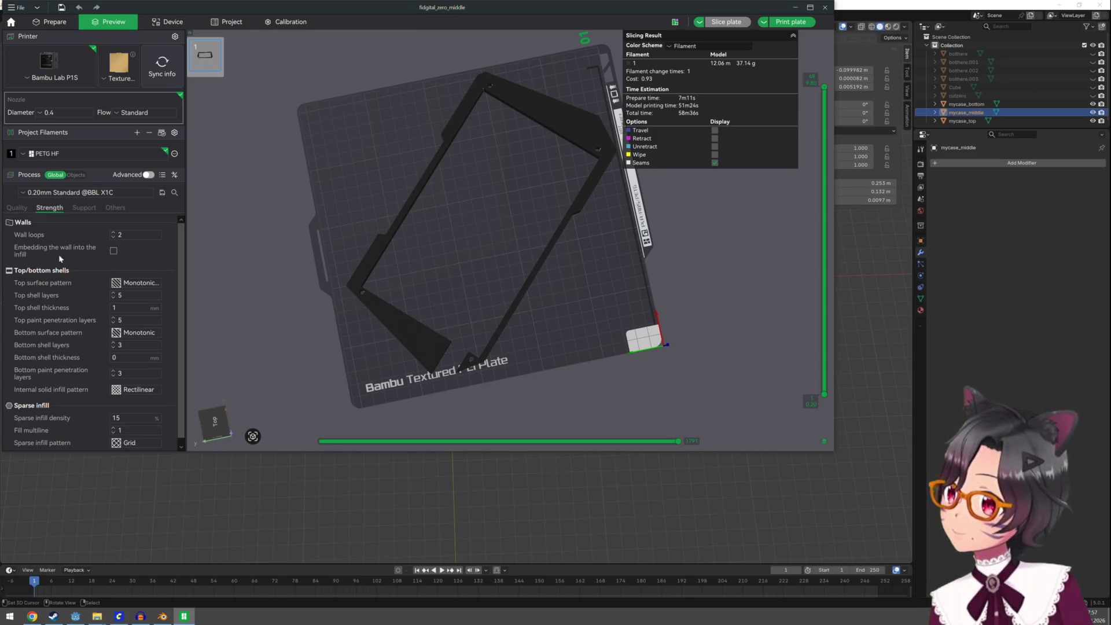
pyautogui.scroll(-1, 59, 255)
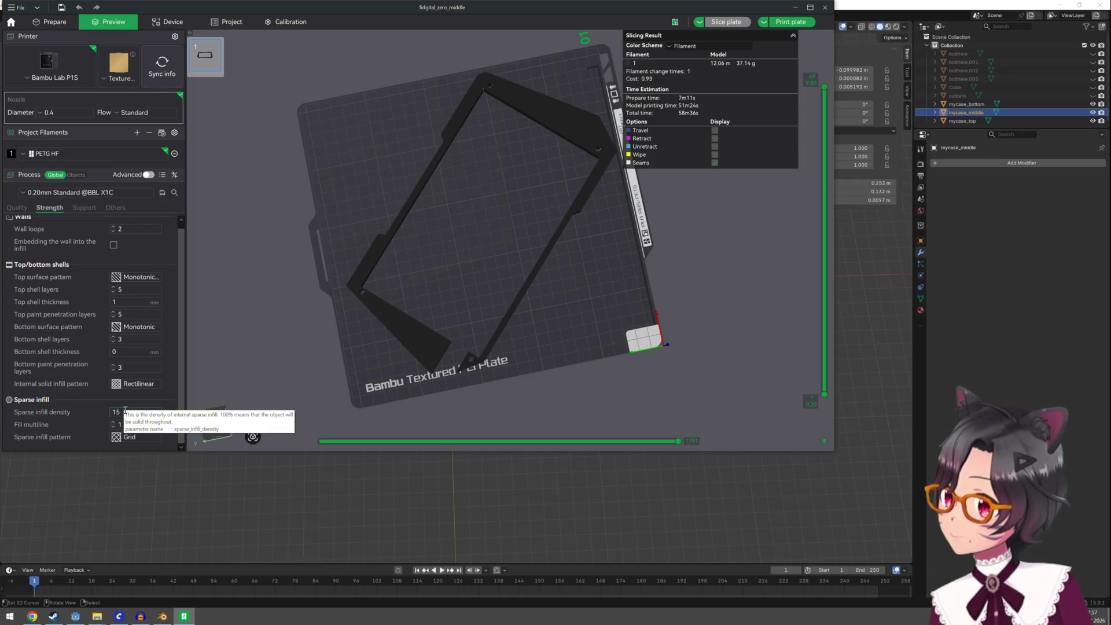
pyautogui.doubleClick(124, 412)
pyautogui.write('5')
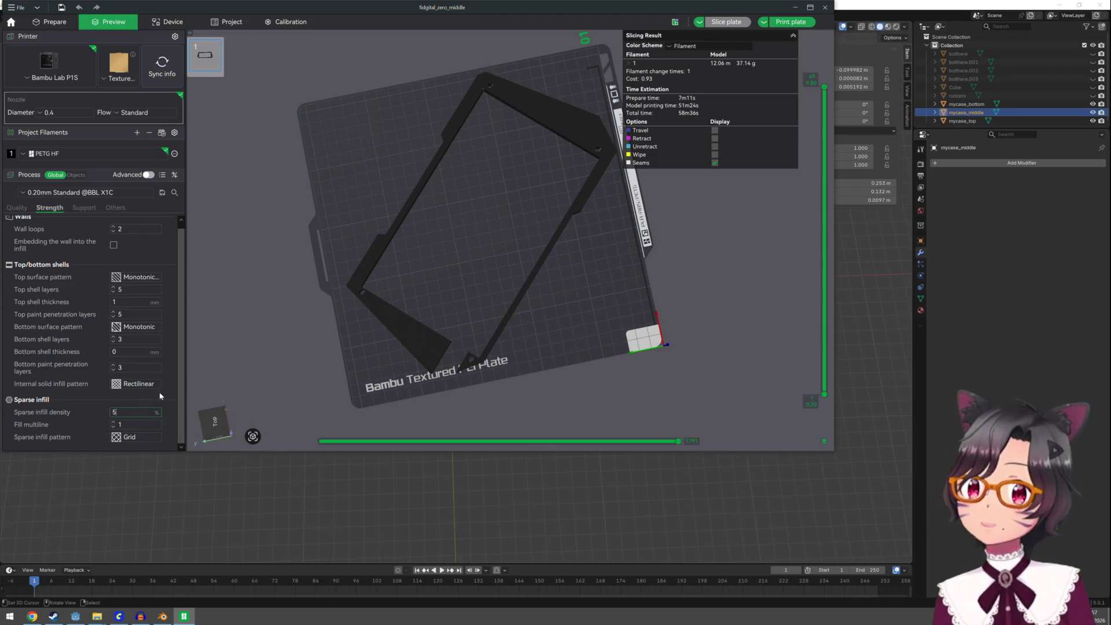
pyautogui.press('Return')
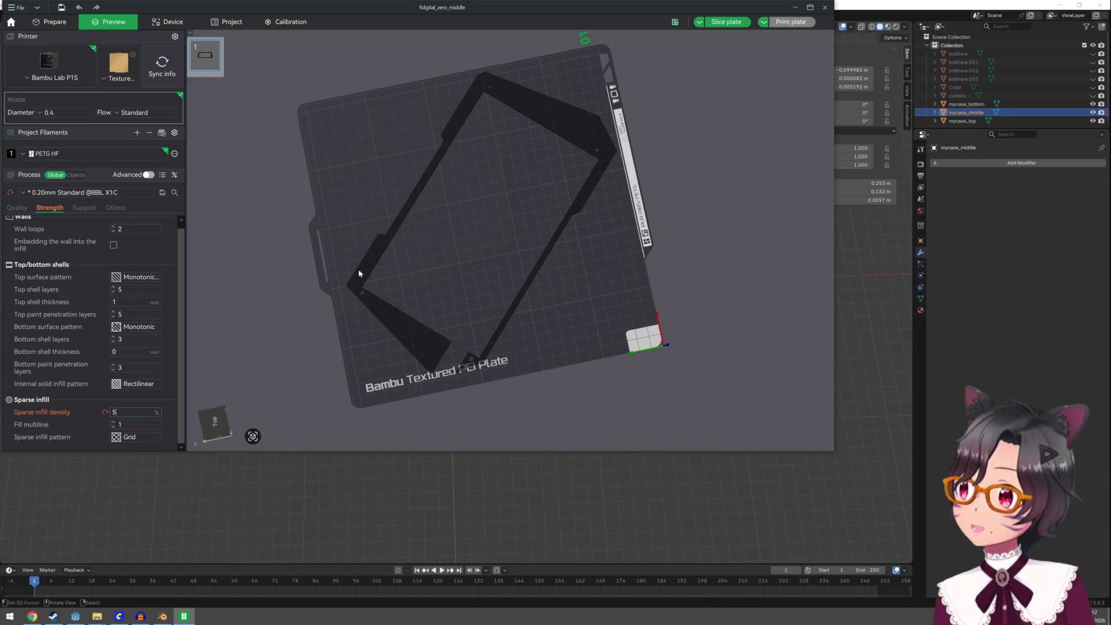
pyautogui.click(106, 412)
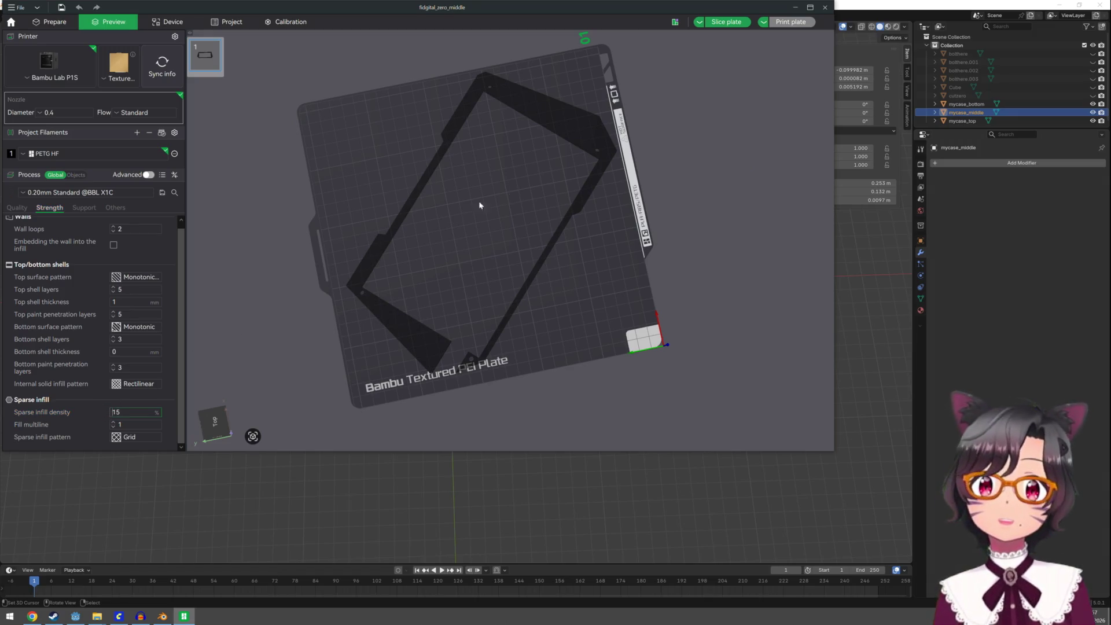
pyautogui.click(727, 27)
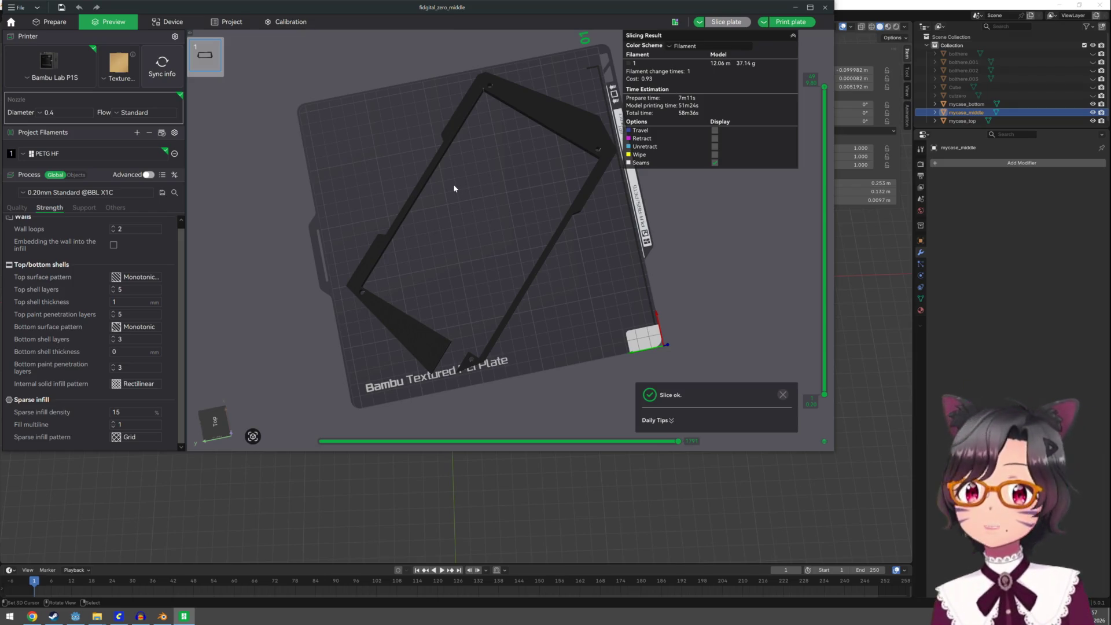
pyautogui.moveTo(425, 218)
pyautogui.mouseDown()
pyautogui.moveTo(428, 201)
pyautogui.moveTo(380, 220)
pyautogui.moveTo(364, 213)
pyautogui.moveTo(366, 227)
pyautogui.mouseUp()
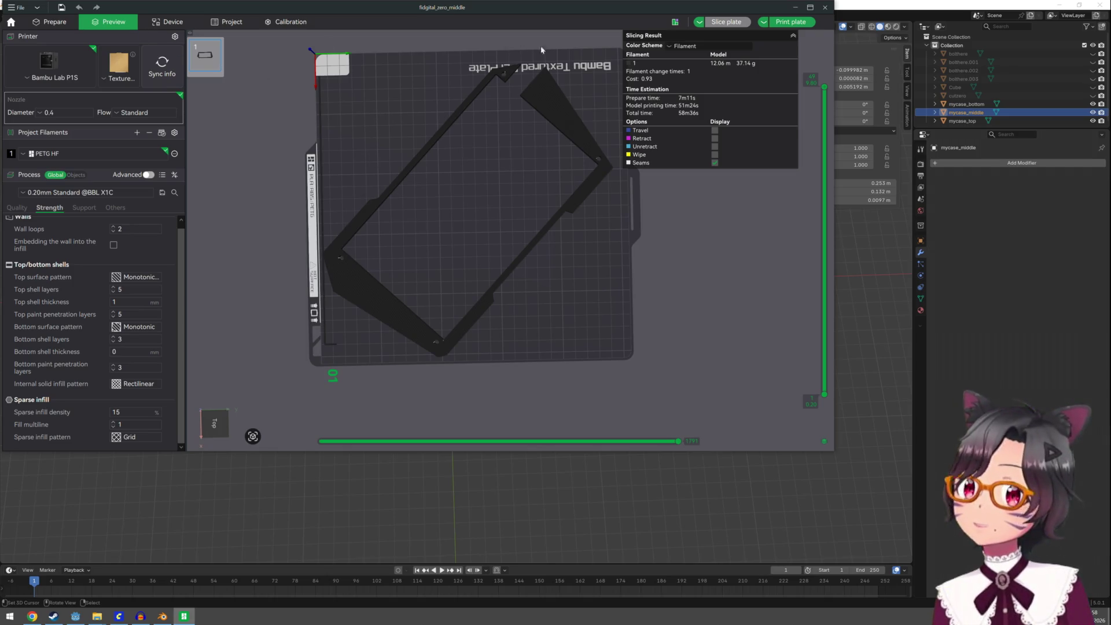
# Return to Prepare and shift the frame along the Y axis with the Move gizmo
pyautogui.click(50, 22)
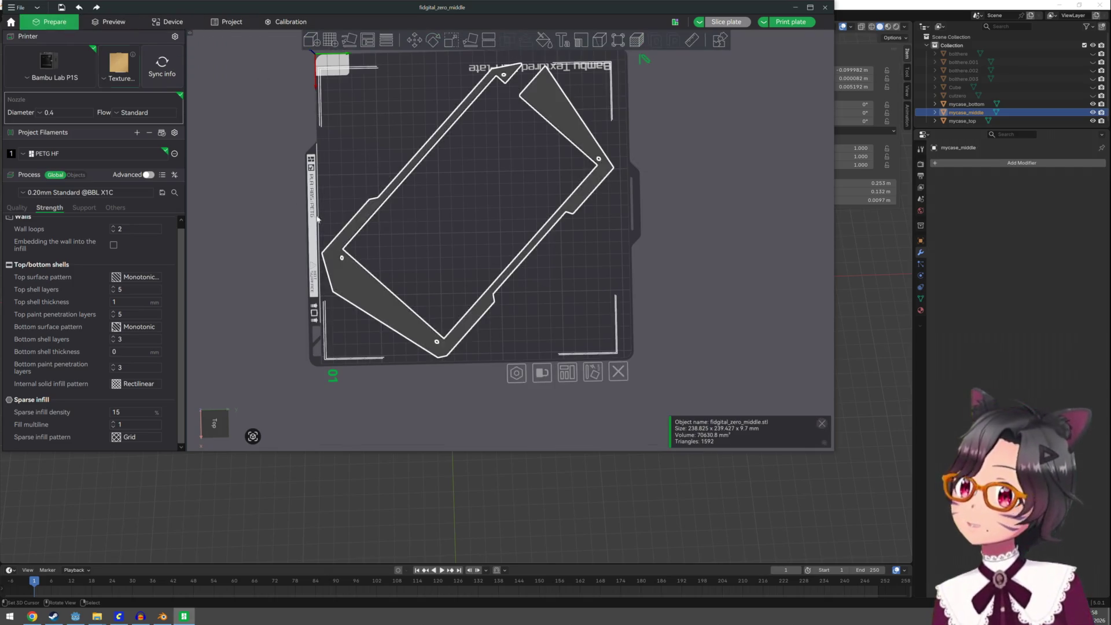
pyautogui.click(413, 40)
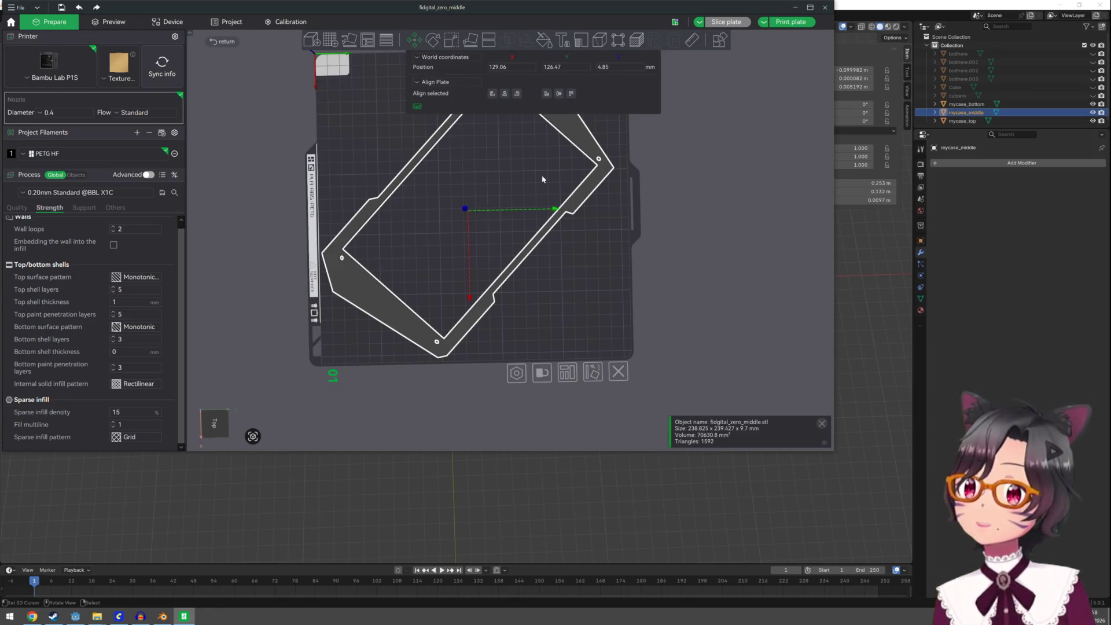
pyautogui.moveTo(558, 209); pyautogui.dragTo(563, 213)
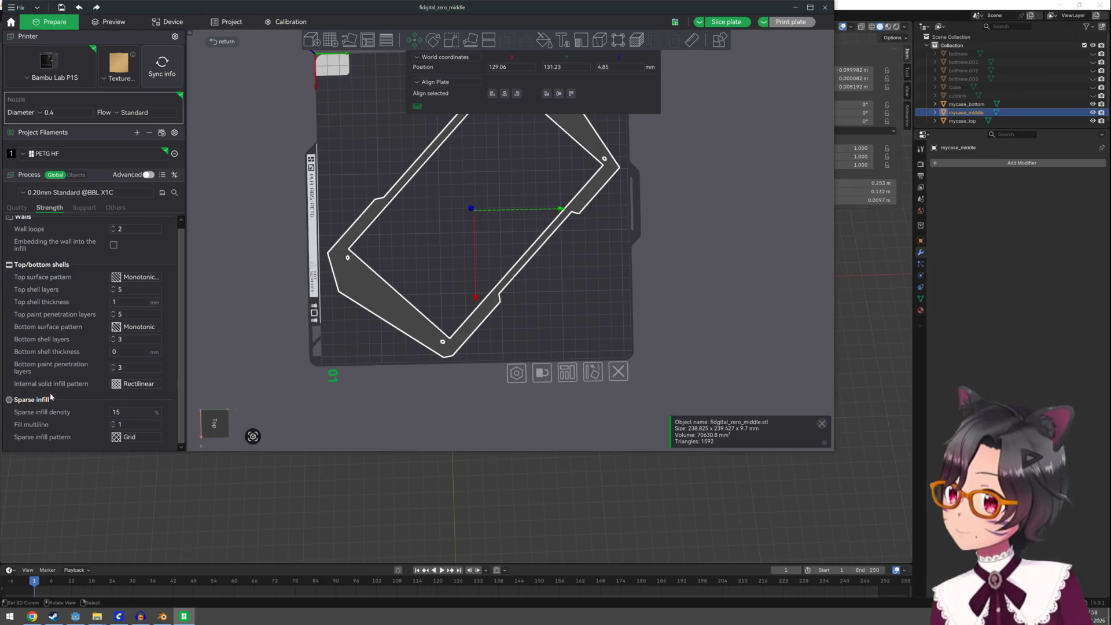
# Set internal solid infill to Hilbert Curve and sparse density to 4%, then re-slice
pyautogui.click(140, 387)
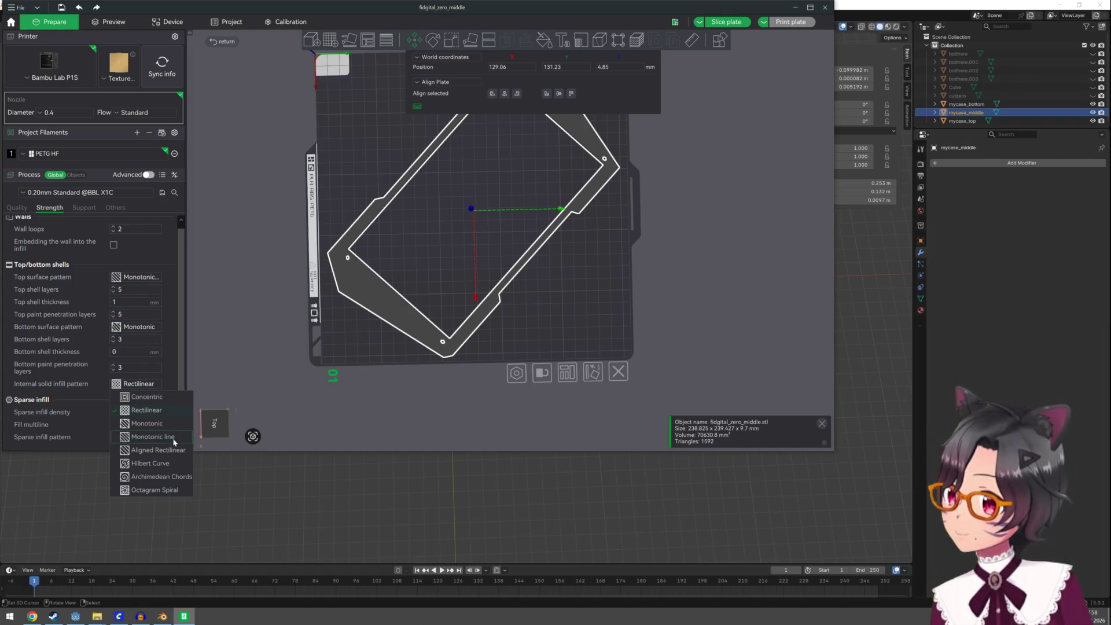
pyautogui.click(173, 464)
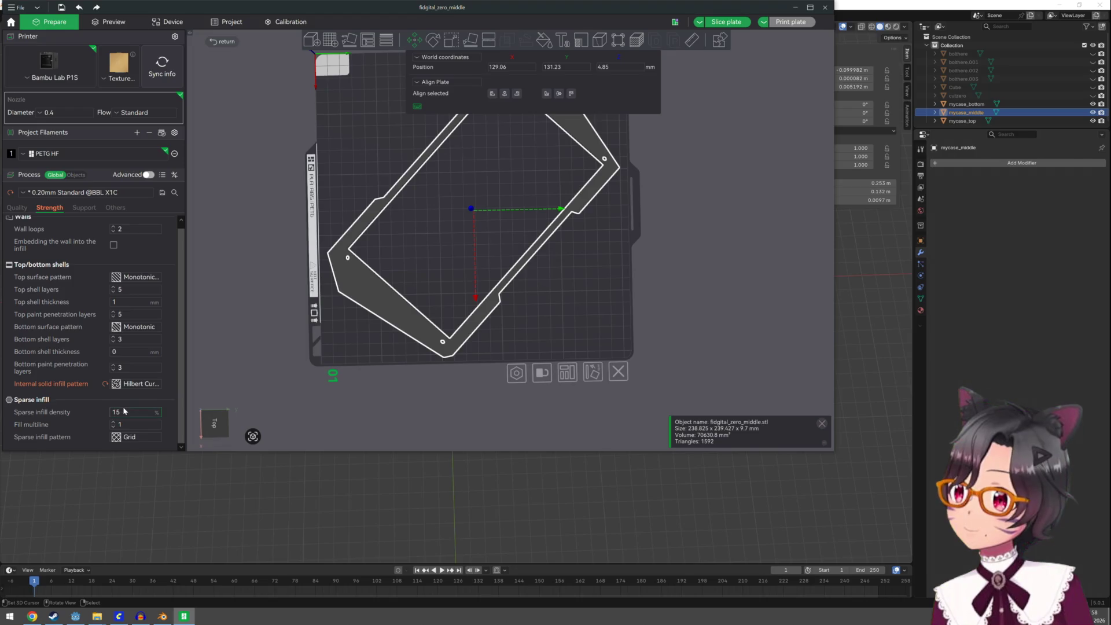
pyautogui.moveTo(124, 413); pyautogui.dragTo(96, 409)
pyautogui.write('4')
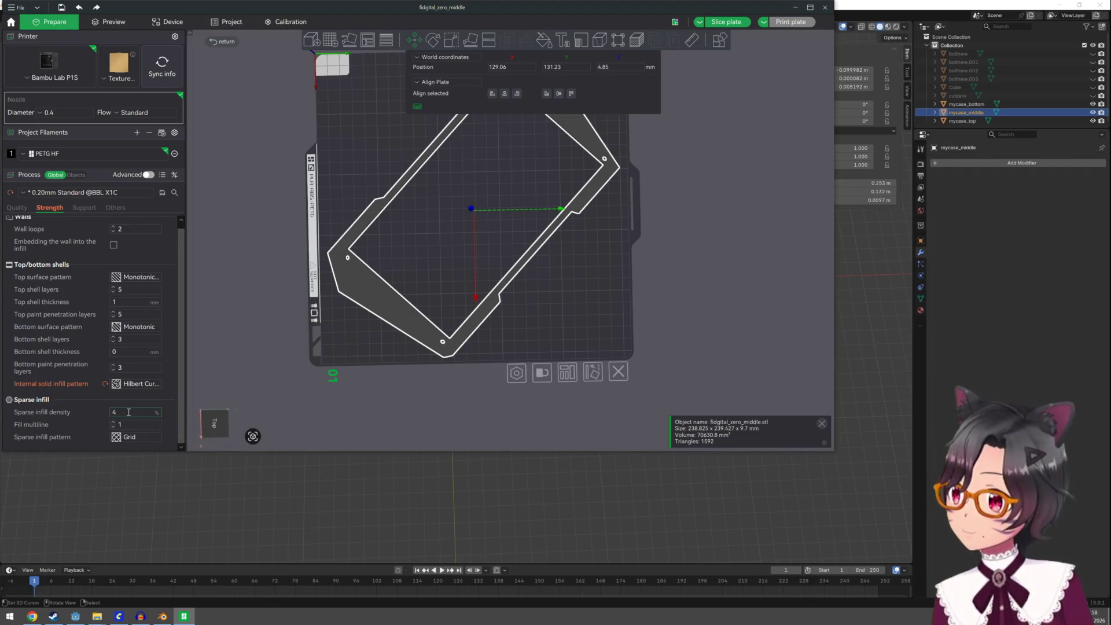
pyautogui.press('Return')
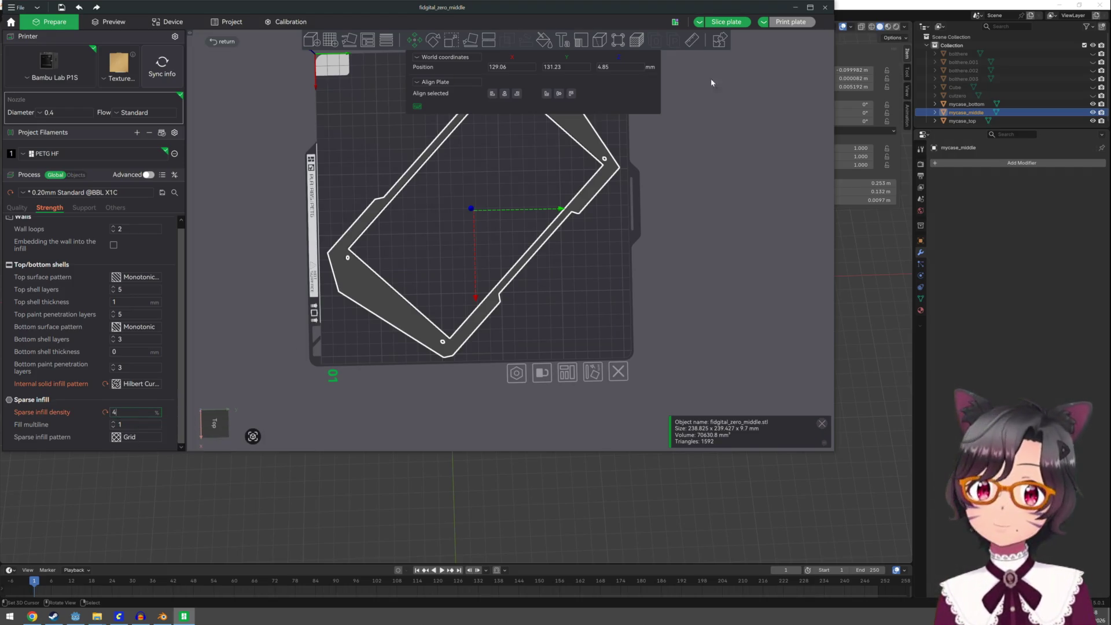
pyautogui.click(729, 22)
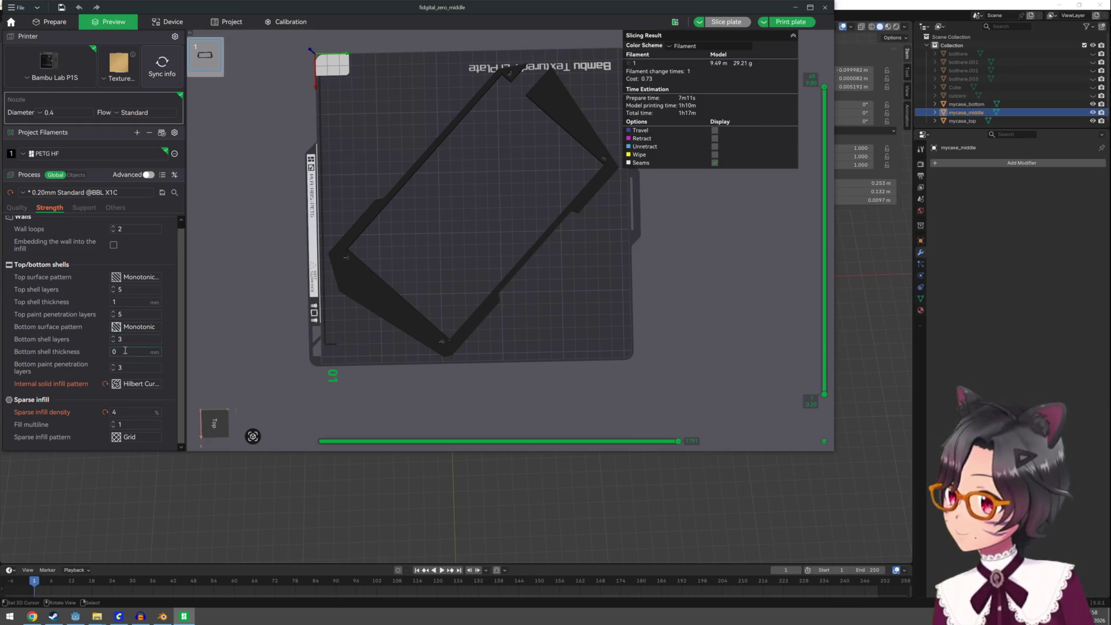
# Switch the internal solid infill pattern back to Rectilinear
pyautogui.click(136, 383)
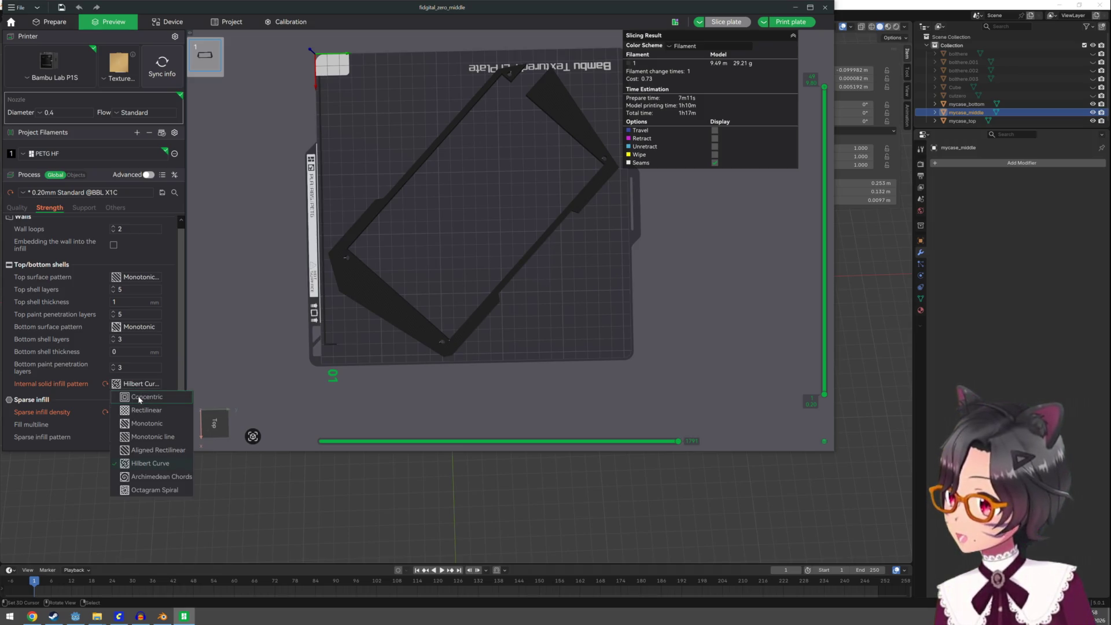
pyautogui.click(152, 409)
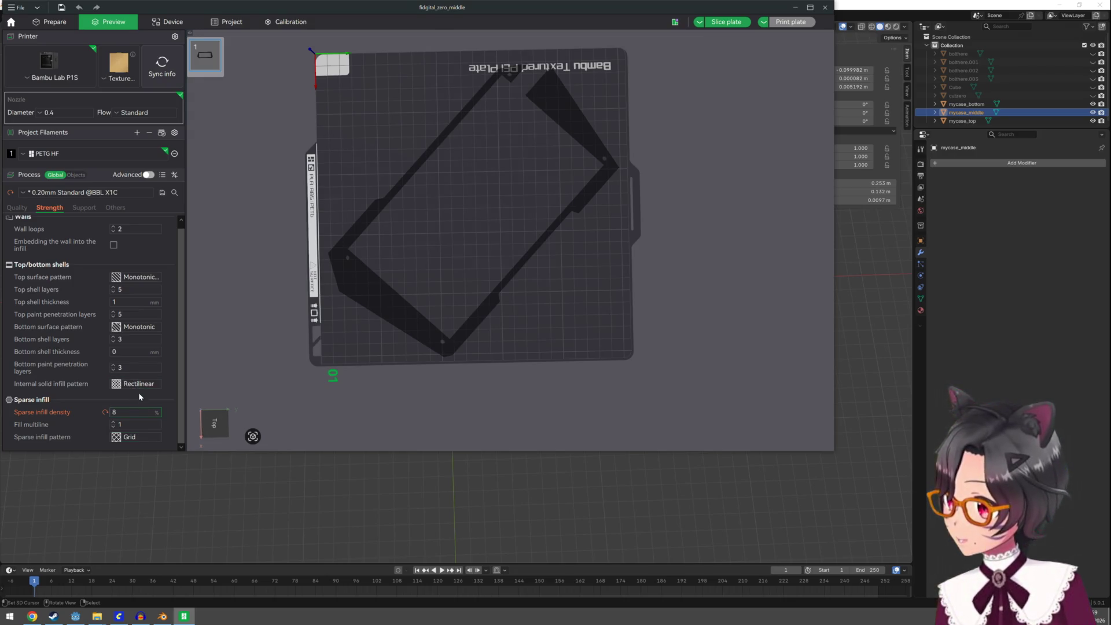
# Slice the plate with Cubic sparse infill, giving 52m25s and 32.21 g, then bring up the print job options
pyautogui.click(140, 440)
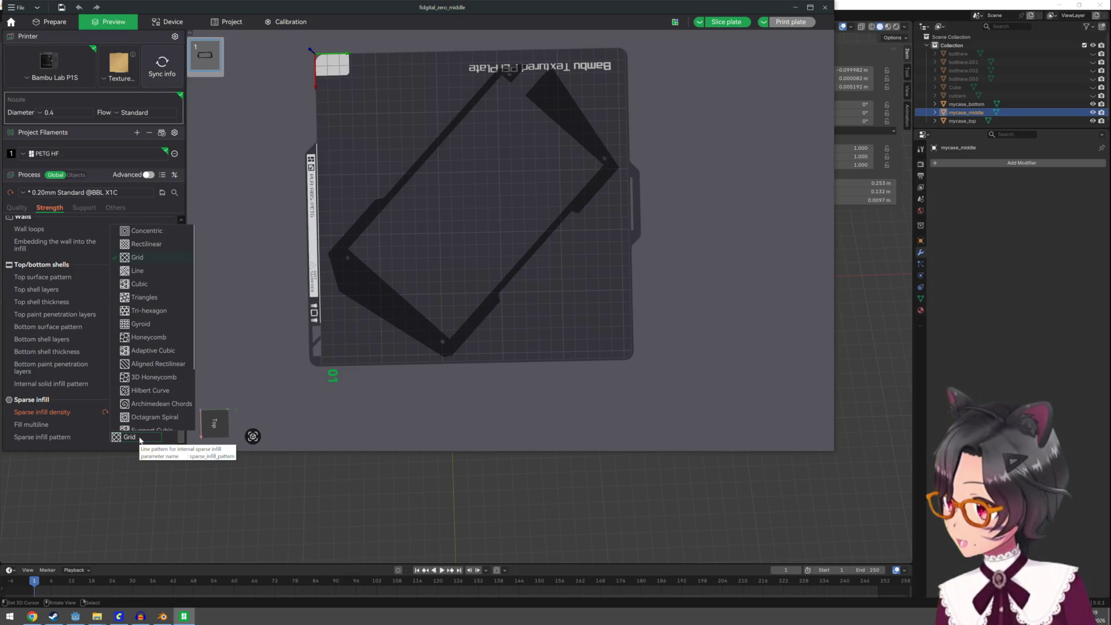
pyautogui.scroll(-2, 161, 385)
pyautogui.scroll(-2, 161, 384)
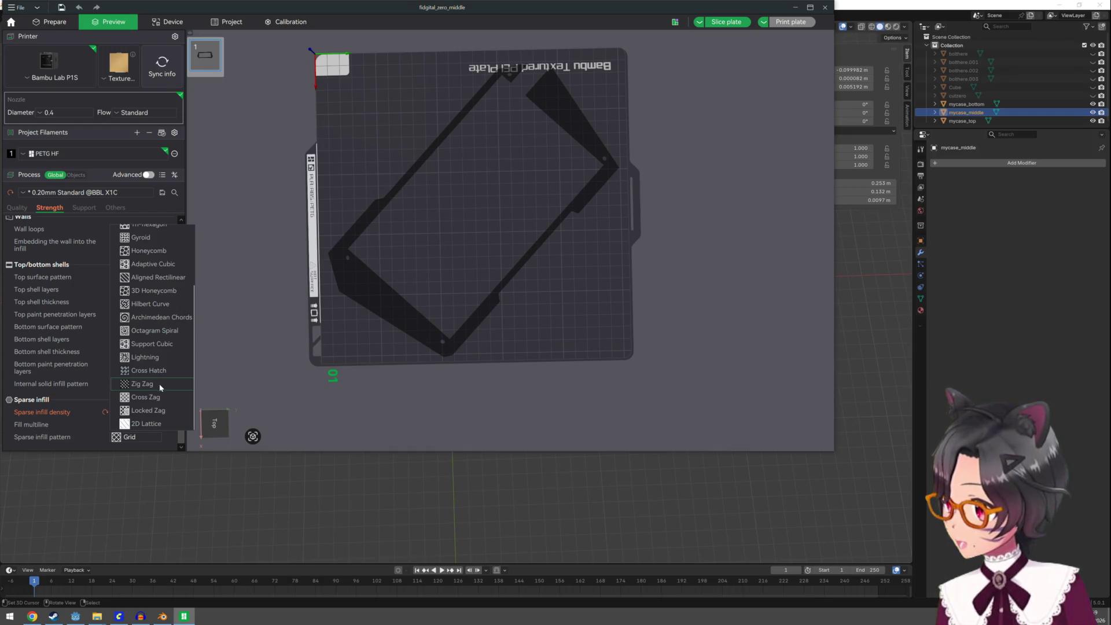
pyautogui.scroll(3, 160, 387)
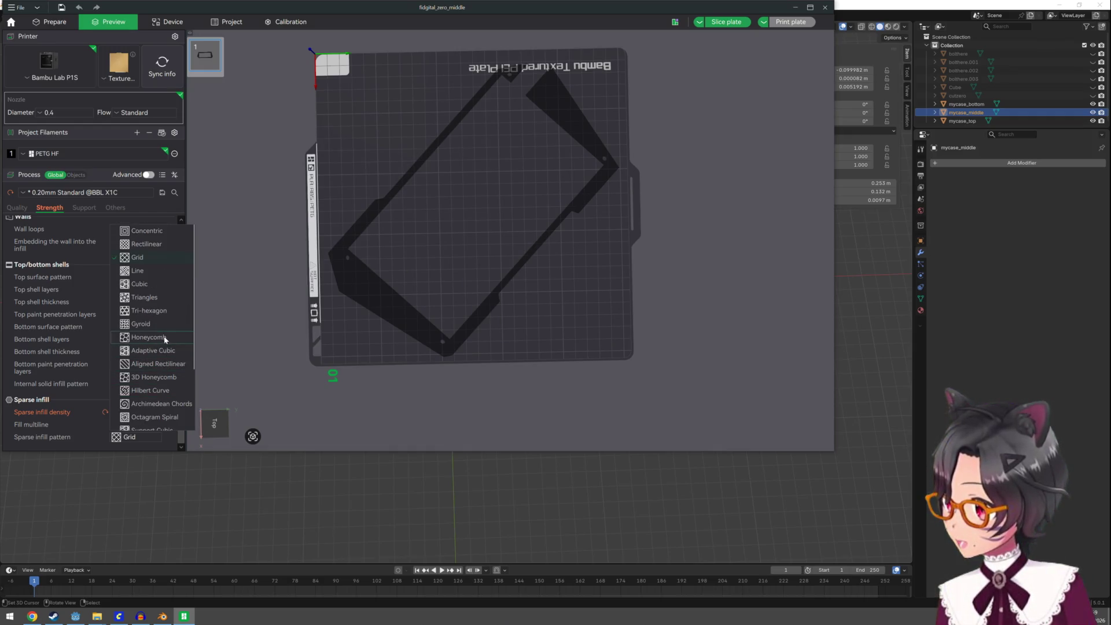
pyautogui.click(159, 280)
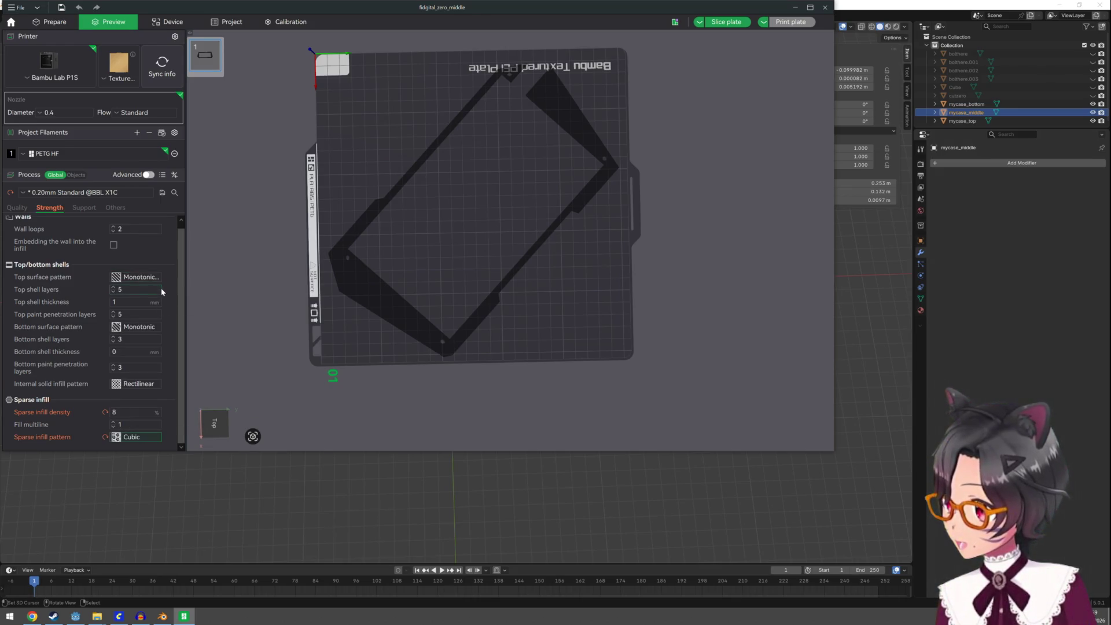
pyautogui.click(725, 22)
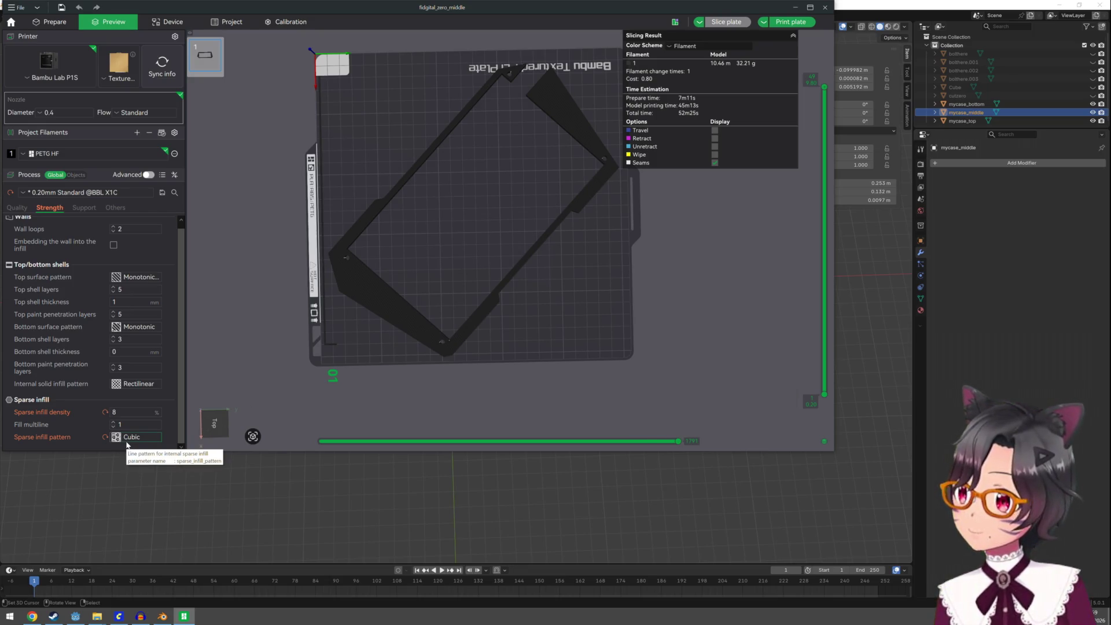
pyautogui.scroll(1, 67, 391)
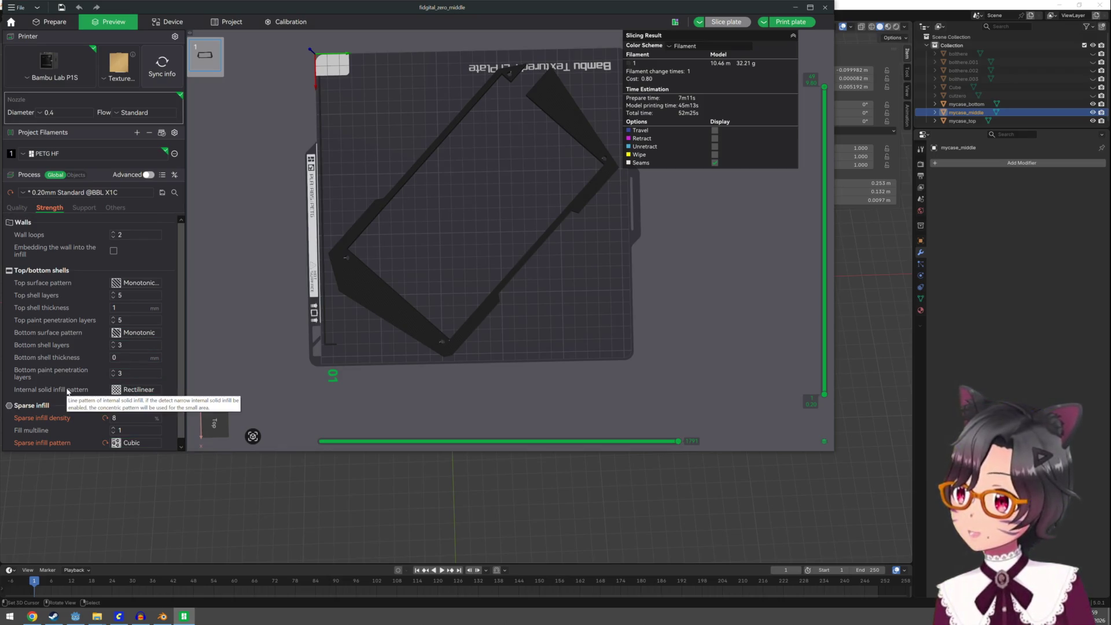
pyautogui.scroll(-1, 66, 391)
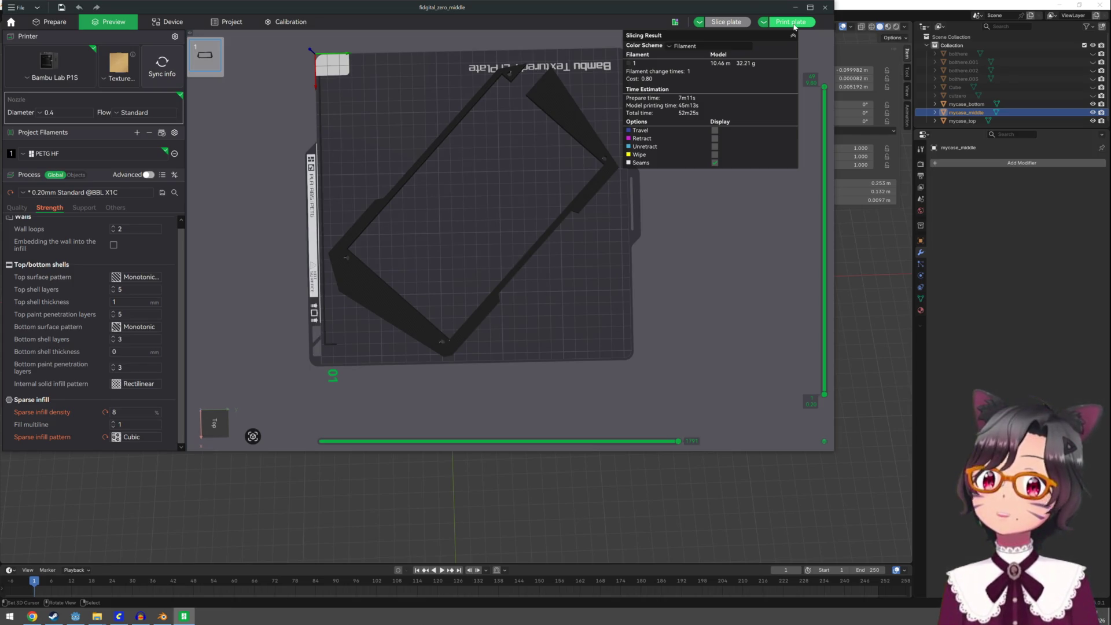
pyautogui.click(792, 22)
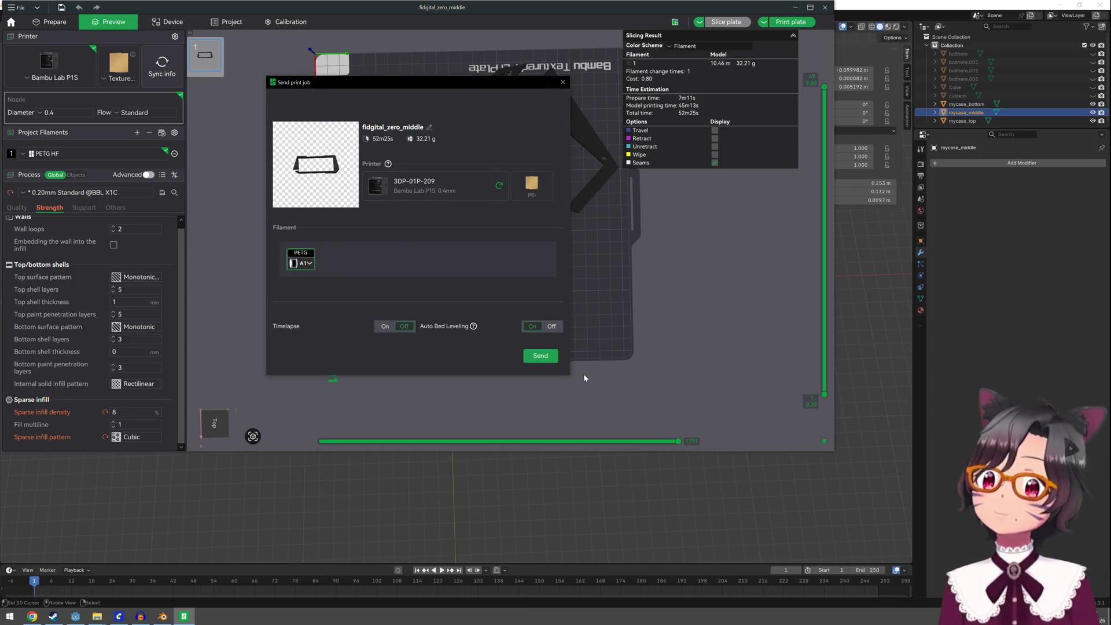
# Send the sliced middle frame to the printer and let the job start preparing
pyautogui.click(545, 357)
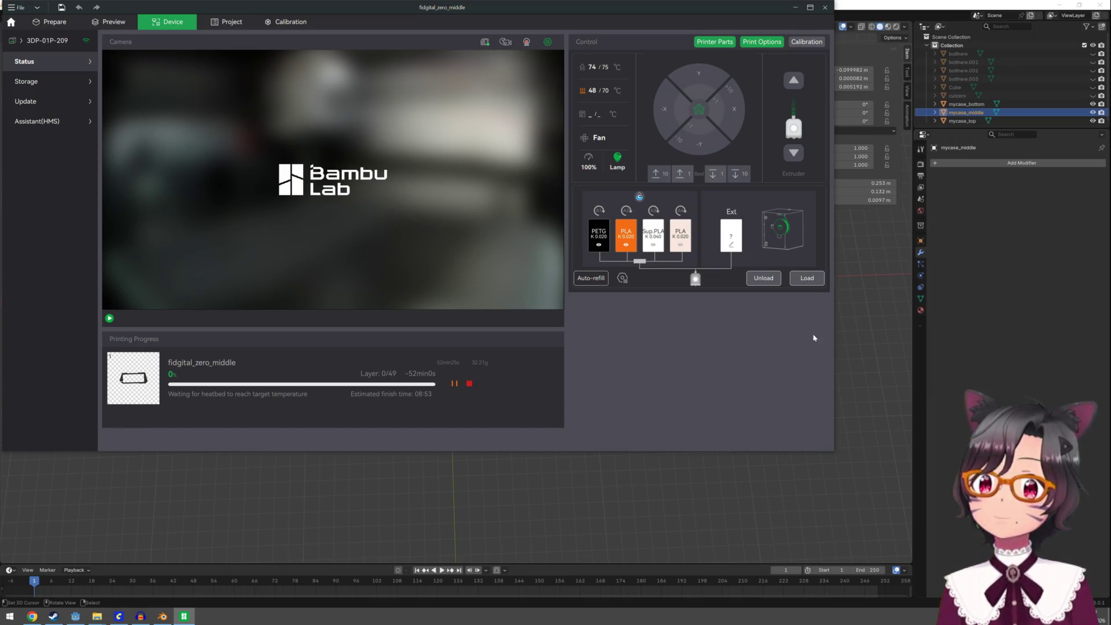
# Return to the sliced preview and view the frame from the side, elevated and near top-down
pyautogui.click(108, 22)
pyautogui.press('6')
pyautogui.moveTo(445, 261); pyautogui.dragTo(455, 210)
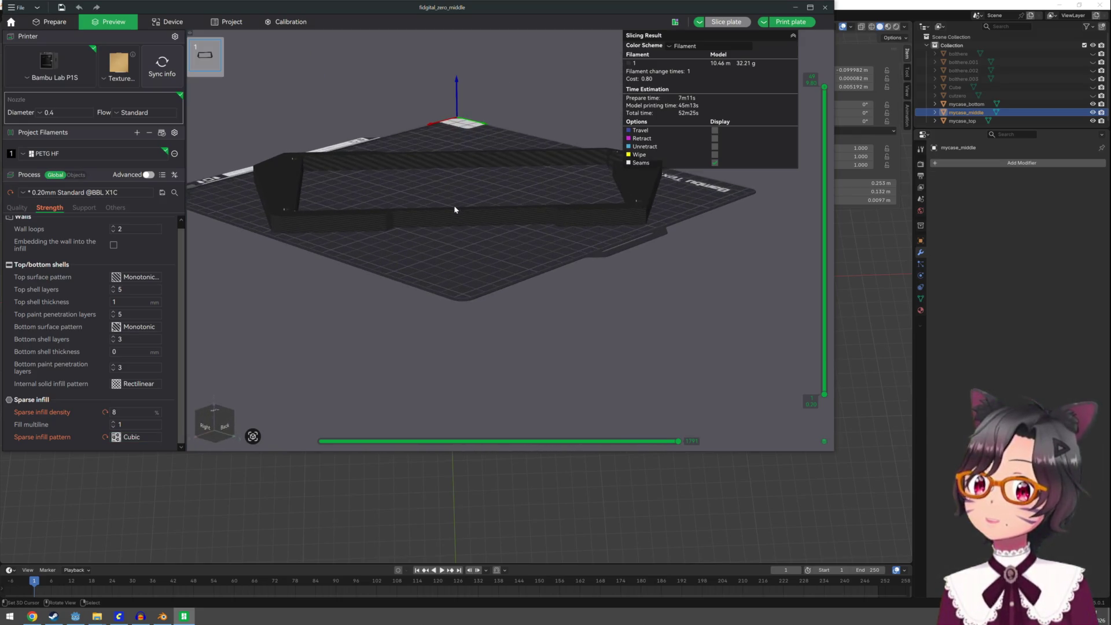
pyautogui.moveTo(455, 210)
pyautogui.mouseDown()
pyautogui.moveTo(432, 226)
pyautogui.moveTo(392, 208)
pyautogui.moveTo(449, 186)
pyautogui.moveTo(449, 223)
pyautogui.moveTo(431, 205)
pyautogui.moveTo(478, 213)
pyautogui.mouseUp()
pyautogui.scroll(-2, 477, 213)
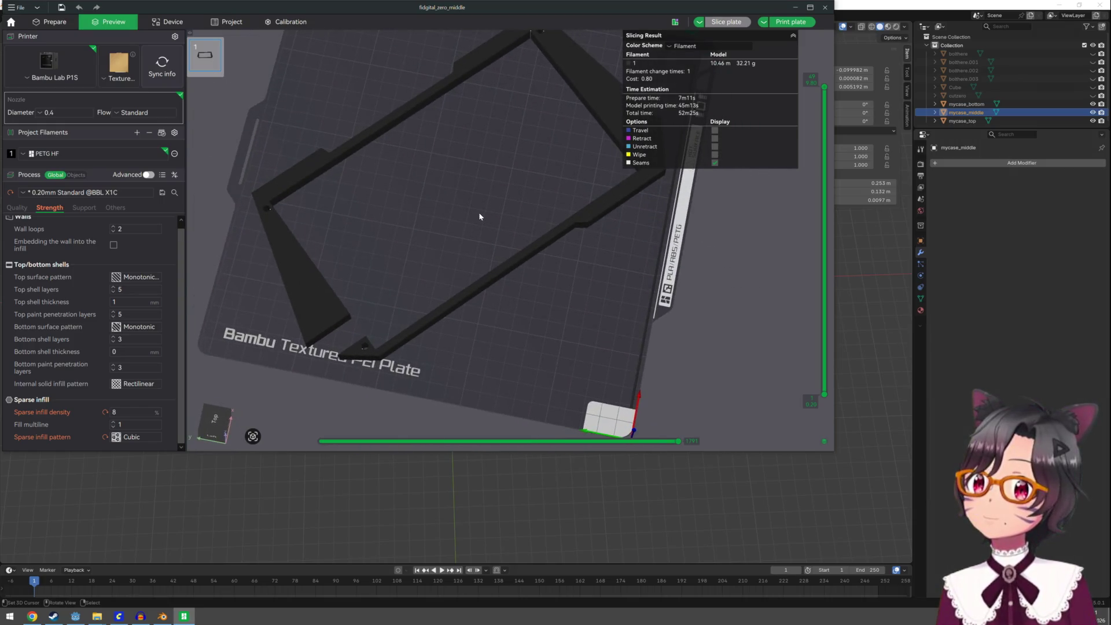
pyautogui.scroll(-2, 476, 213)
pyautogui.scroll(-2, 477, 213)
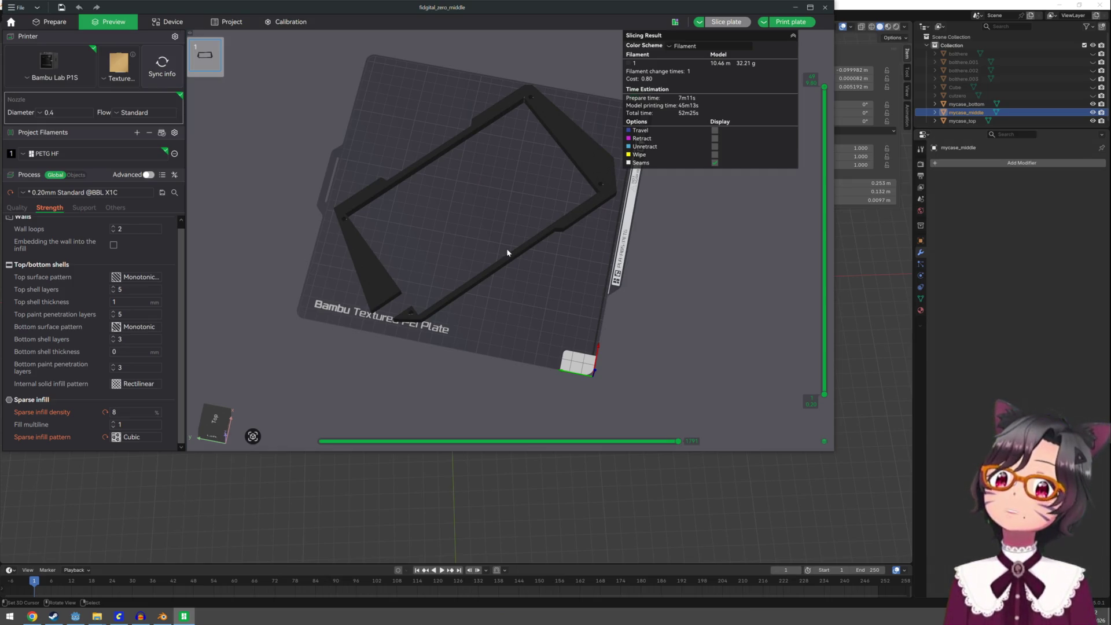
# Look over the case model in Blender and save fidgital_zero.blend with Ctrl+S
pyautogui.click(255, 481)
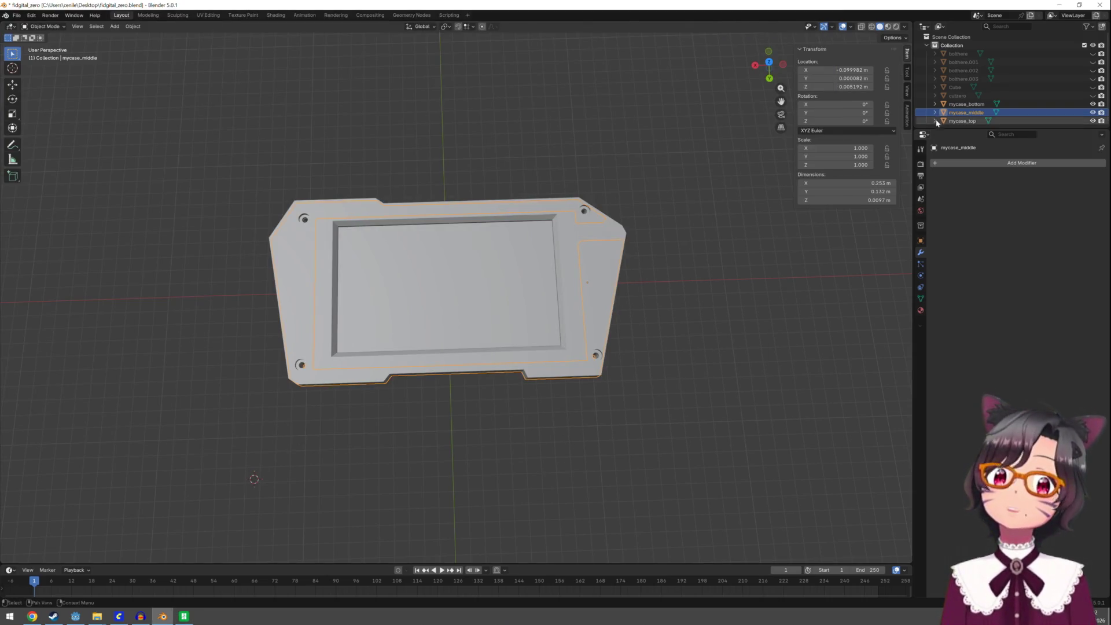
pyautogui.moveTo(684, 323)
pyautogui.mouseDown(button='middle')
pyautogui.moveTo(682, 220)
pyautogui.moveTo(678, 235)
pyautogui.mouseUp(button='middle')
pyautogui.hotkey('ctrl', 's')
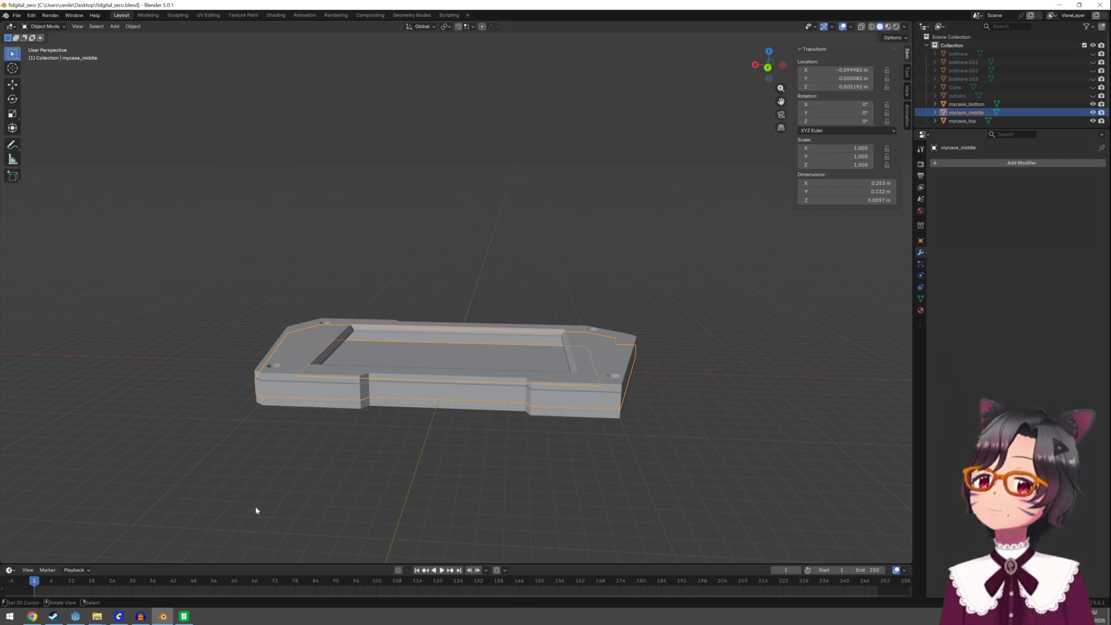
pyautogui.moveTo(402, 444)
pyautogui.mouseDown(button='middle')
pyautogui.moveTo(459, 489)
pyautogui.moveTo(458, 528)
pyautogui.moveTo(454, 489)
pyautogui.moveTo(233, 520)
pyautogui.mouseUp(button='middle')
# Check the video generation queue in the browser, minimize it and bring Godot forward
pyautogui.click(119, 617)
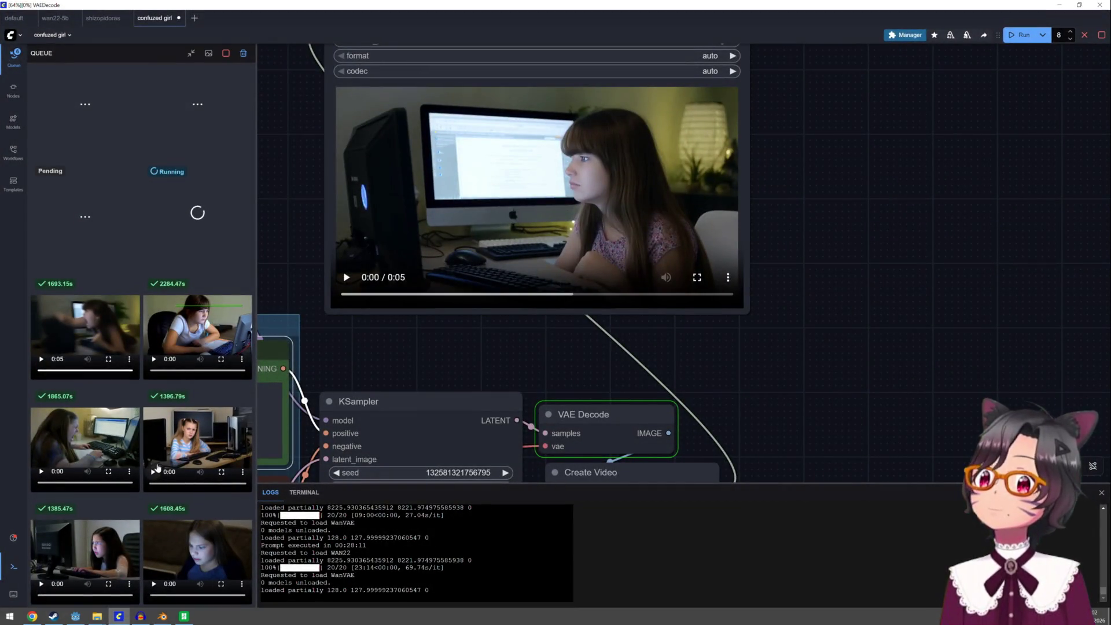
pyautogui.click(1058, 4)
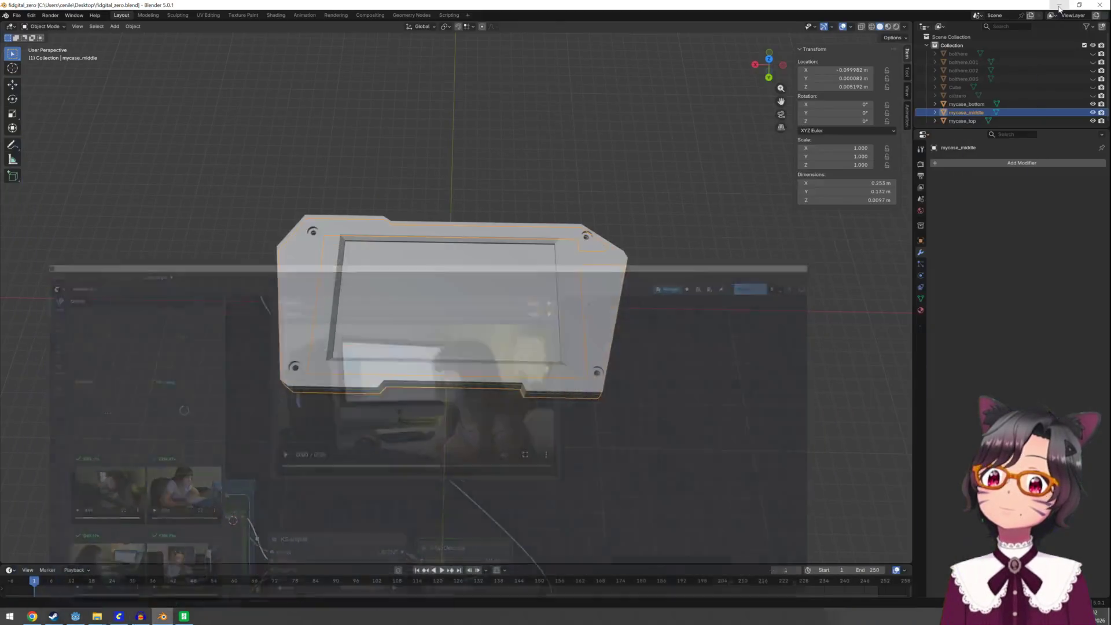
pyautogui.click(75, 616)
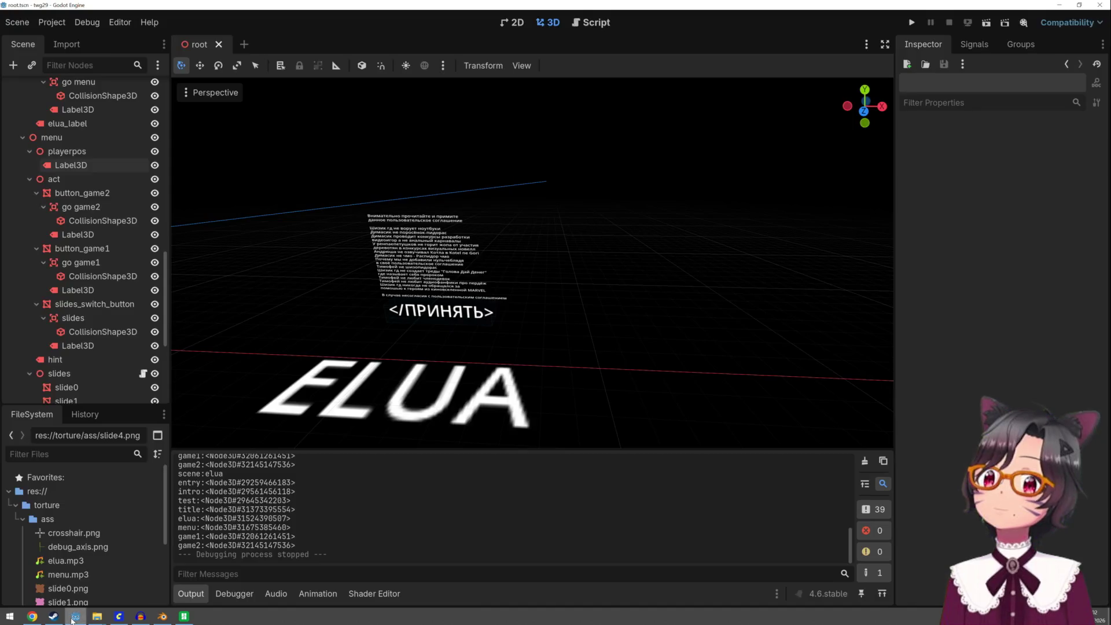
pyautogui.scroll(-5, 477, 305)
pyautogui.scroll(-5, 476, 305)
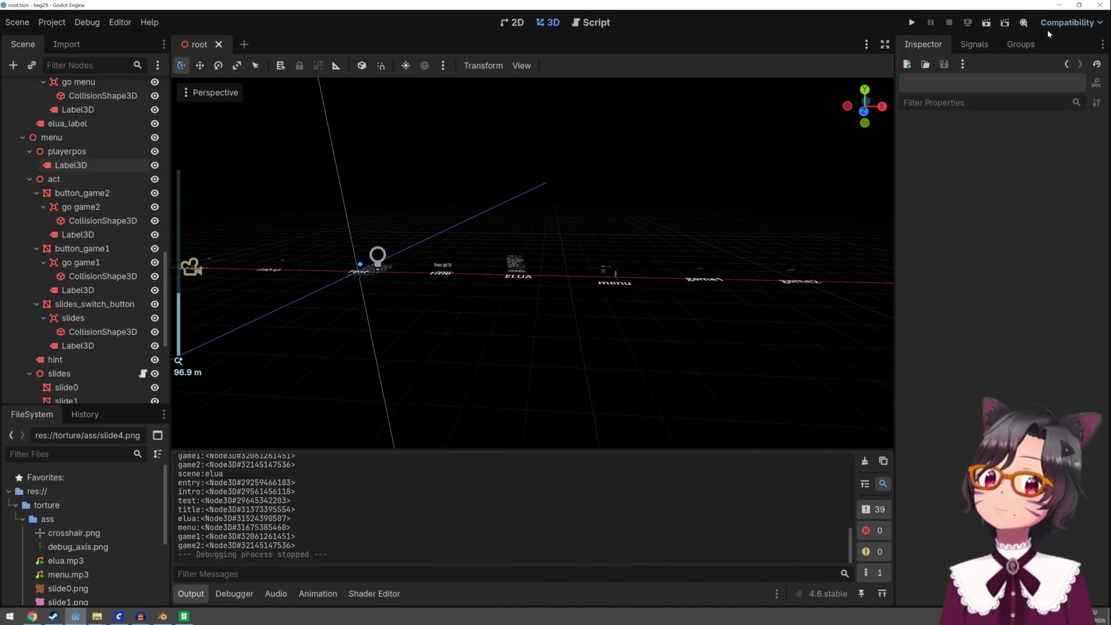
# Run the project and click through the title screen and agreement into the main menu
pyautogui.click(912, 21)
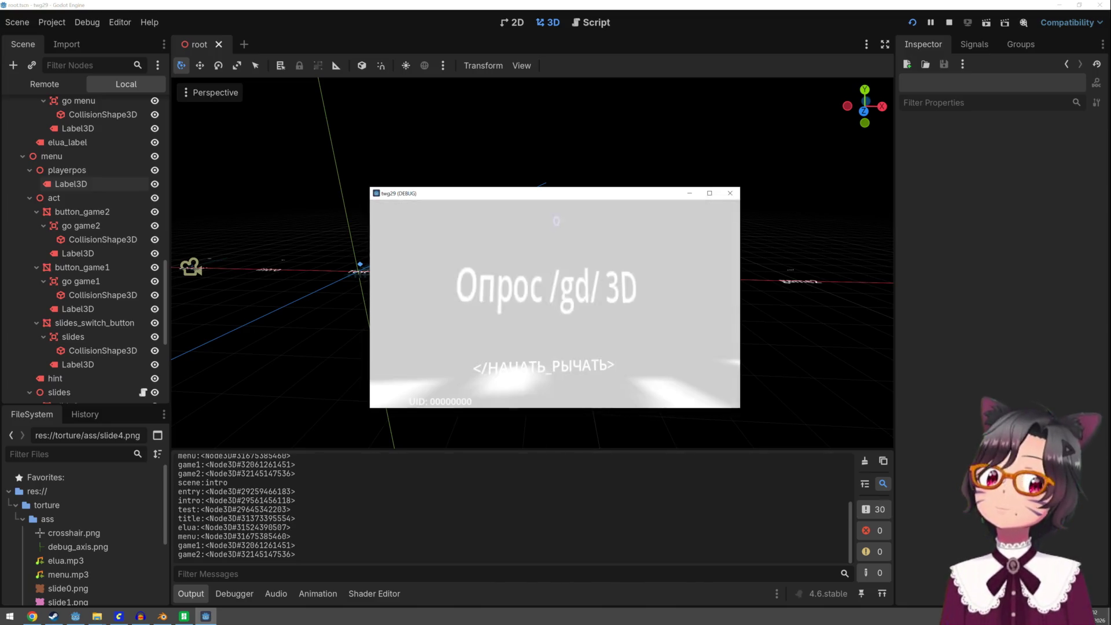
pyautogui.click(554, 302)
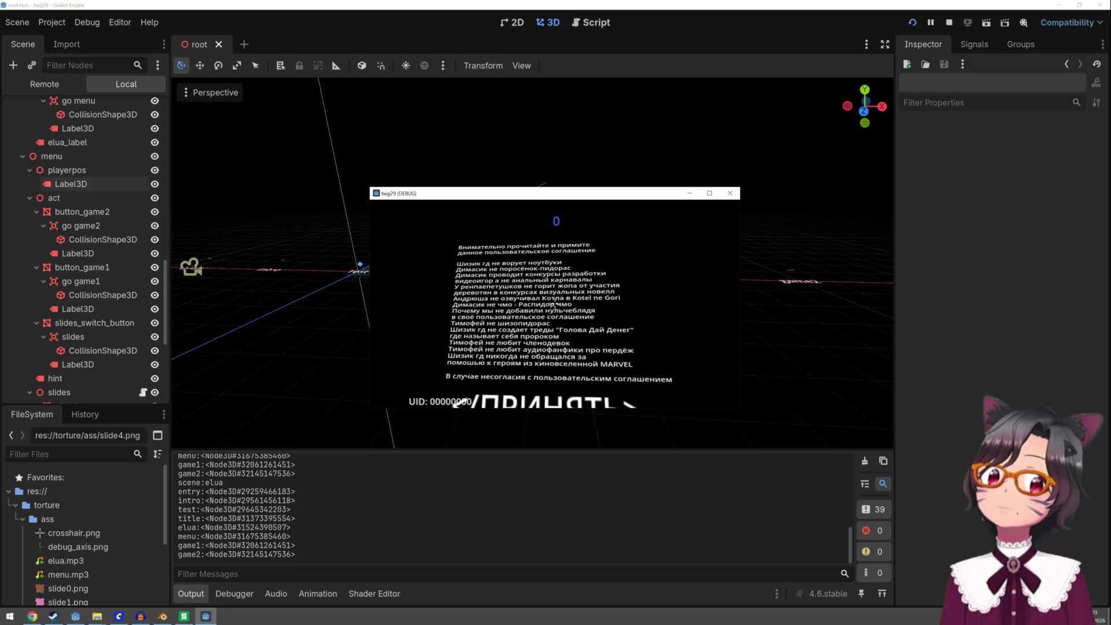
pyautogui.click(555, 304)
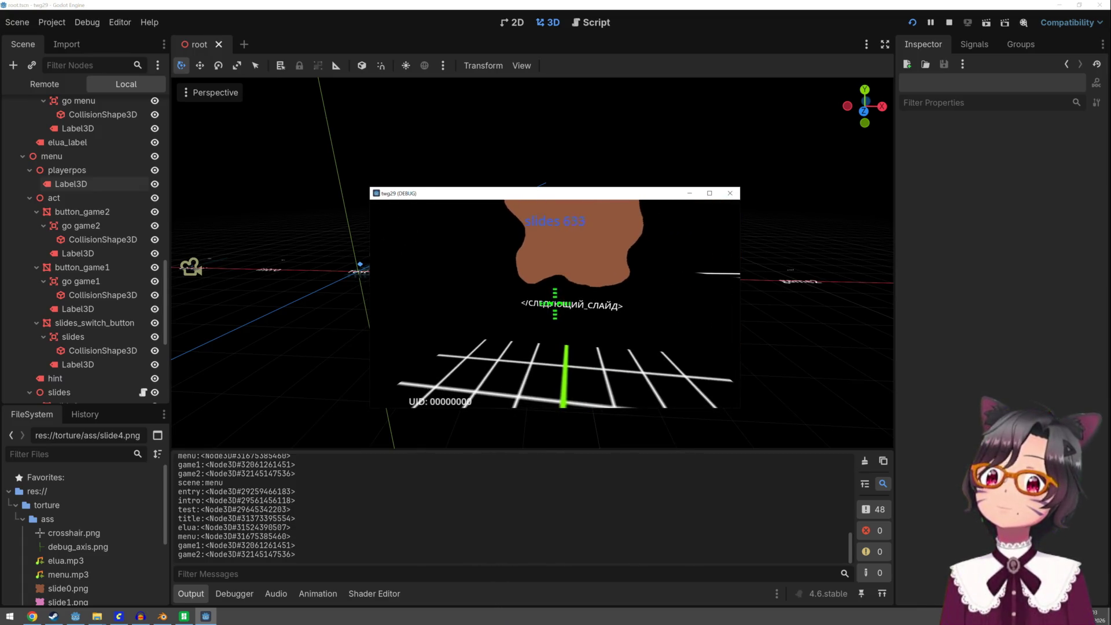
# Advance through six slides of the slideshow in the debug window
pyautogui.click(554, 302)
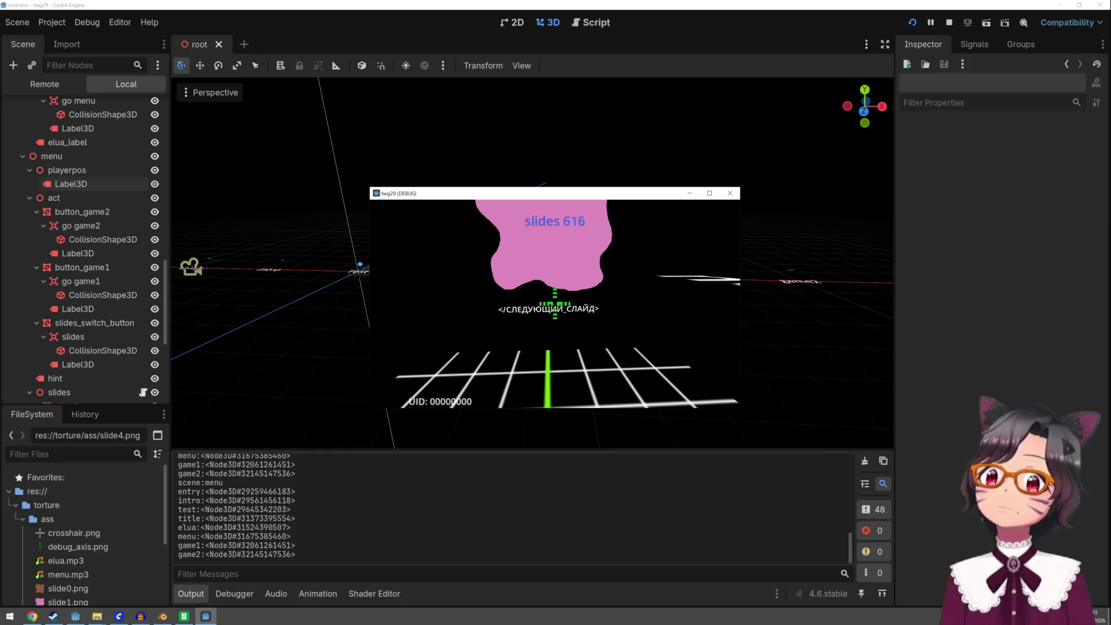
pyautogui.click(555, 303)
pyautogui.click(555, 303)
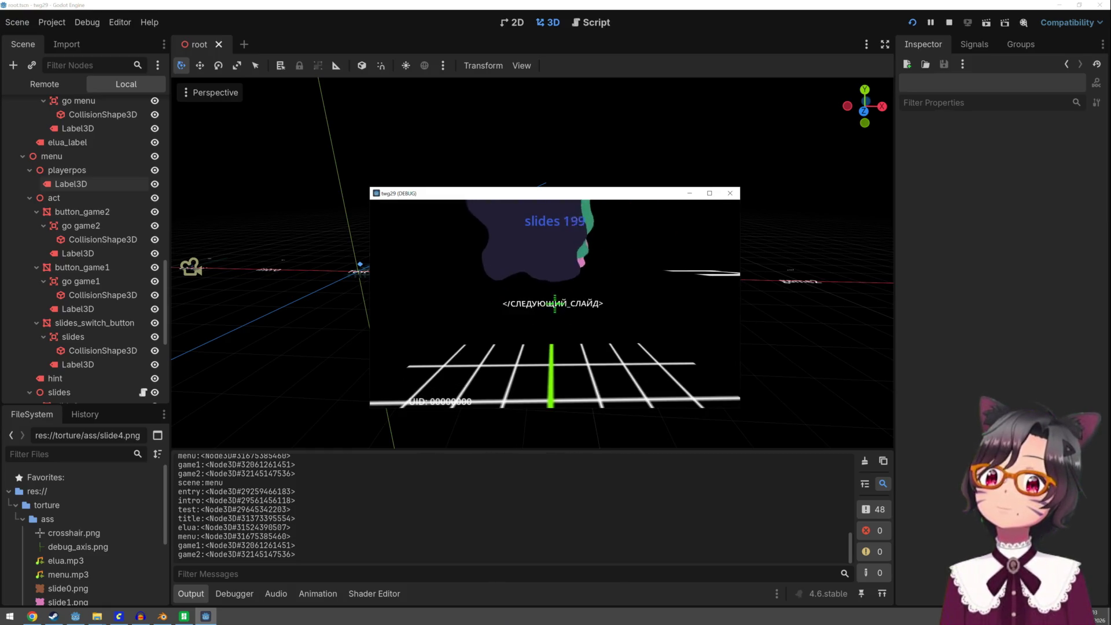
pyautogui.click(554, 303)
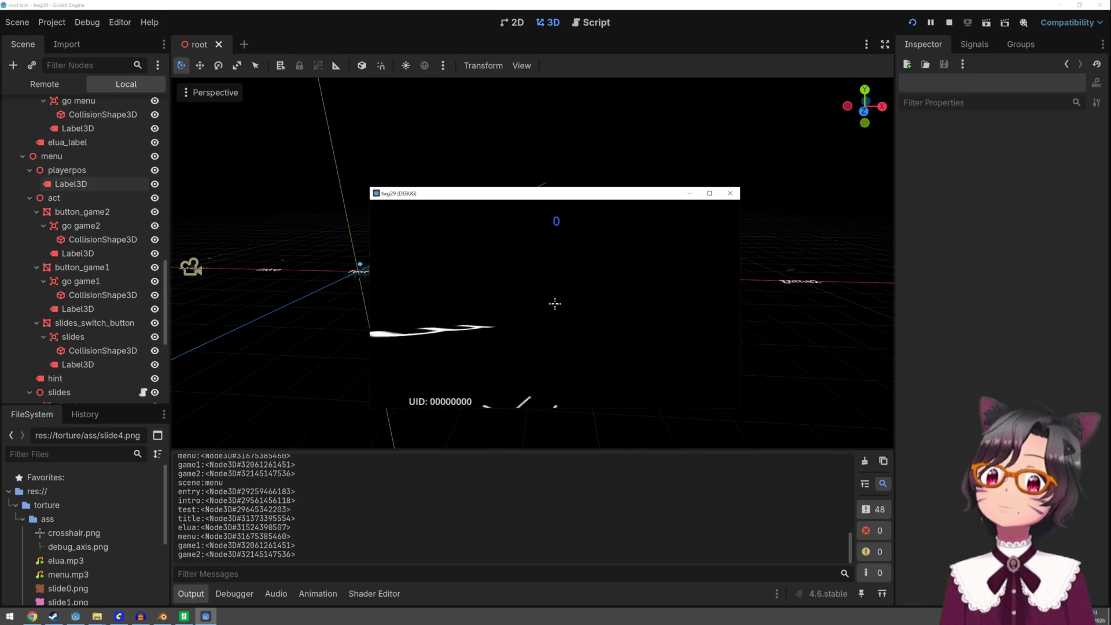
pyautogui.click(555, 303)
pyautogui.click(554, 303)
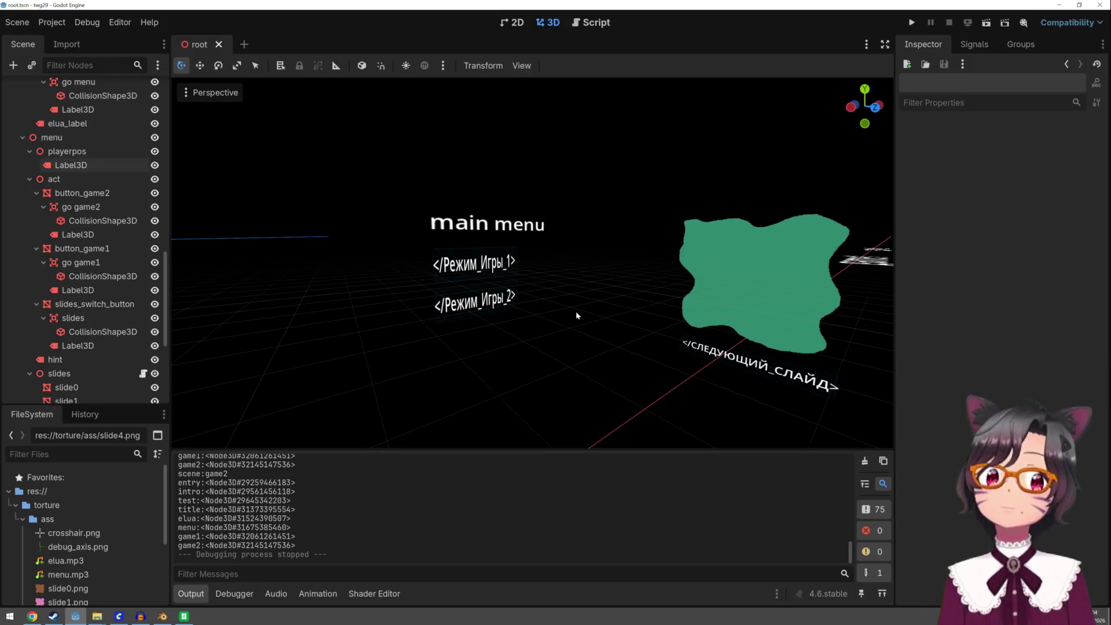
pyautogui.scroll(-5, 576, 316)
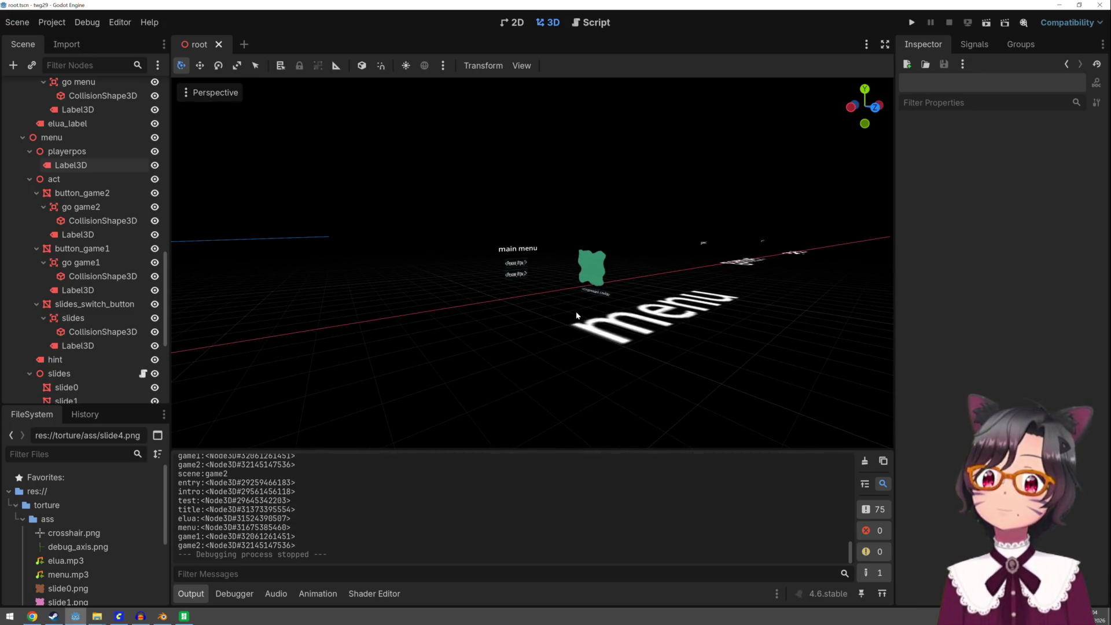
pyautogui.scroll(4, 577, 316)
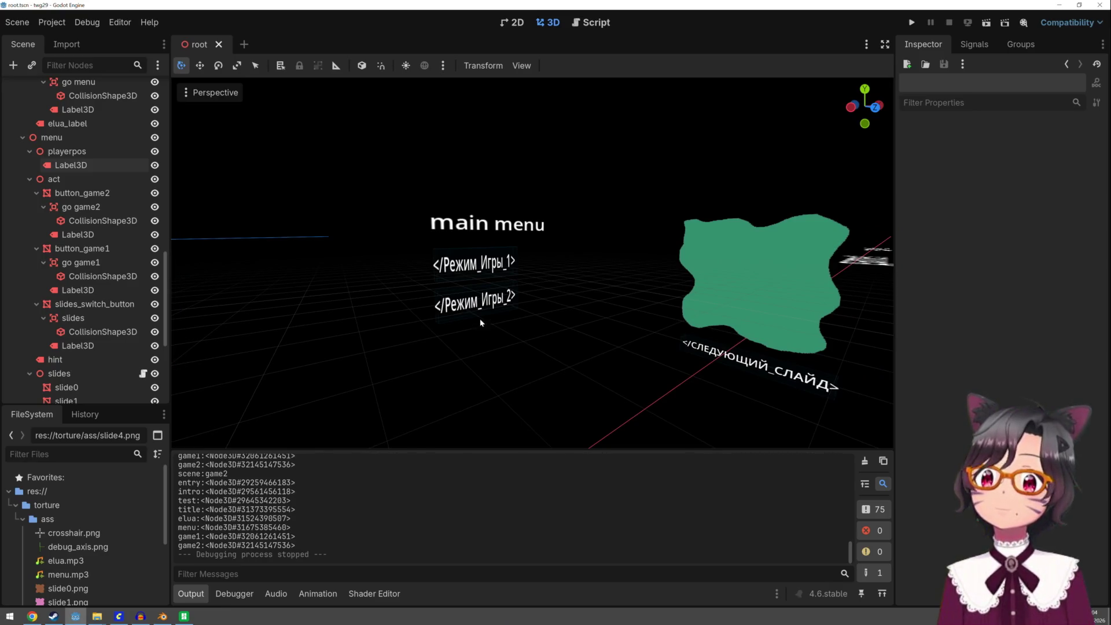
# Move button_game1 above button_game2 in the Scene tree
pyautogui.click(483, 305)
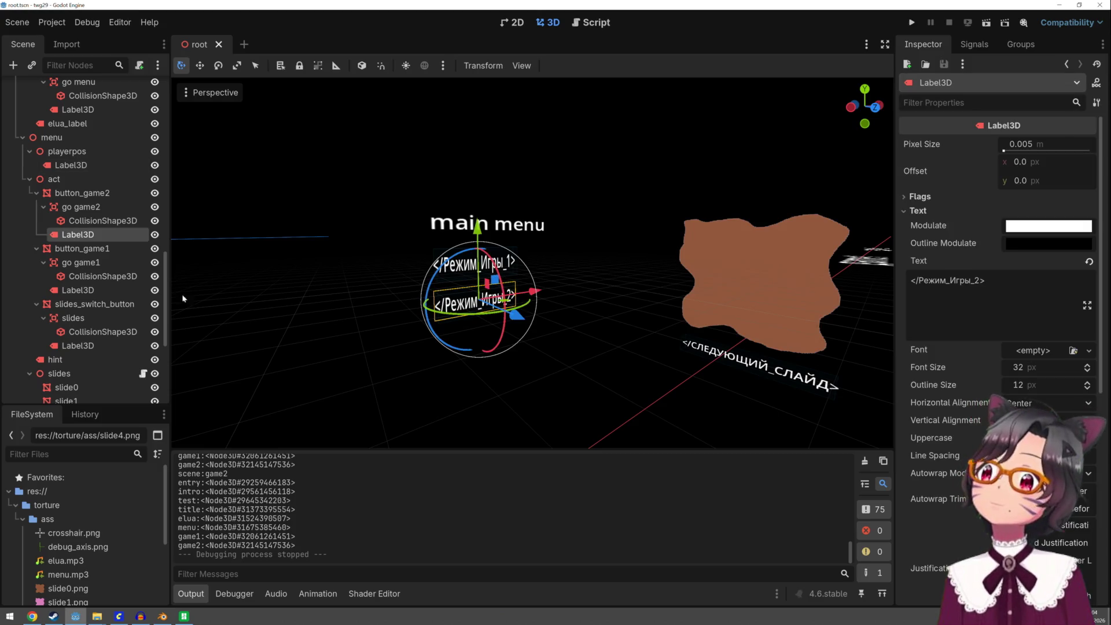
pyautogui.click(100, 209)
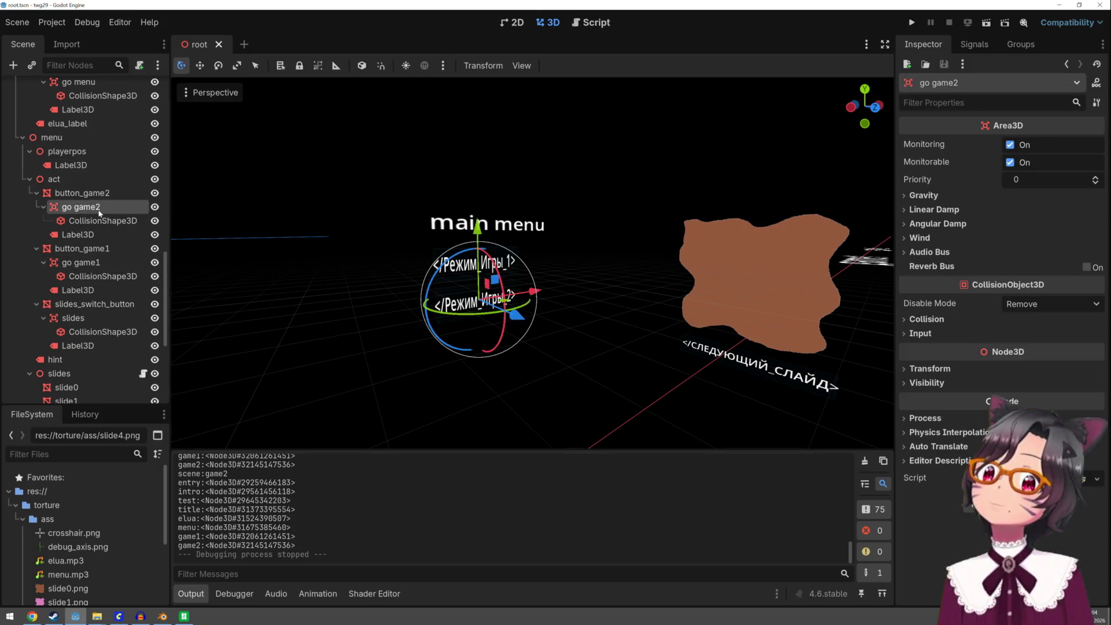
pyautogui.click(96, 250)
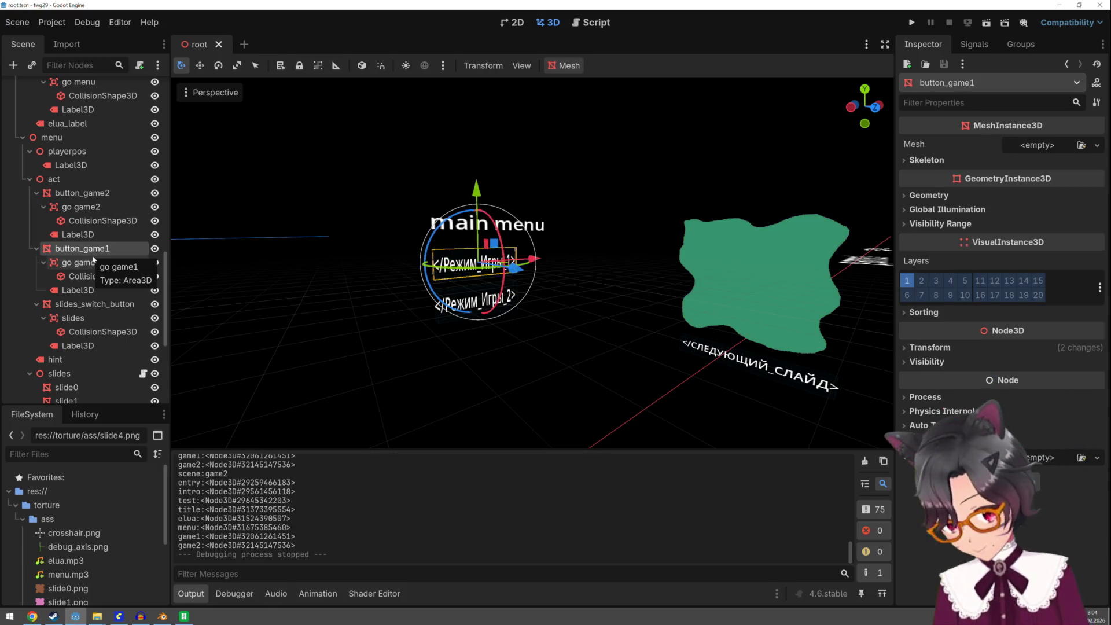
pyautogui.hotkey('ctrl', 'Up')
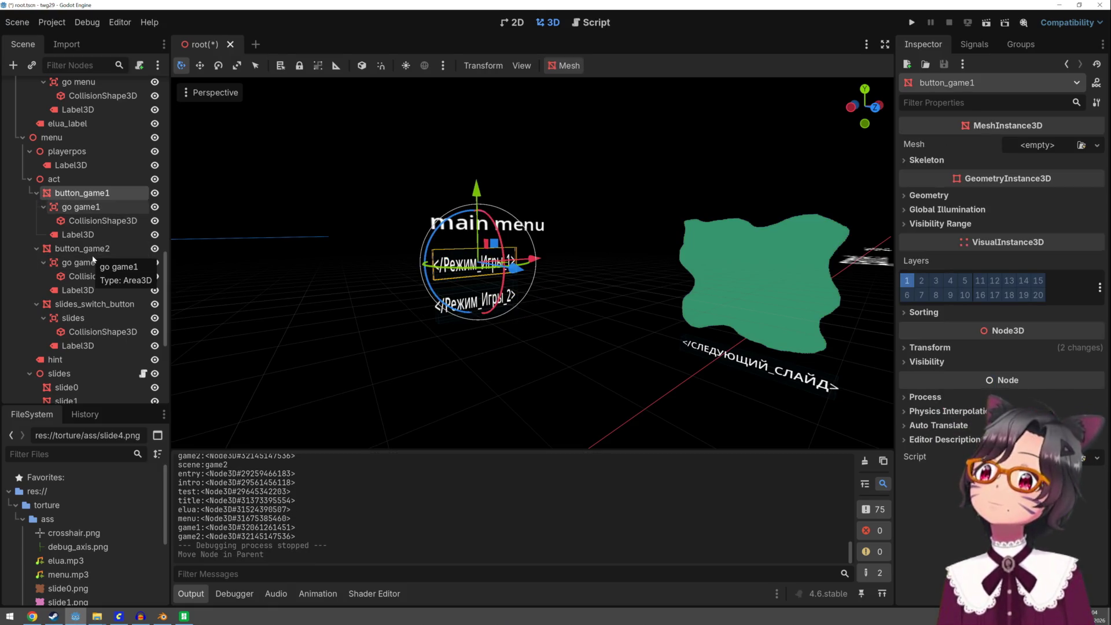
# Duplicate button_game2 as button_game3 and move it down below the other options
pyautogui.click(87, 248)
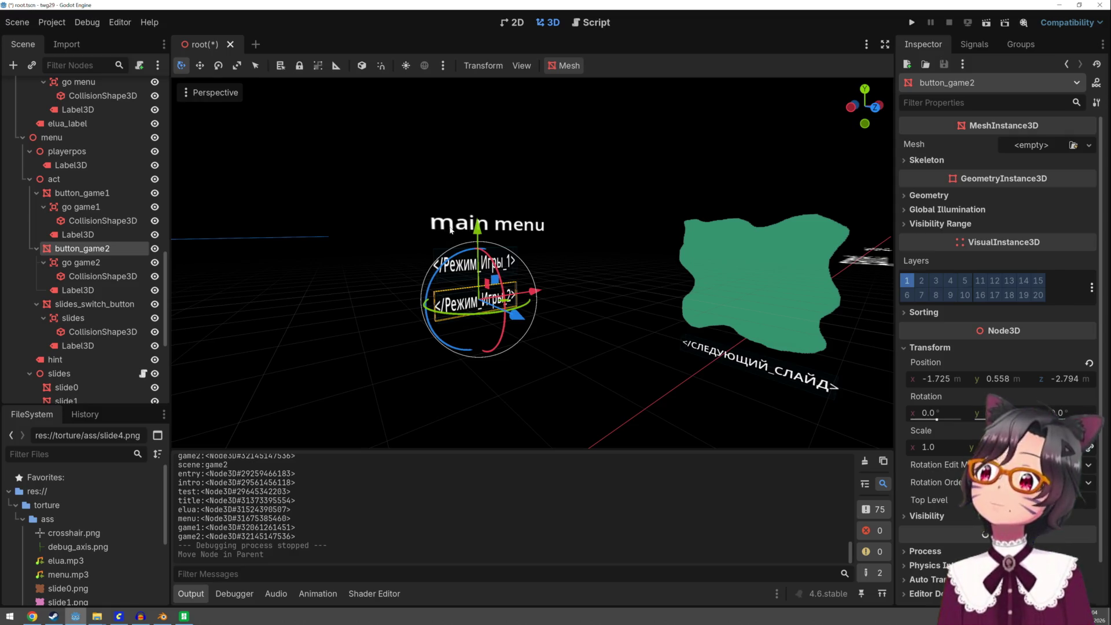
pyautogui.hotkey('ctrl', 'd')
pyautogui.moveTo(477, 230); pyautogui.dragTo(477, 260)
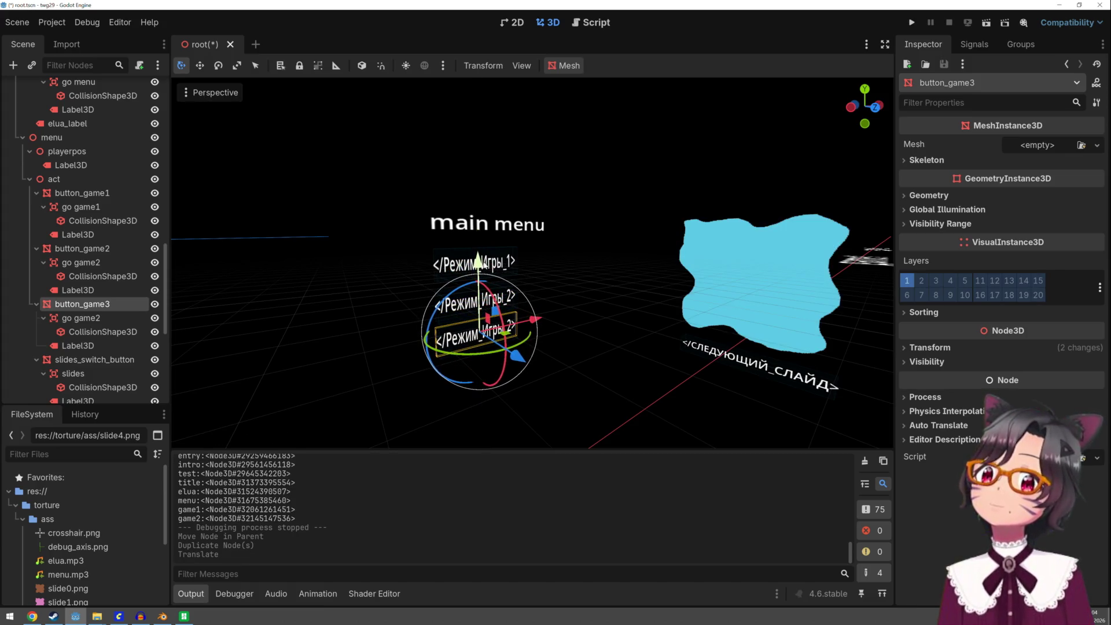
# Rename the copied go game2 area to go test
pyautogui.doubleClick(114, 319)
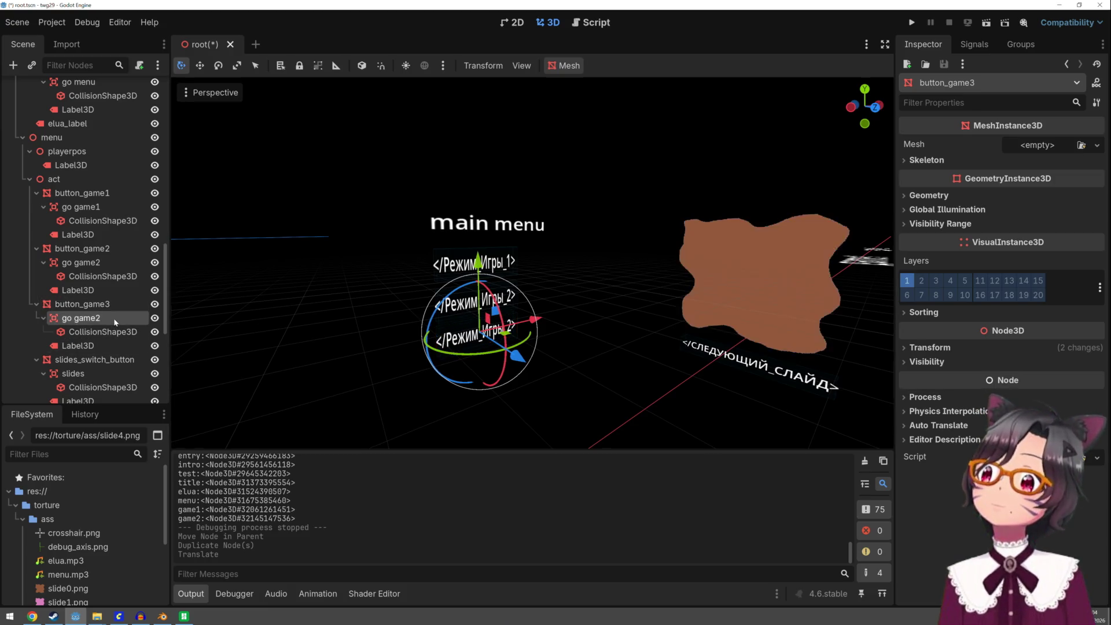
pyautogui.doubleClick(78, 319)
pyautogui.write('test')
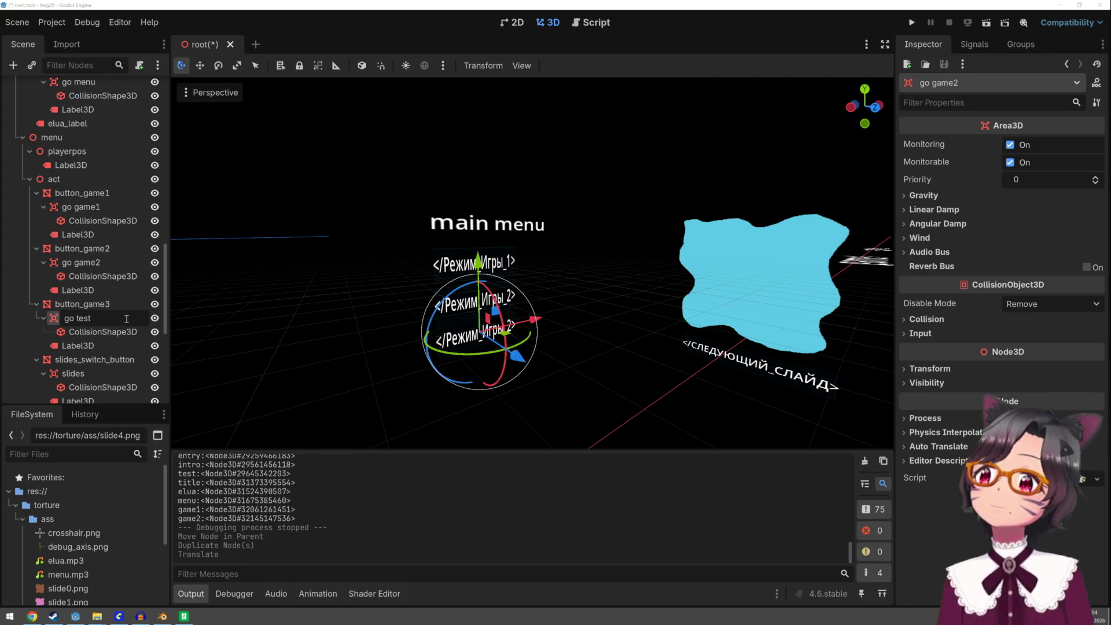
pyautogui.press('Return')
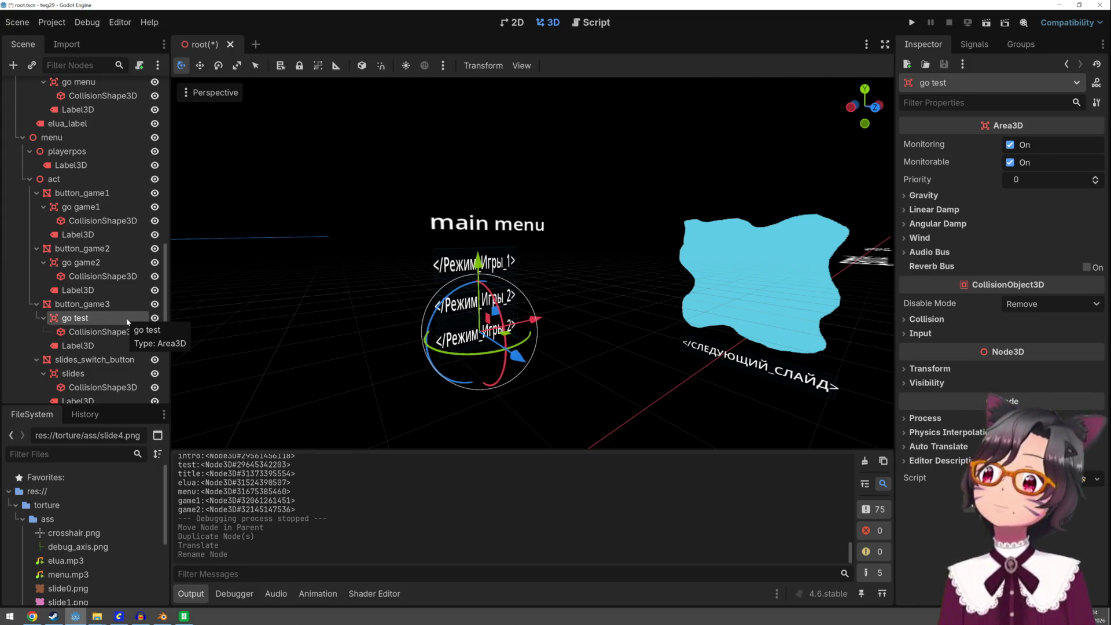
# Rename button_game3 to button_test and select its Label3D
pyautogui.click(103, 304)
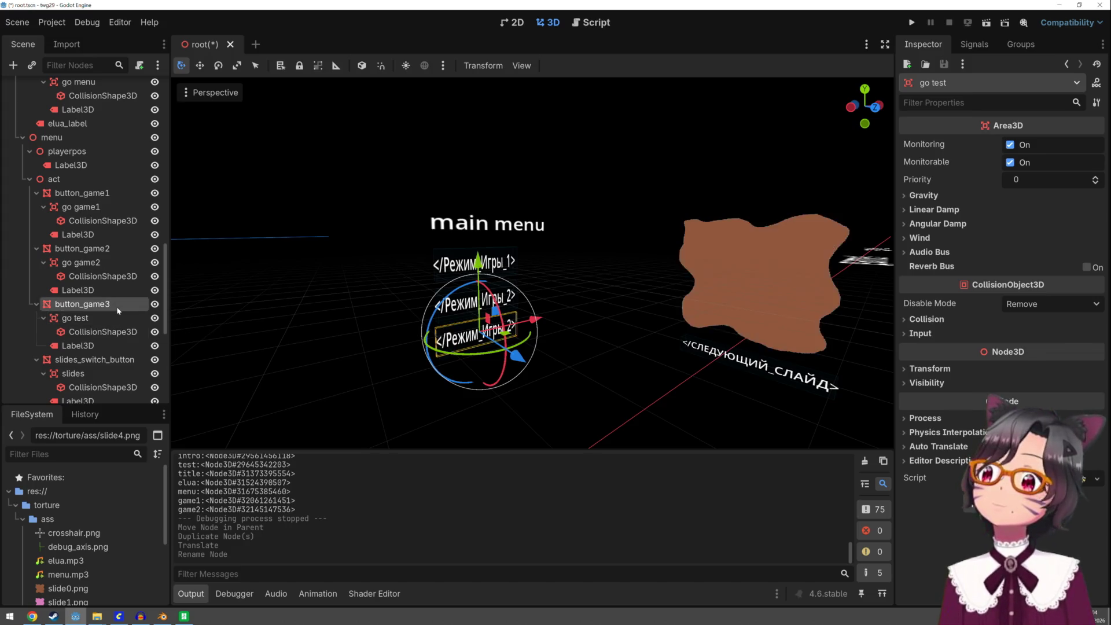
pyautogui.doubleClick(87, 304)
pyautogui.write('test')
pyautogui.press('Return')
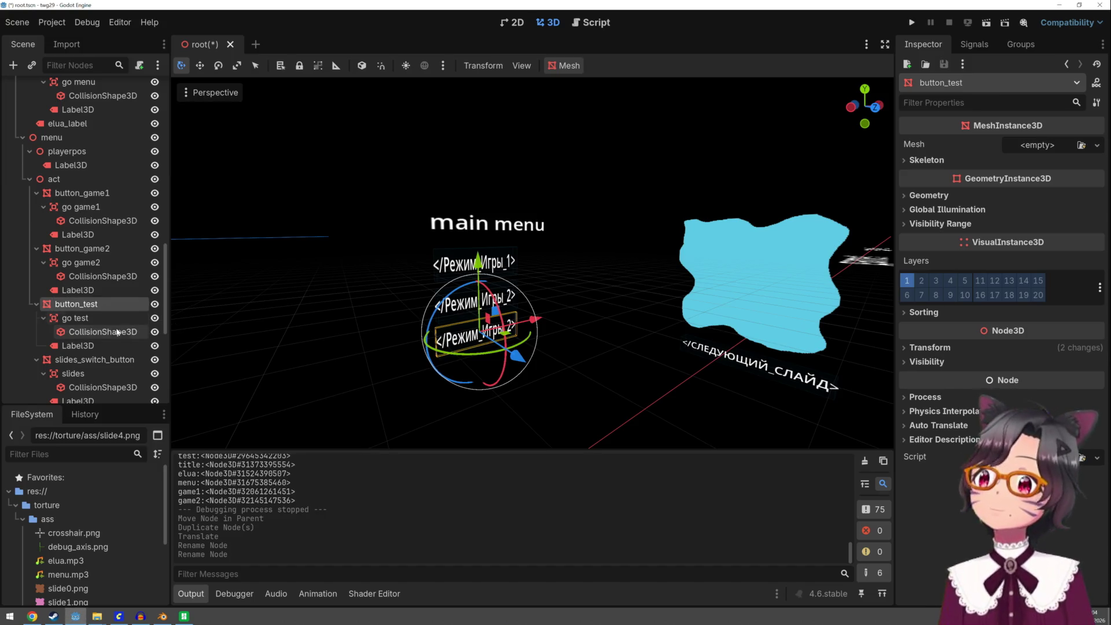
pyautogui.click(79, 346)
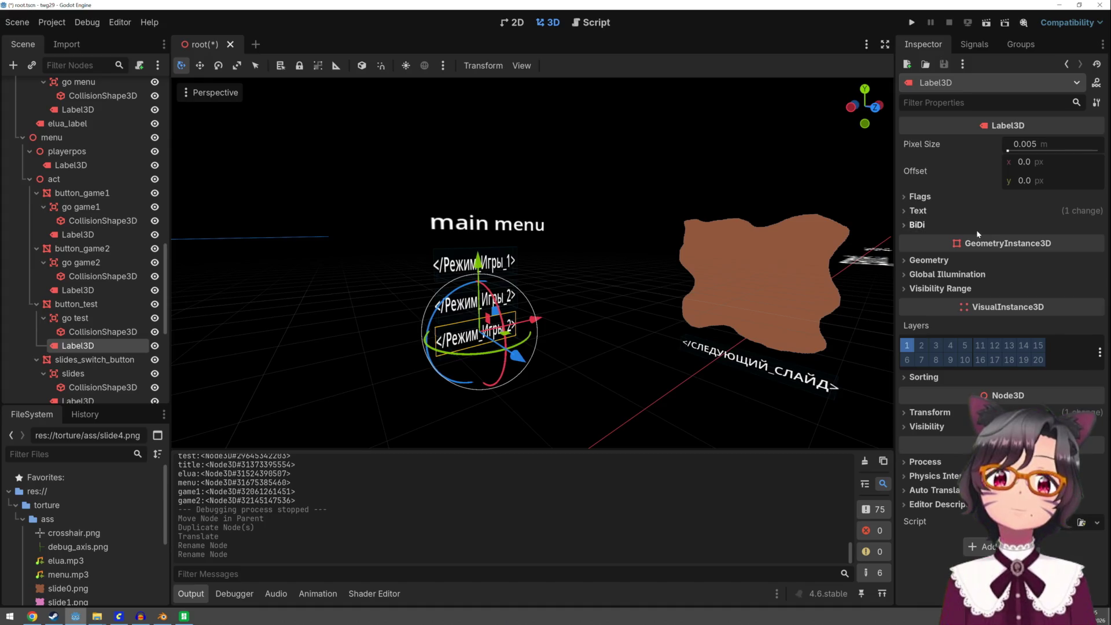
# Replace the label text with </Настойки>, removing the leftover second line
pyautogui.click(918, 211)
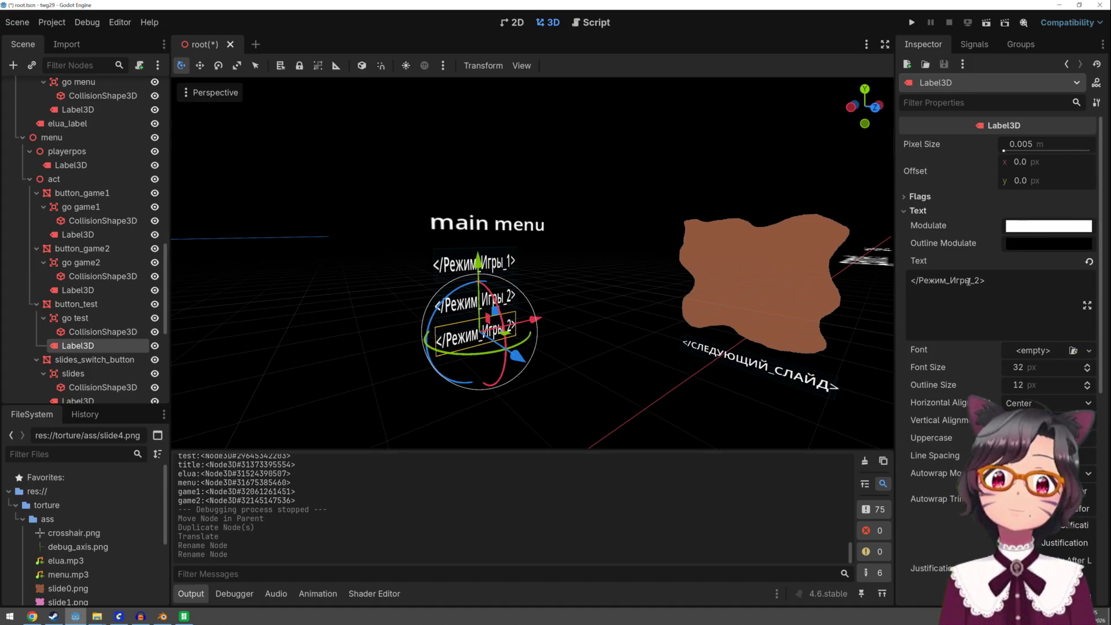
pyautogui.moveTo(981, 281); pyautogui.dragTo(923, 280)
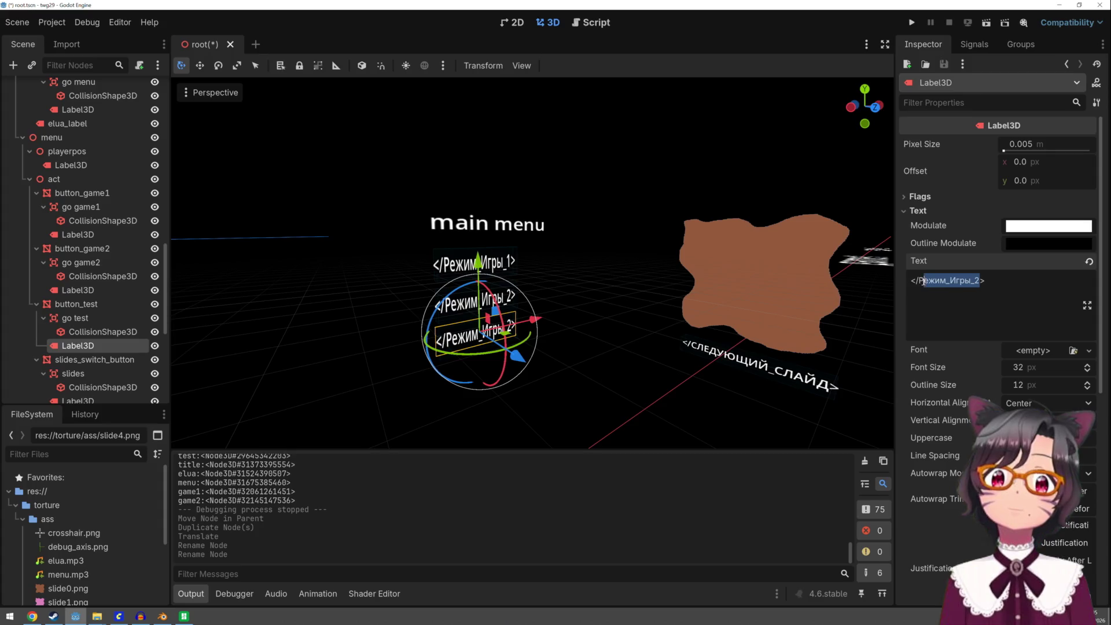
pyautogui.write('Нав>')
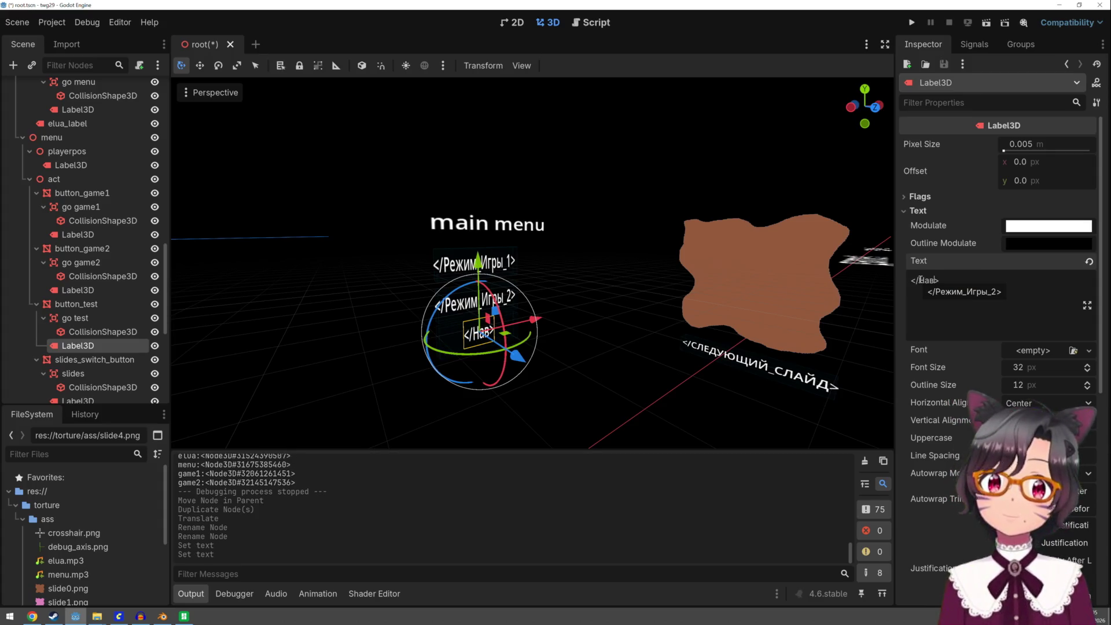
pyautogui.press('BackSpace')
pyautogui.write('стойки')
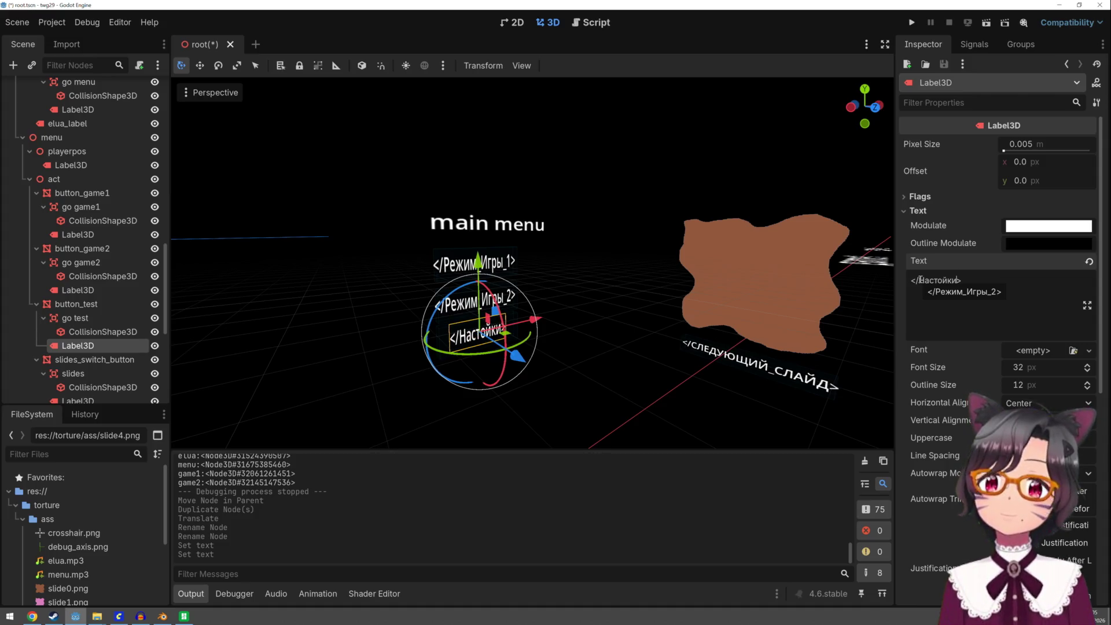
pyautogui.hotkey('shift', 'Down')
pyautogui.press('Delete')
pyautogui.scroll(5, 571, 347)
pyautogui.scroll(-2, 563, 356)
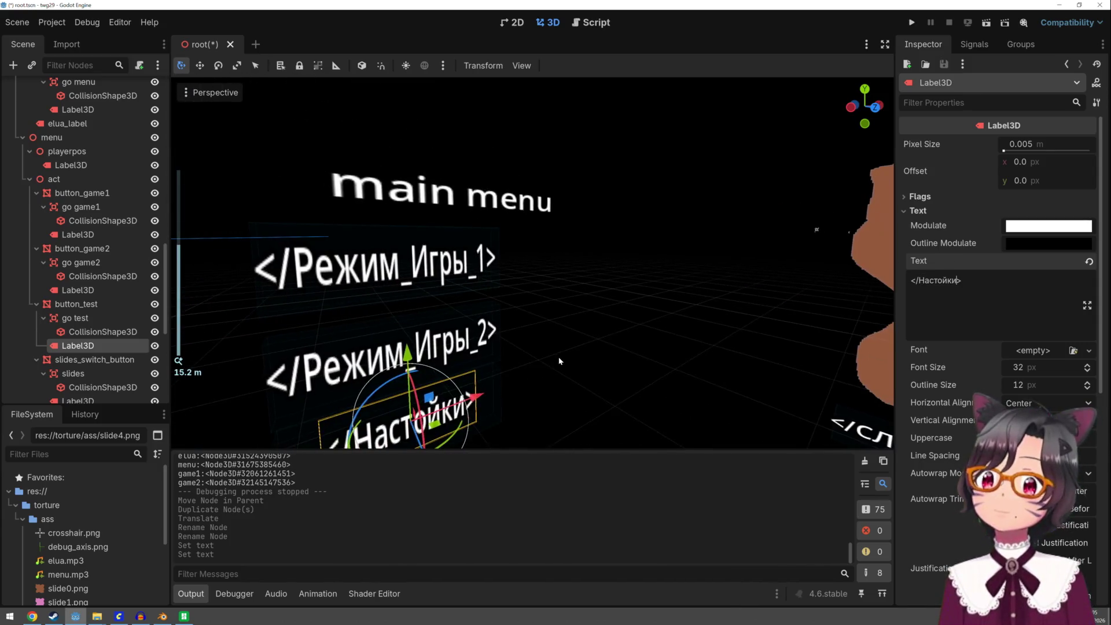
pyautogui.scroll(-2, 564, 357)
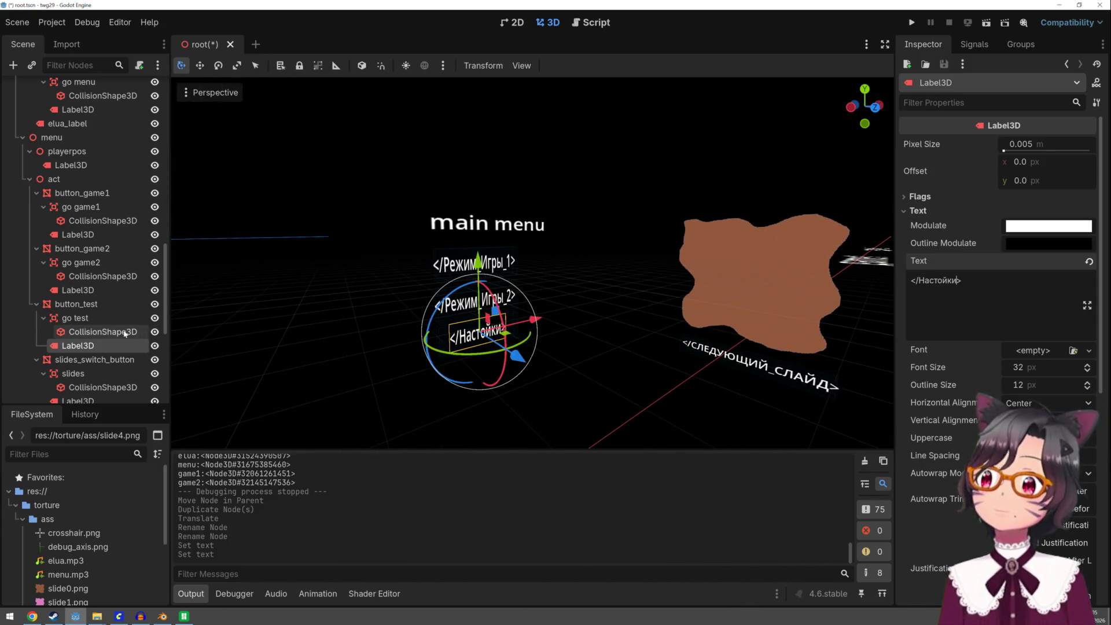
# Select button_test's collision shape and bring up its shape resource options
pyautogui.click(103, 332)
pyautogui.click(1097, 146)
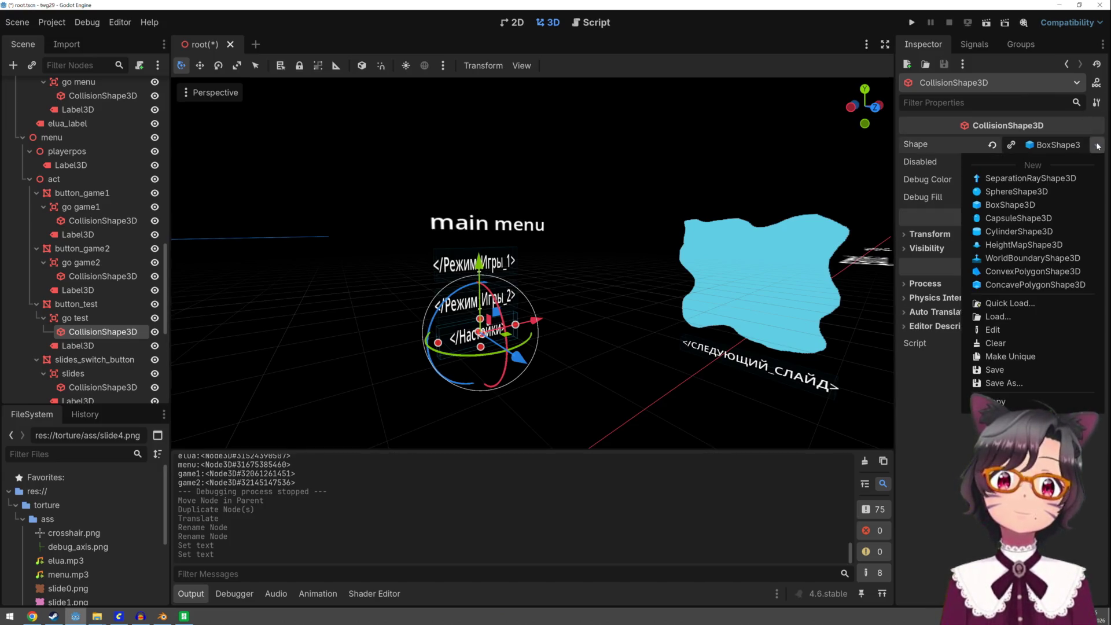
# Make the collision box unique and narrow it to about 1.13 on X to fit the label
pyautogui.click(1032, 359)
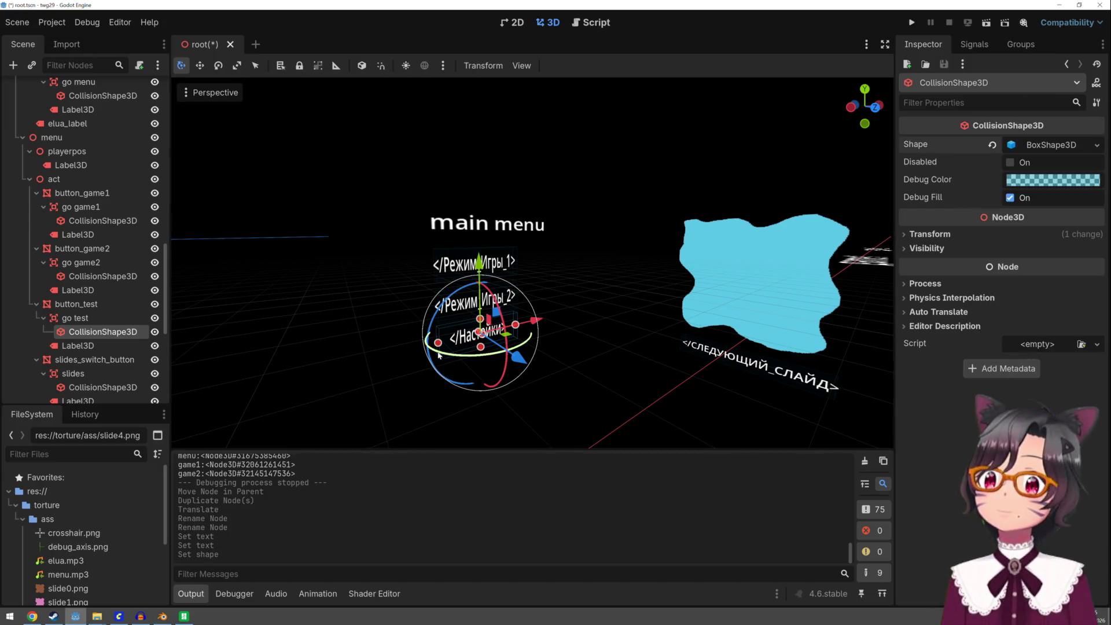
pyautogui.moveTo(439, 342); pyautogui.dragTo(446, 341)
pyautogui.moveTo(516, 325); pyautogui.dragTo(510, 327)
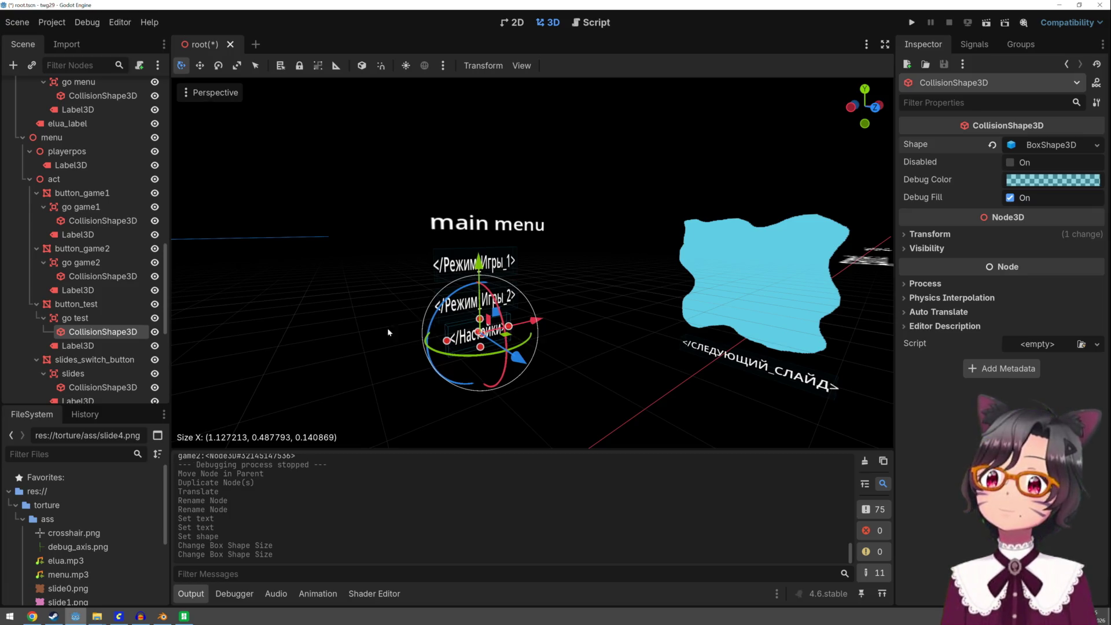
pyautogui.click(358, 332)
pyautogui.scroll(-5, 358, 331)
pyautogui.scroll(3, 358, 331)
pyautogui.scroll(6, 357, 330)
pyautogui.scroll(-4, 358, 330)
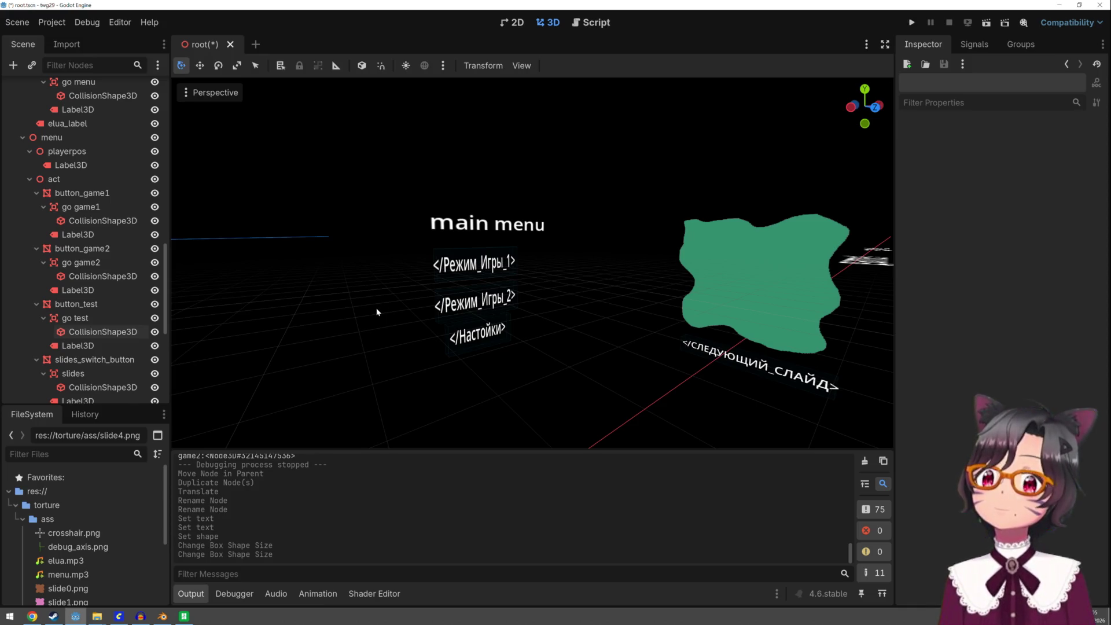
pyautogui.scroll(-2, 77, 351)
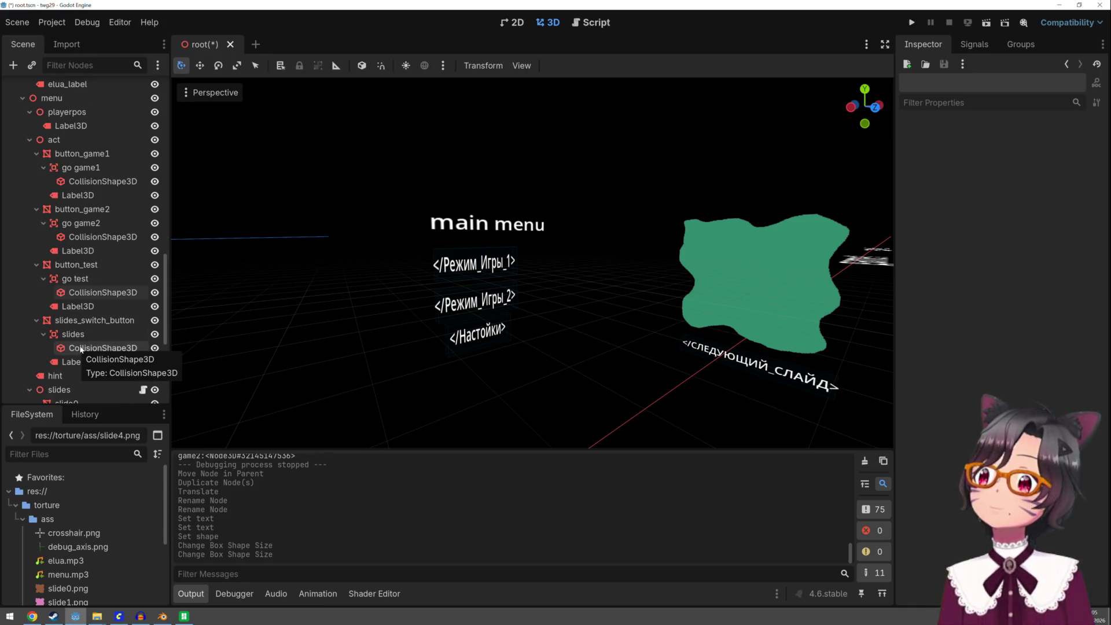
# Duplicate button_test and move the copy down below the </Настойки> label
pyautogui.click(83, 322)
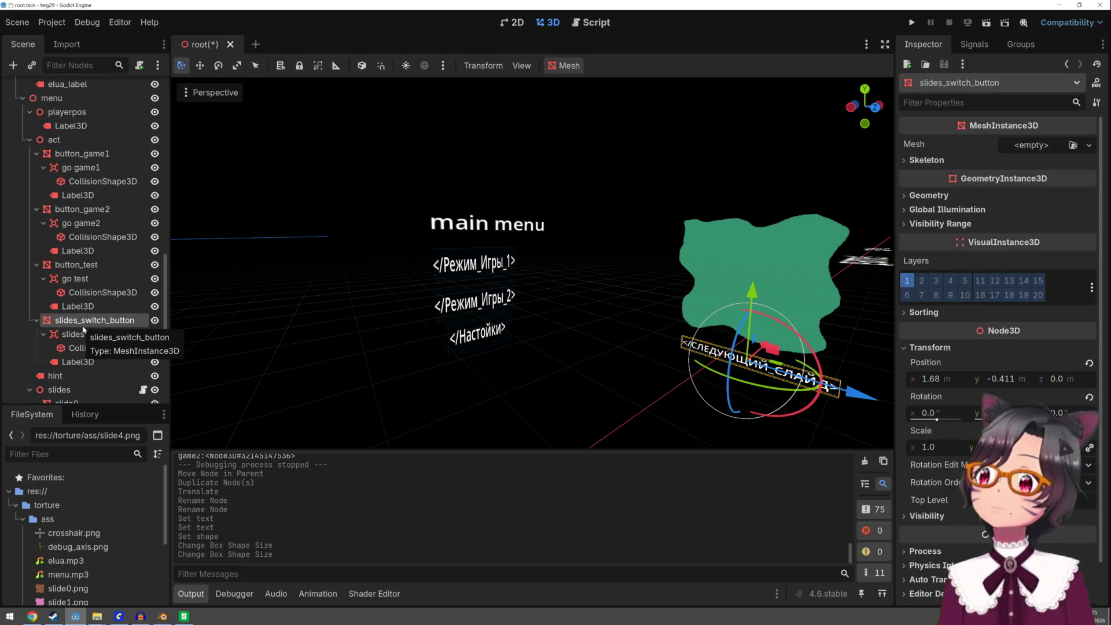
pyautogui.click(84, 266)
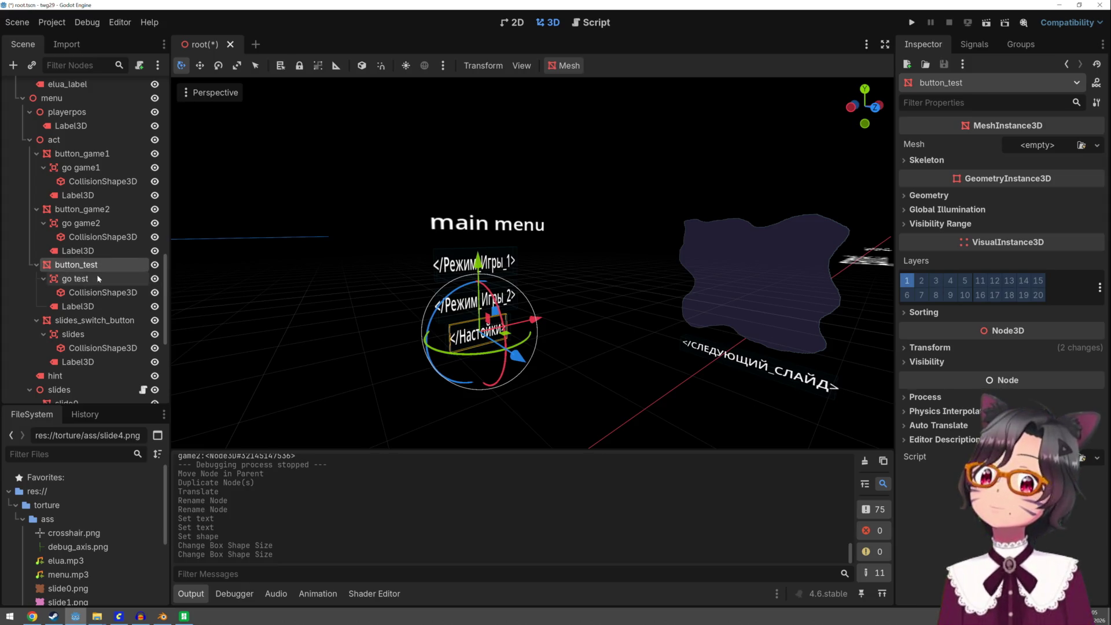
pyautogui.hotkey('ctrl', 'd')
pyautogui.moveTo(477, 260); pyautogui.dragTo(478, 291)
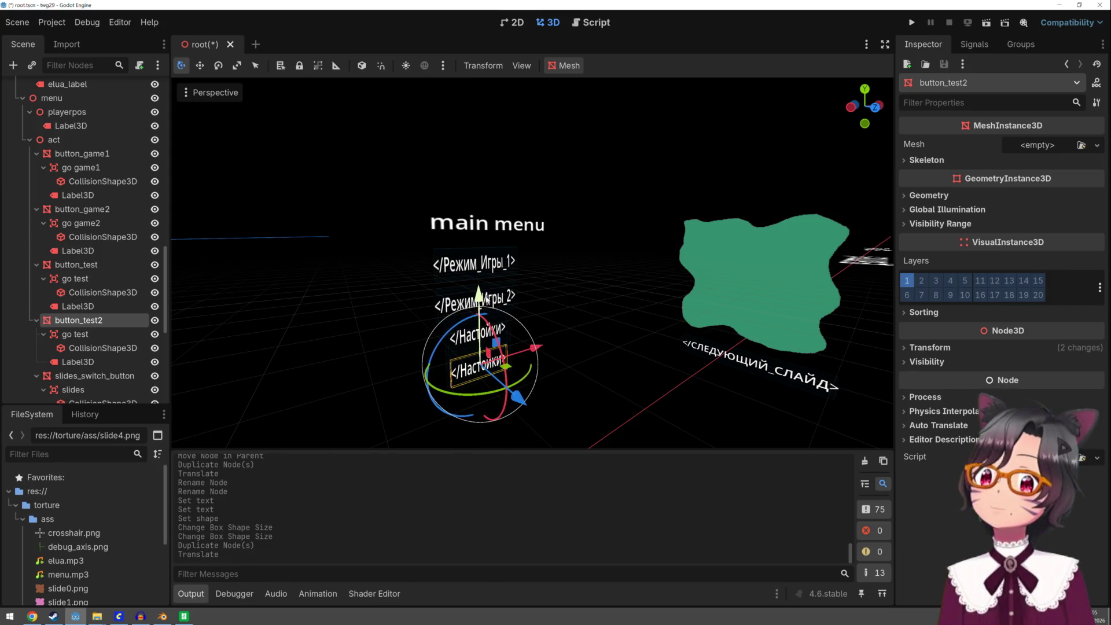
# Rename the copied button node to button_exit
pyautogui.doubleClick(87, 321)
pyautogui.doubleClick(88, 321)
pyautogui.write('y')
pyautogui.press('Return')
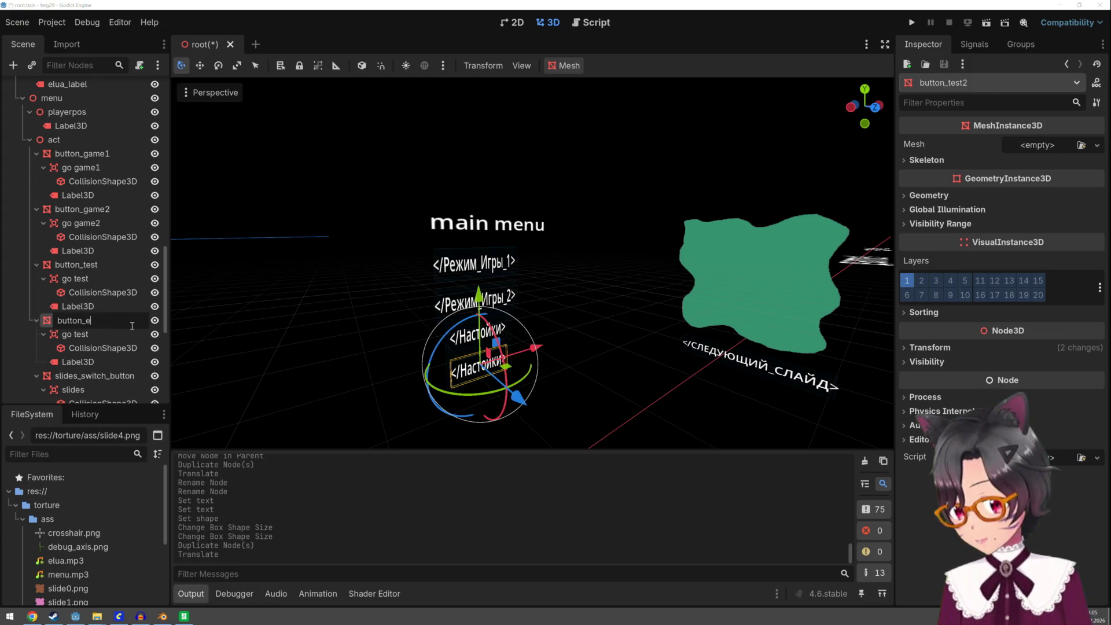
pyautogui.write('xit')
pyautogui.press('Return')
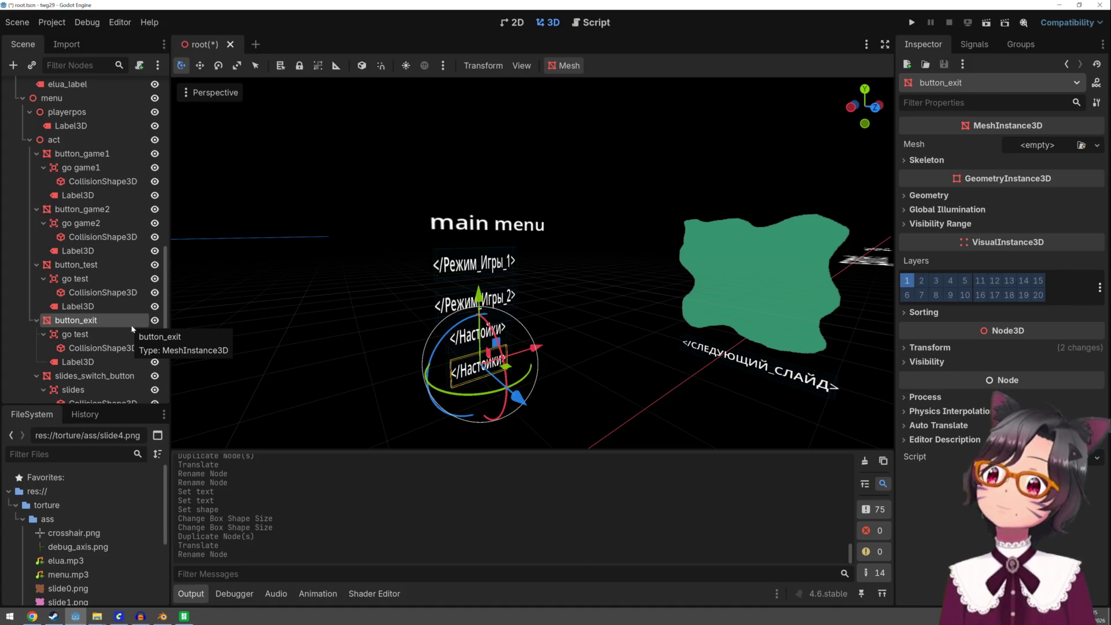
# Rename its go test area to go entry, then select the exit button's label
pyautogui.click(96, 348)
pyautogui.doubleClick(83, 334)
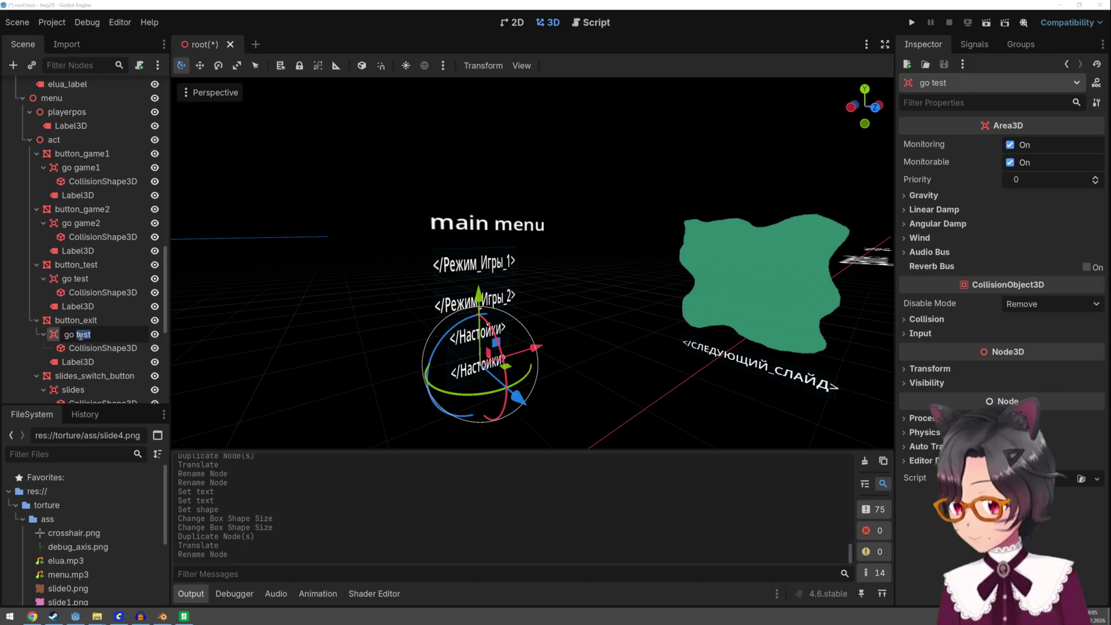
pyautogui.write('ex')
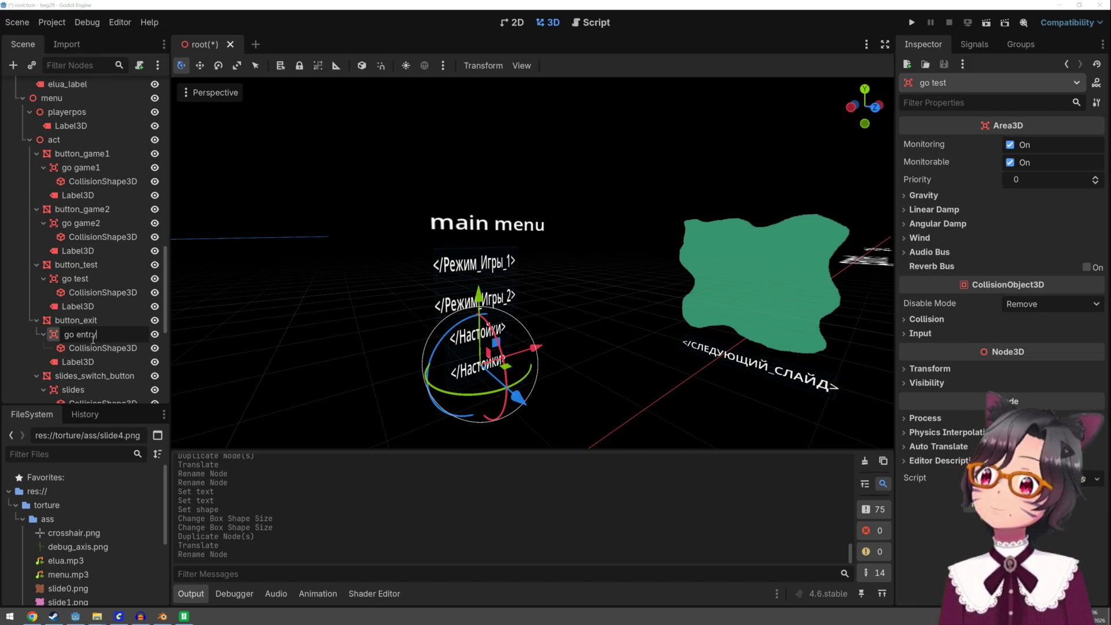
pyautogui.press('Return')
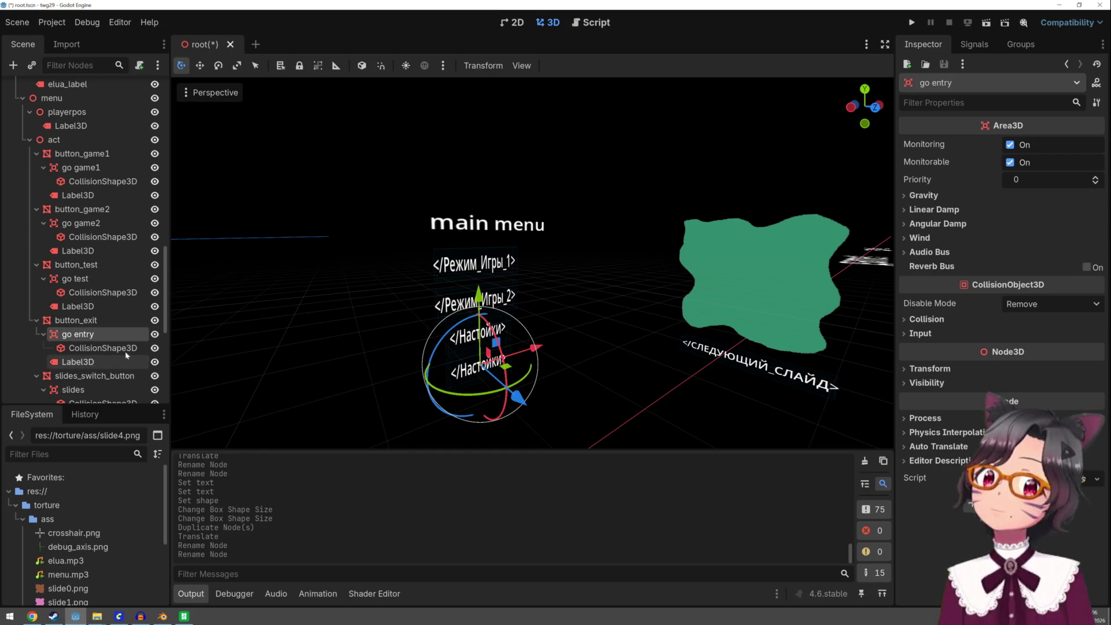
pyautogui.click(100, 347)
pyautogui.click(87, 362)
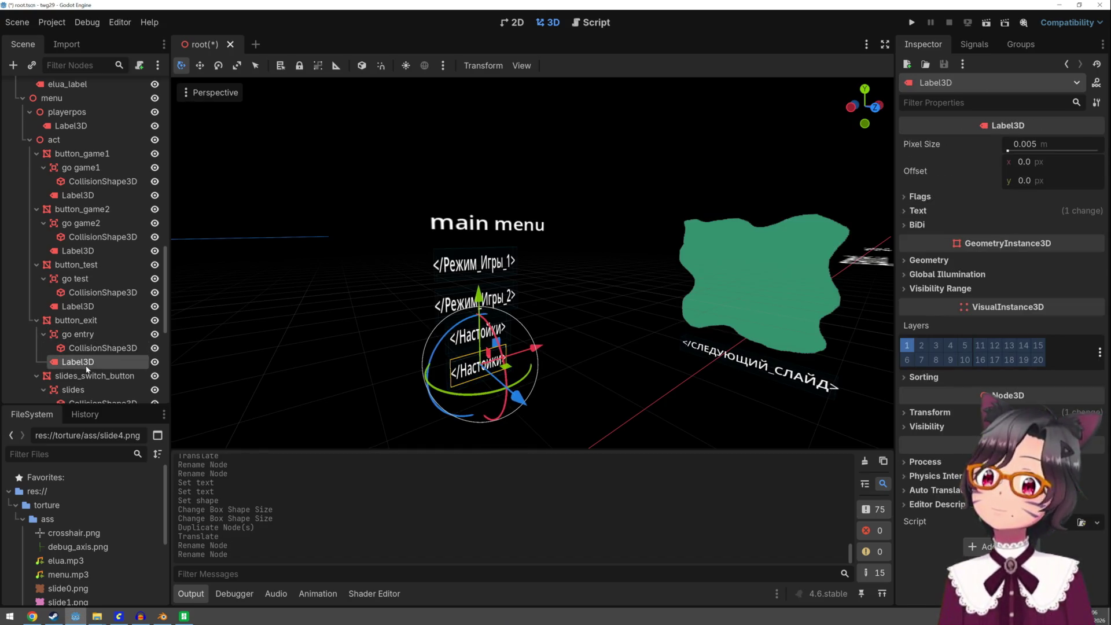
# Change the exit button's Label3D text to </Выход>
pyautogui.click(921, 210)
pyautogui.doubleClick(958, 282)
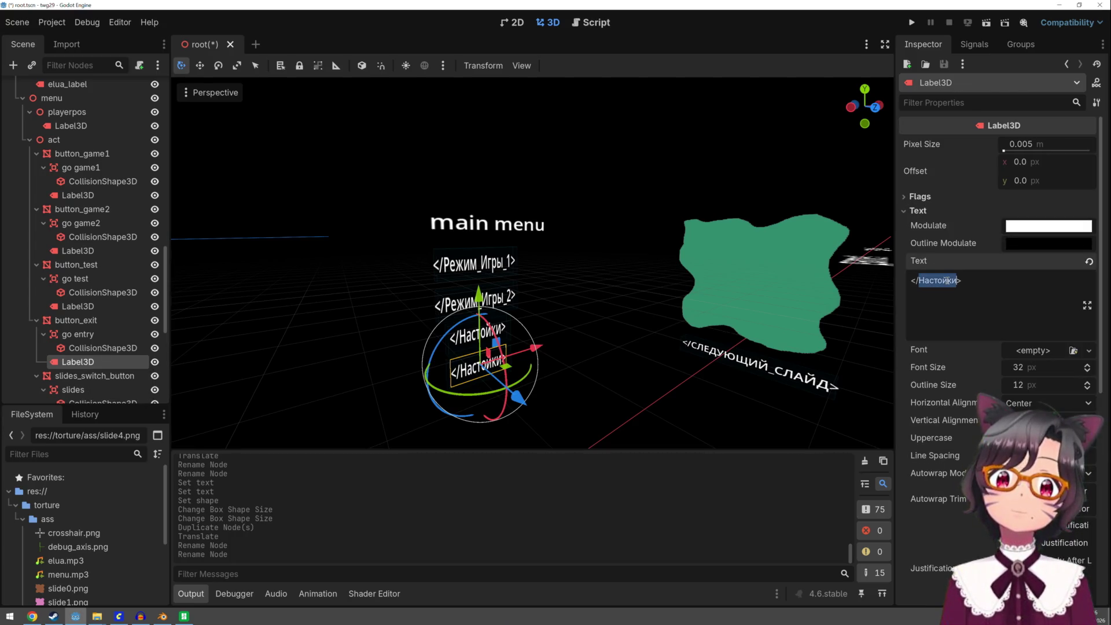
pyautogui.write('D')
pyautogui.press('BackSpace')
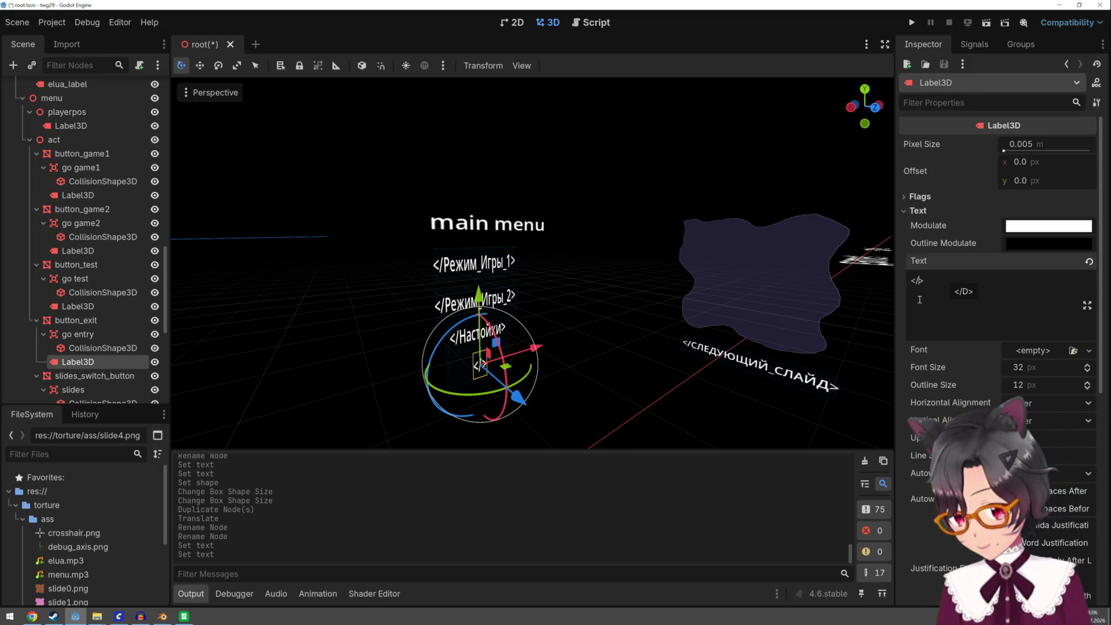
pyautogui.write('Выход')
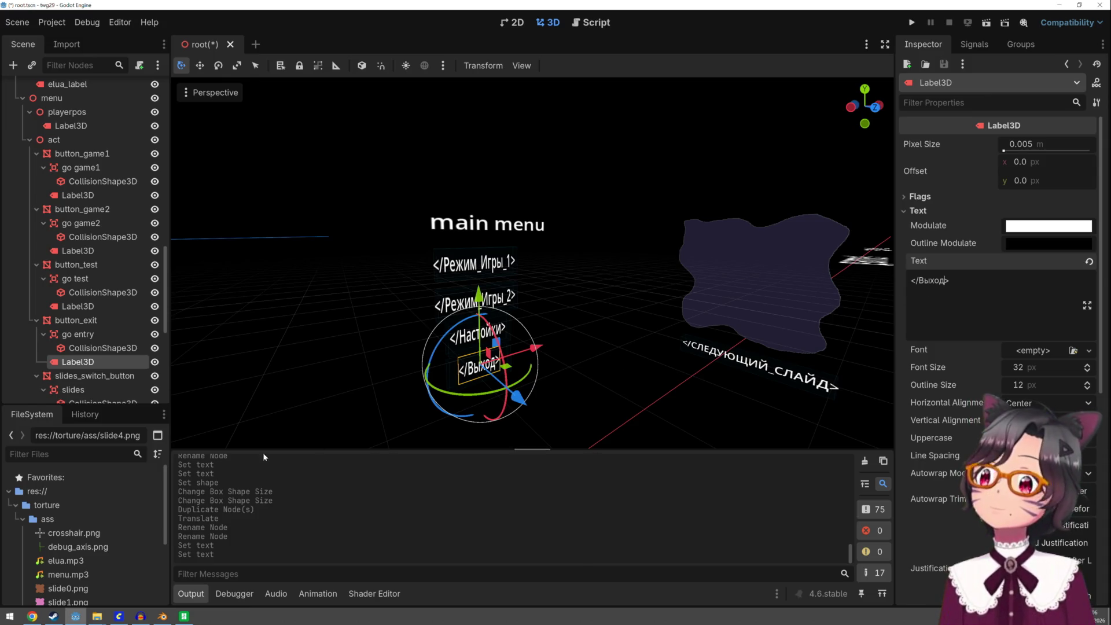
# Make the exit button's collision shape unique and narrow it to about 0.83 along X
pyautogui.click(87, 348)
pyautogui.moveTo(448, 376); pyautogui.dragTo(449, 375)
pyautogui.hotkey('ctrl', 'z')
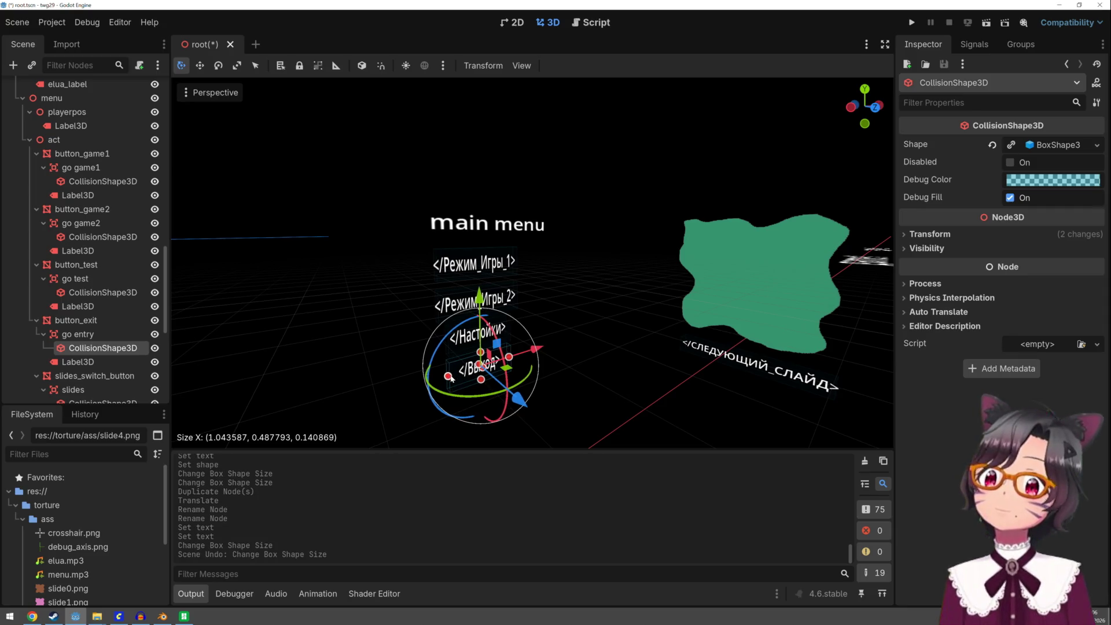
pyautogui.click(1096, 144)
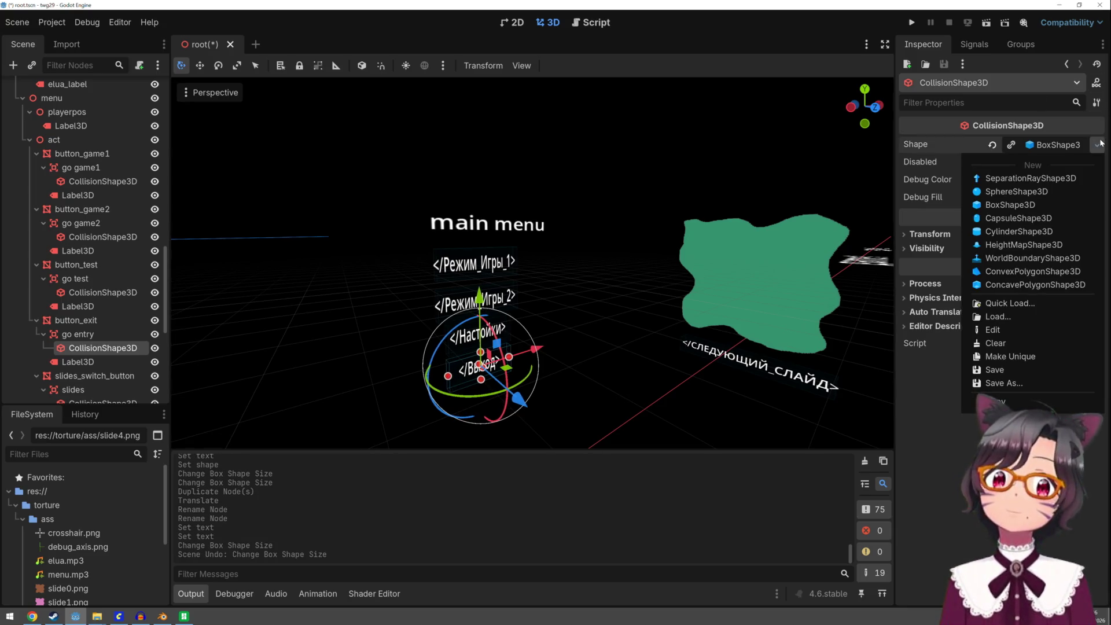
pyautogui.click(998, 357)
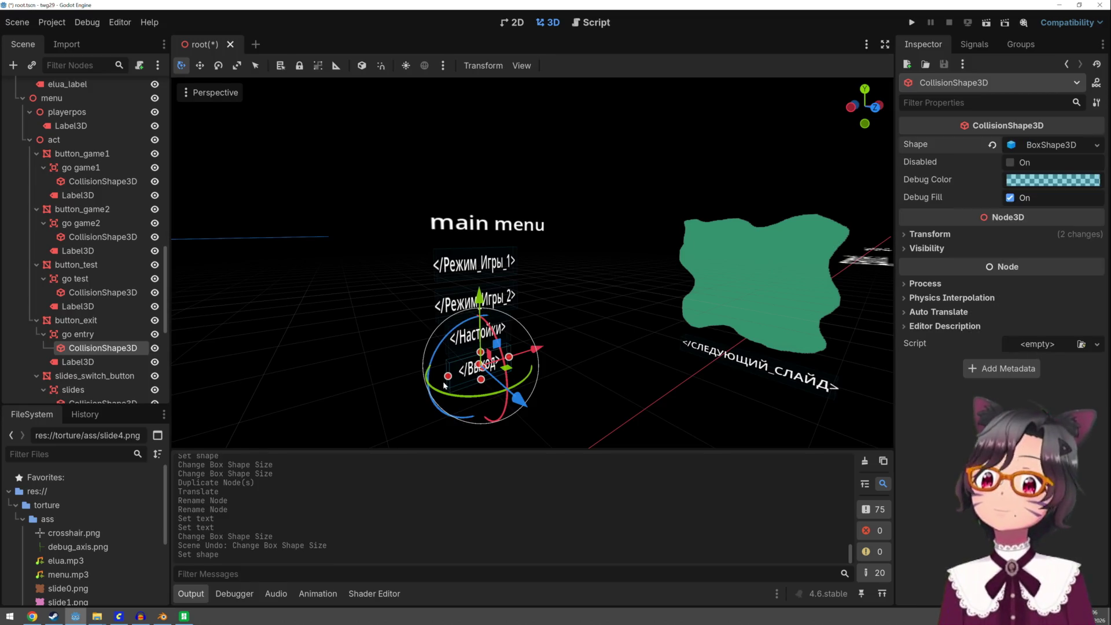
pyautogui.moveTo(449, 379); pyautogui.dragTo(503, 362)
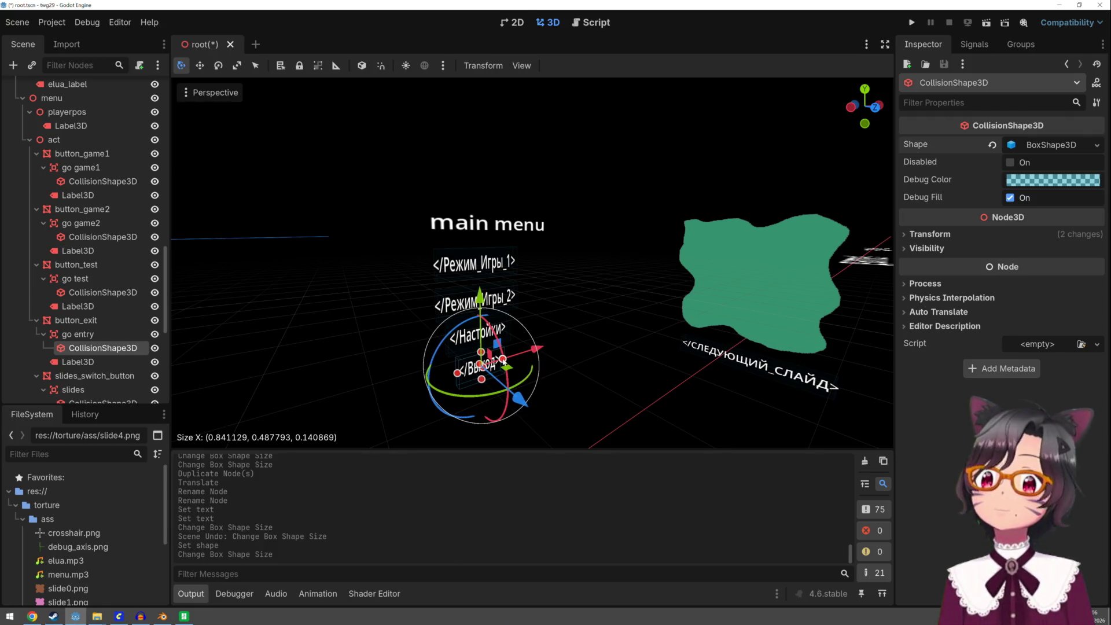
pyautogui.click(589, 303)
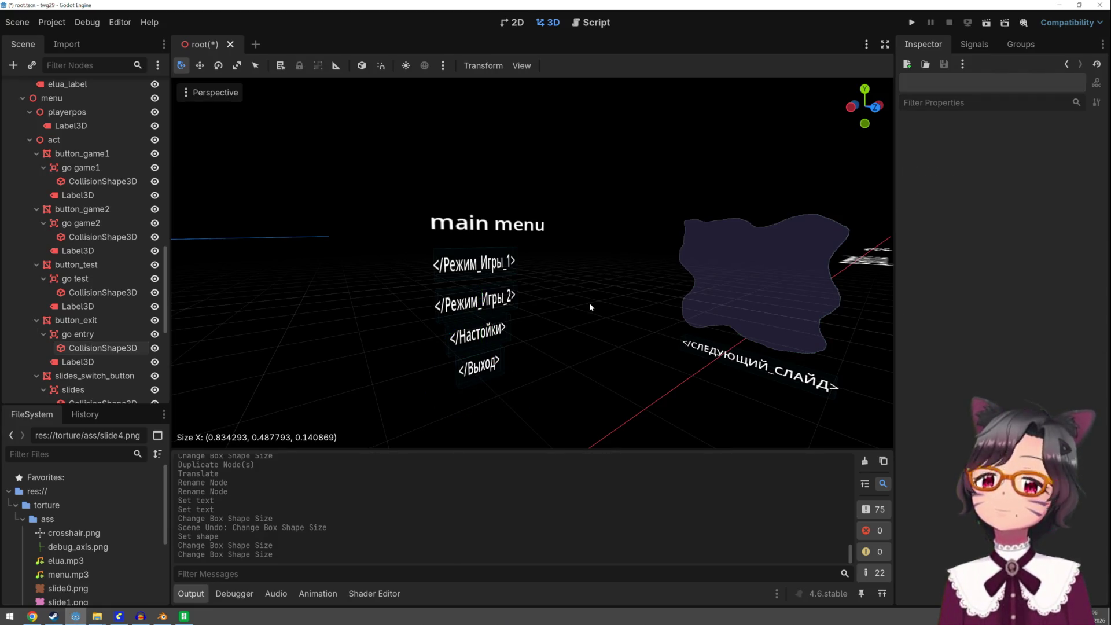
# Run the project, advance through title and agreement to the main menu, then stop the run
pyautogui.click(914, 23)
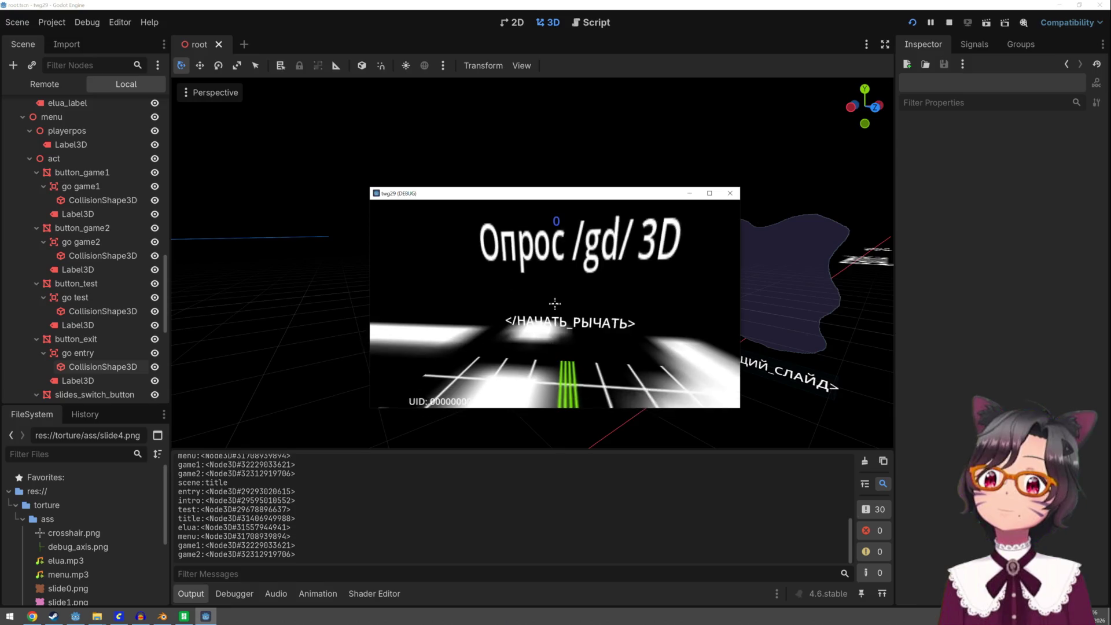
pyautogui.click(555, 302)
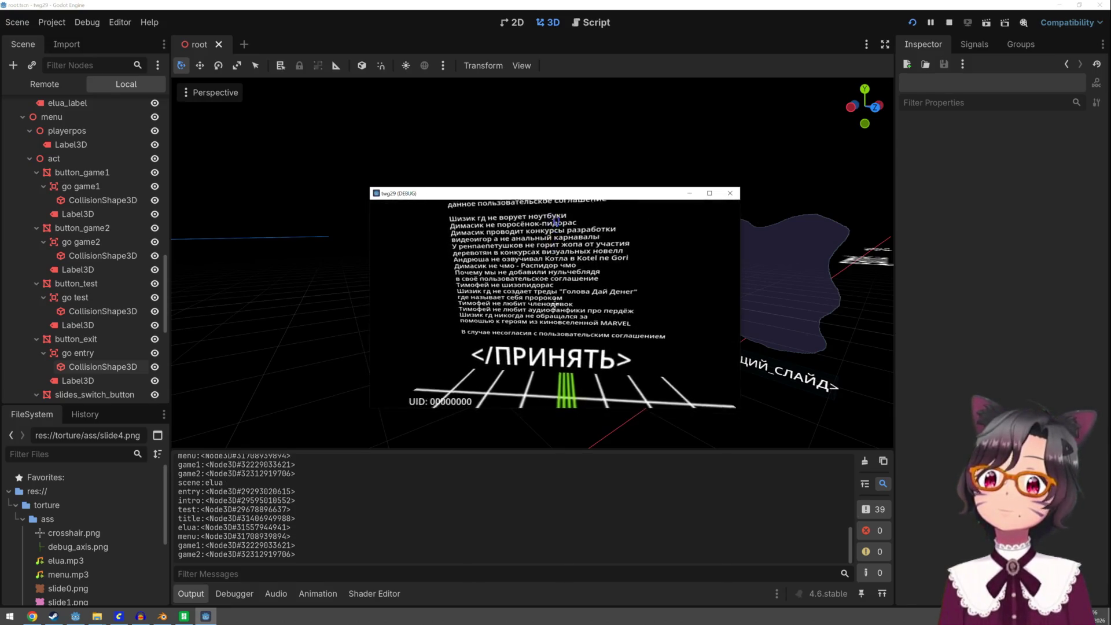
pyautogui.click(555, 303)
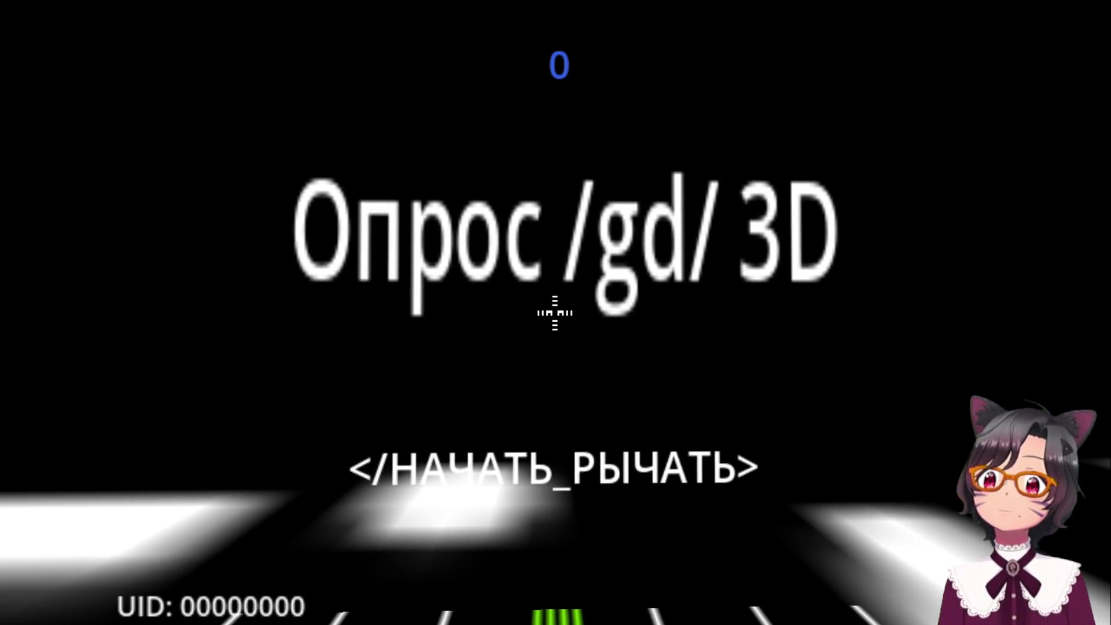
pyautogui.press('Escape')
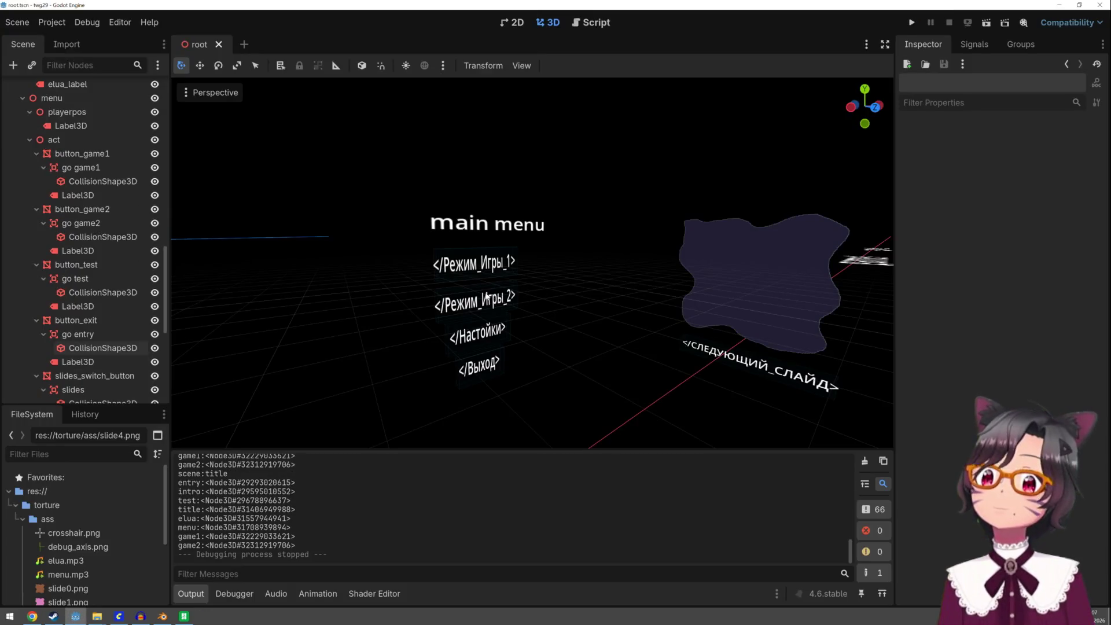
pyautogui.scroll(-5, 343, 227)
# Move the Title Label3D along its Z axis and run the project to check it
pyautogui.moveTo(447, 231)
pyautogui.mouseDown(button='middle')
pyautogui.moveTo(434, 277)
pyautogui.moveTo(357, 328)
pyautogui.moveTo(509, 264)
pyautogui.moveTo(513, 286)
pyautogui.mouseUp(button='middle')
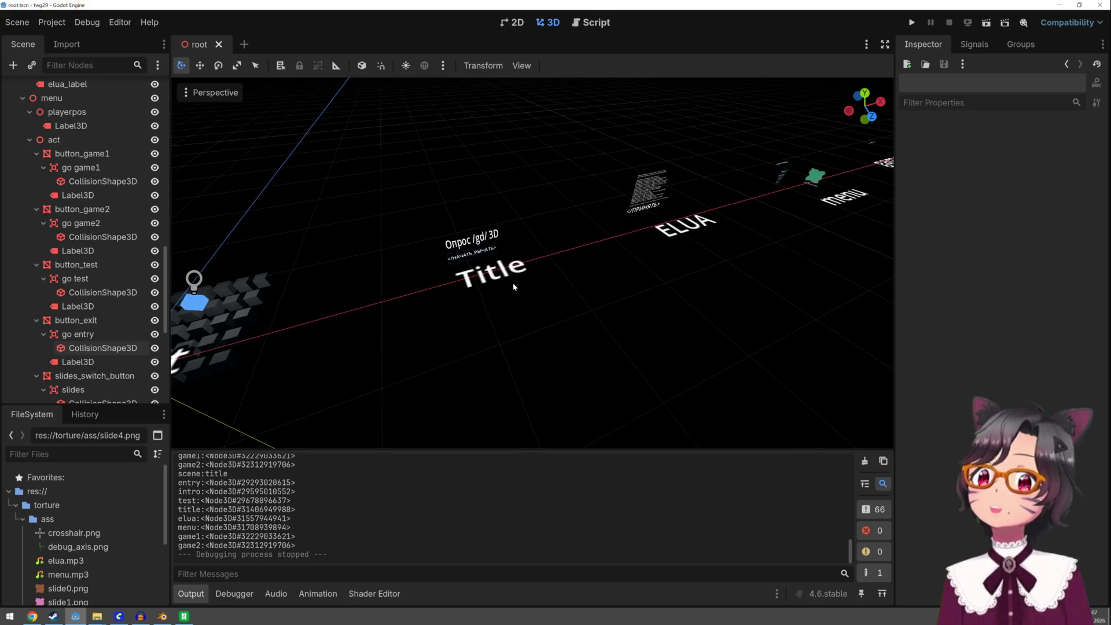
pyautogui.click(476, 278)
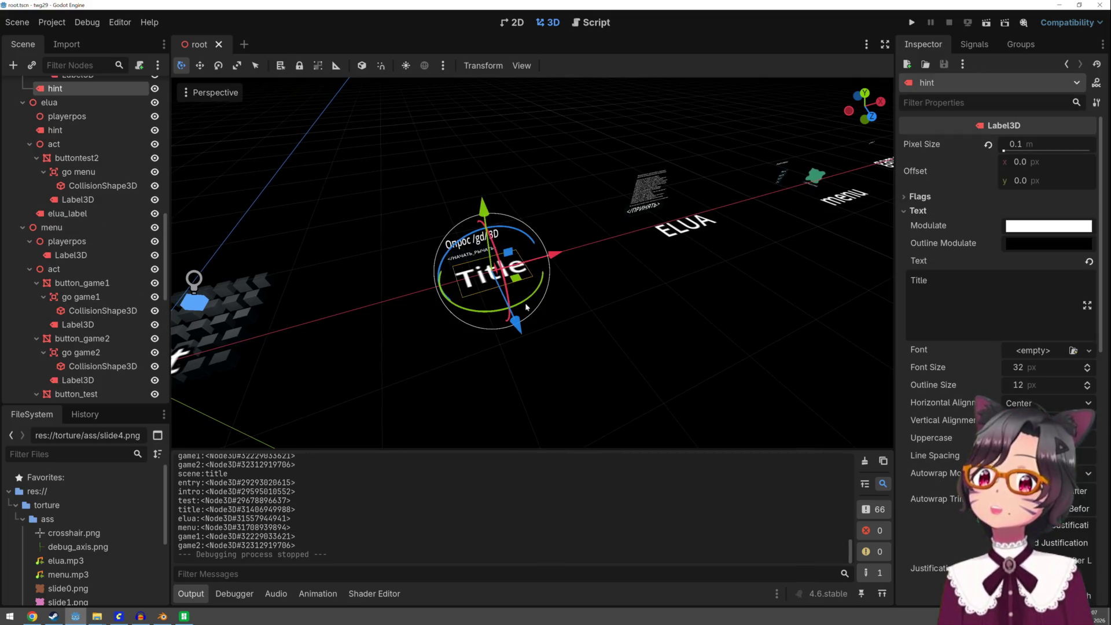
pyautogui.moveTo(523, 325); pyautogui.dragTo(543, 364)
pyautogui.click(912, 22)
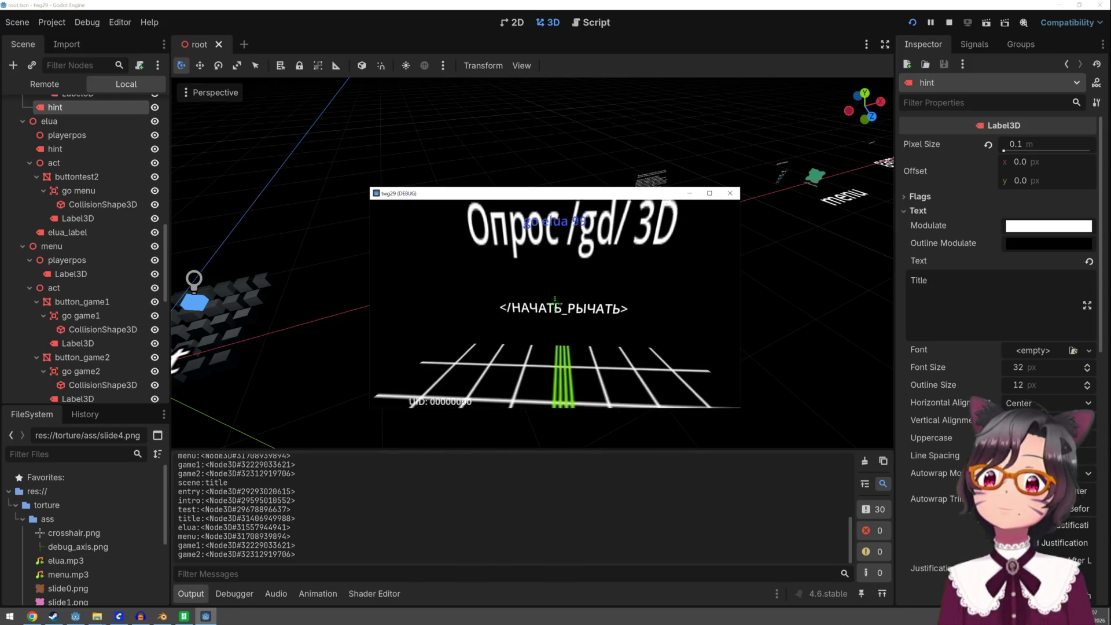
# Play through the agreement, slides and a main-menu option in the running game
pyautogui.click(554, 303)
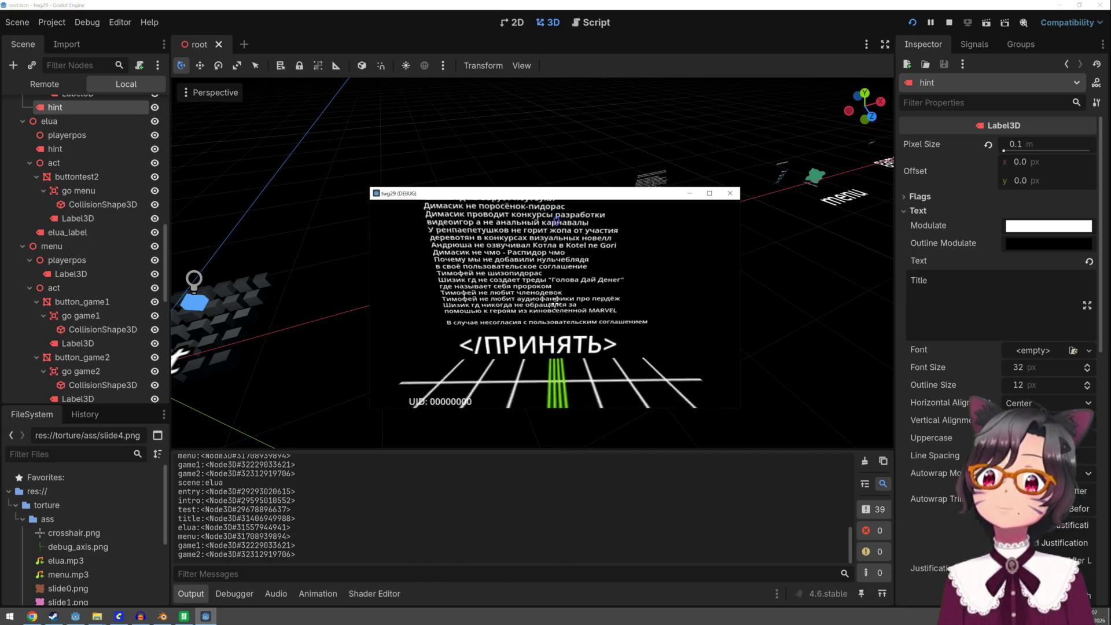
pyautogui.click(556, 220)
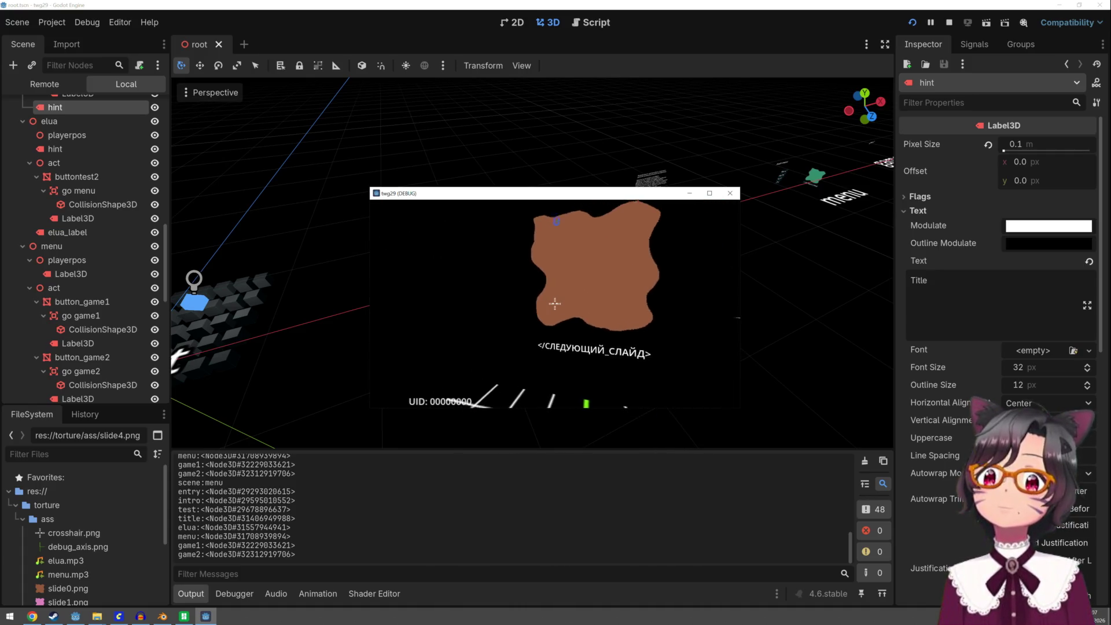
pyautogui.click(555, 304)
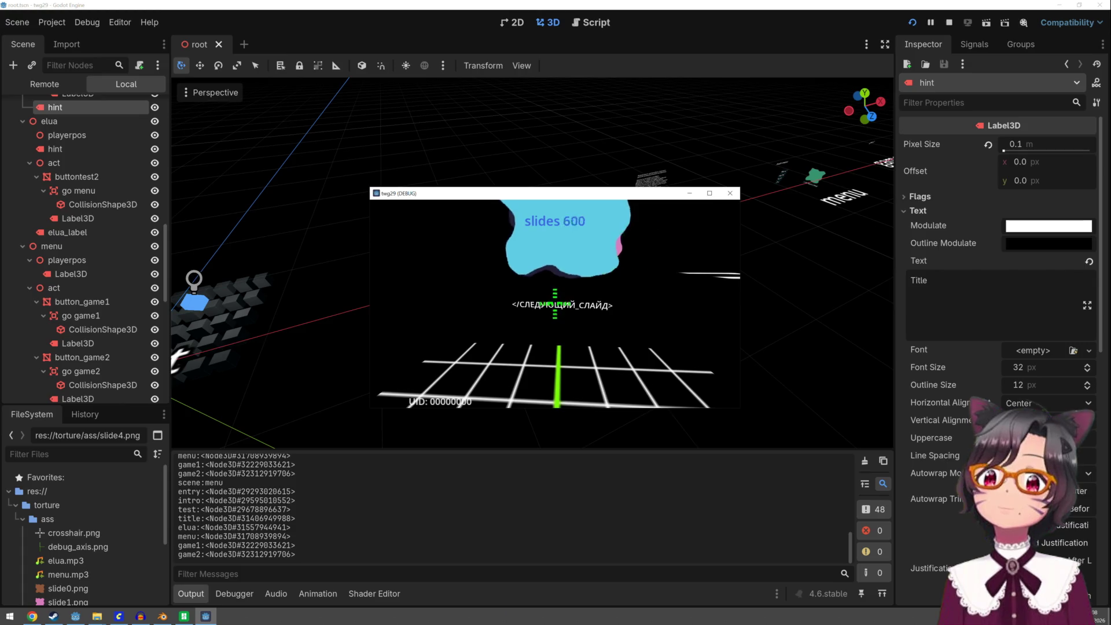
pyautogui.click(554, 304)
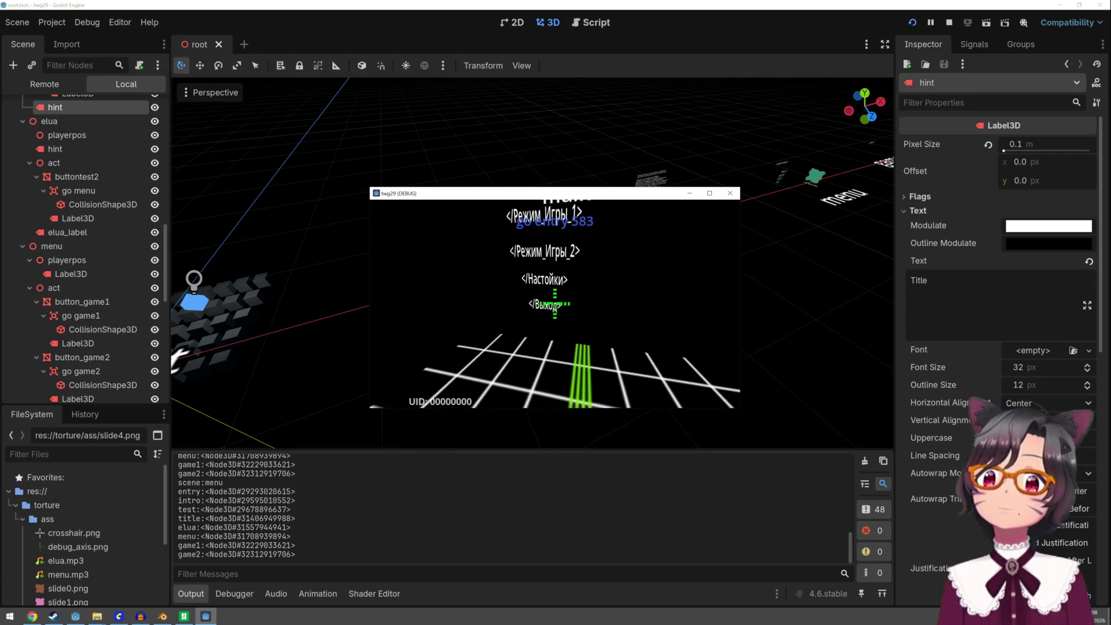
pyautogui.click(554, 304)
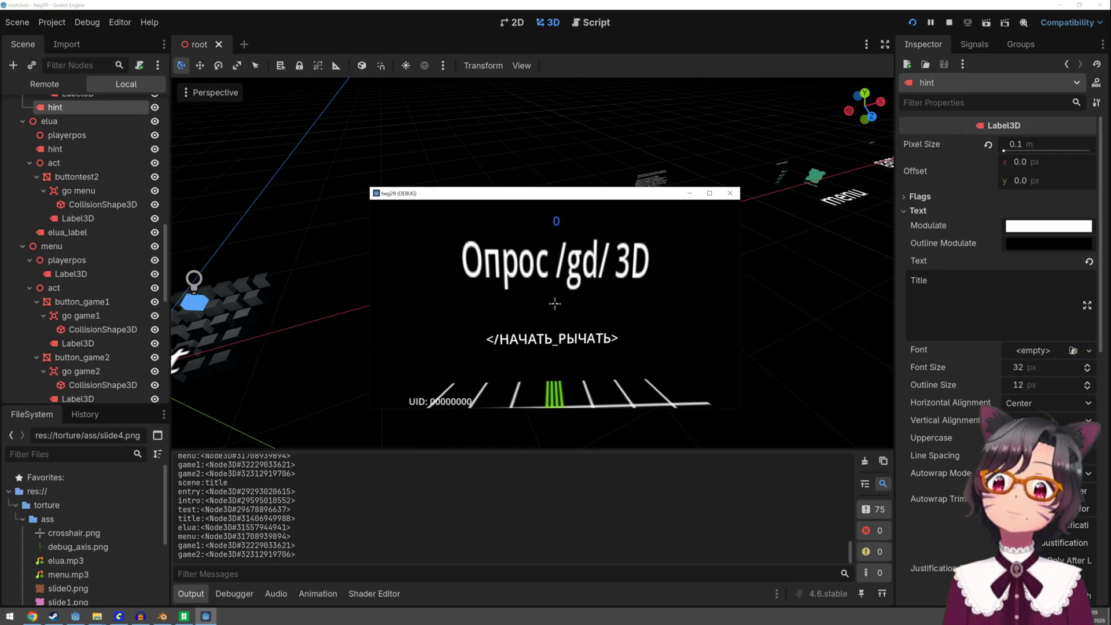
# Go from the title through agreement and slides back to the menu, then stop with F8
pyautogui.click(555, 303)
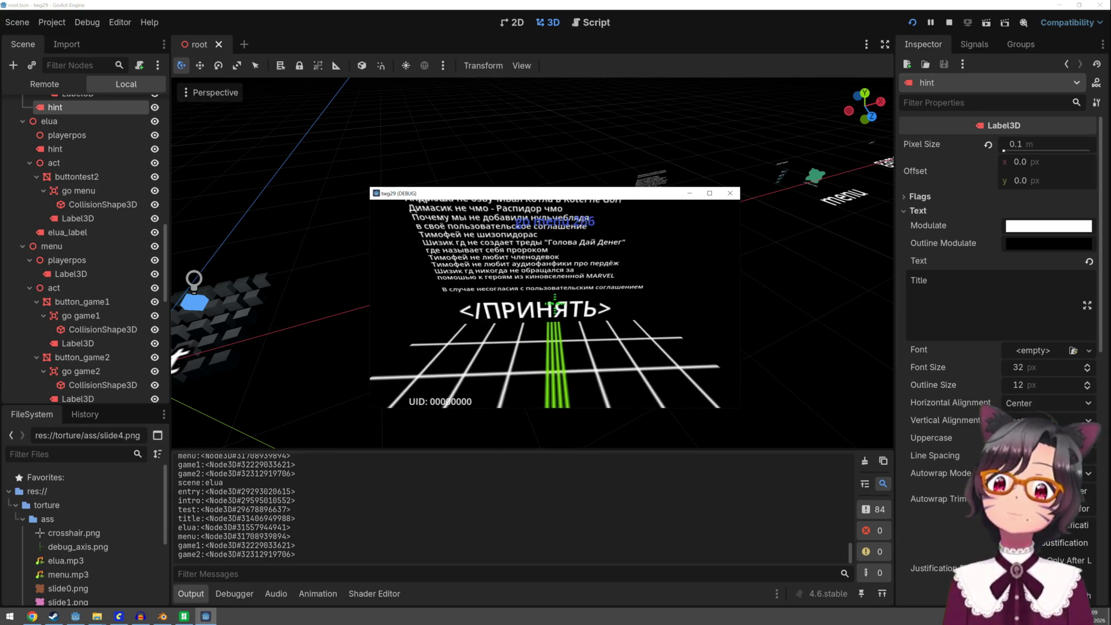
pyautogui.click(555, 306)
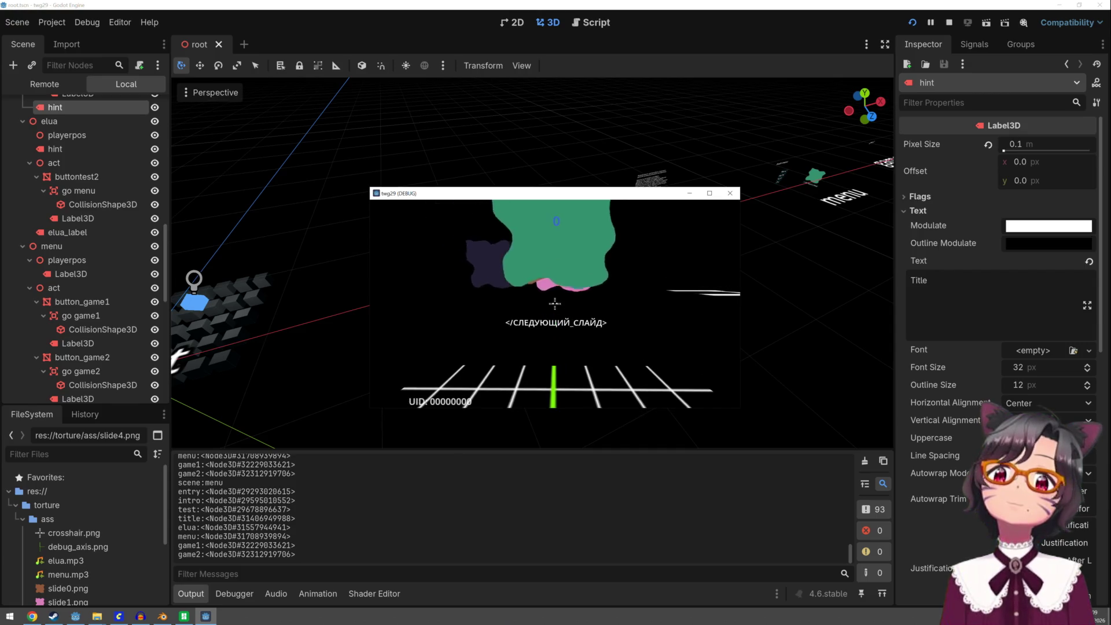
pyautogui.click(553, 305)
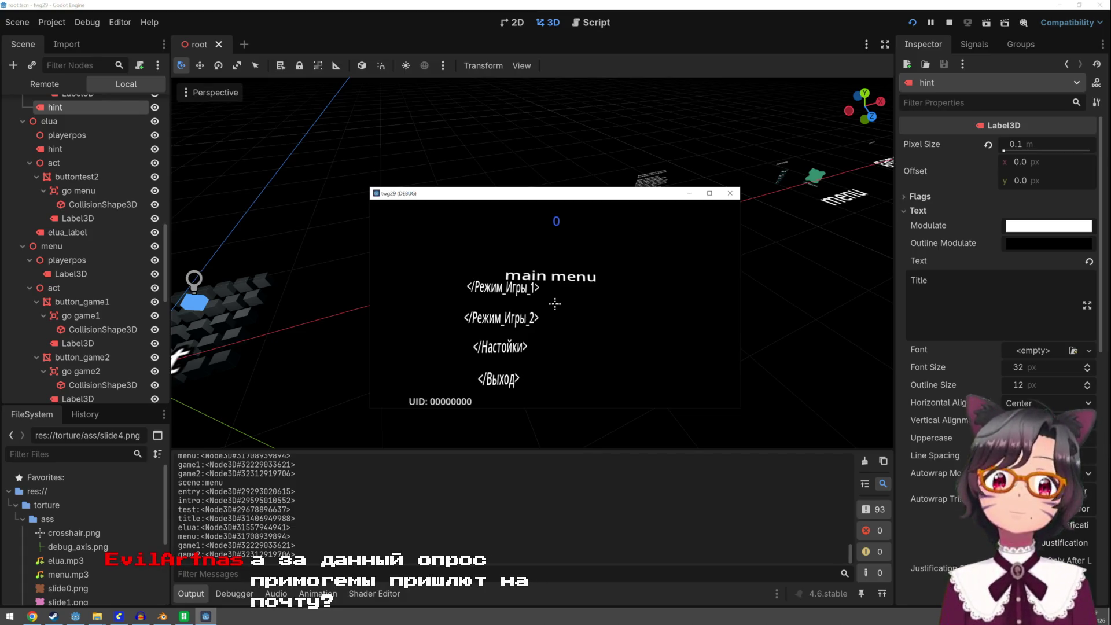
pyautogui.press('F8')
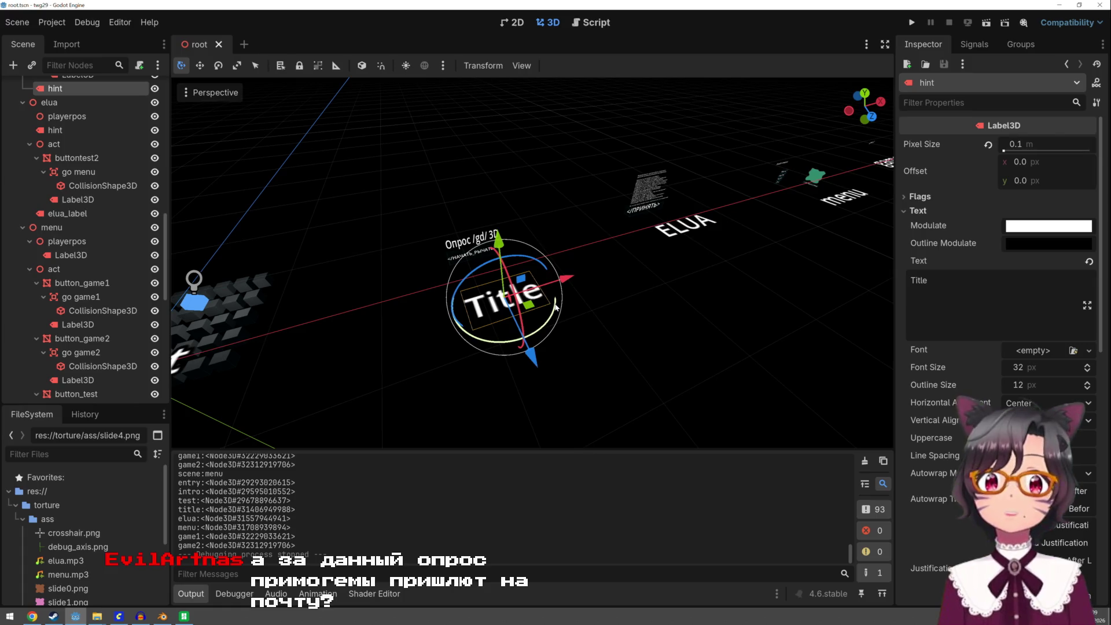
# Save the scene with Ctrl+S, run the project to the title screen, then stop it
pyautogui.click(611, 310)
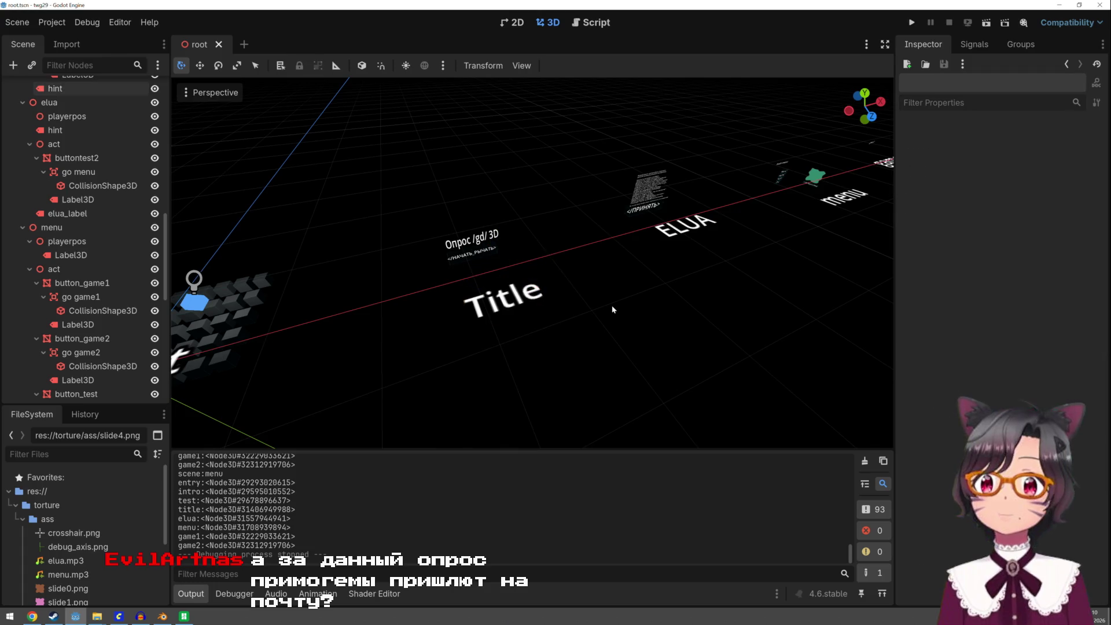
pyautogui.hotkey('ctrl', 's')
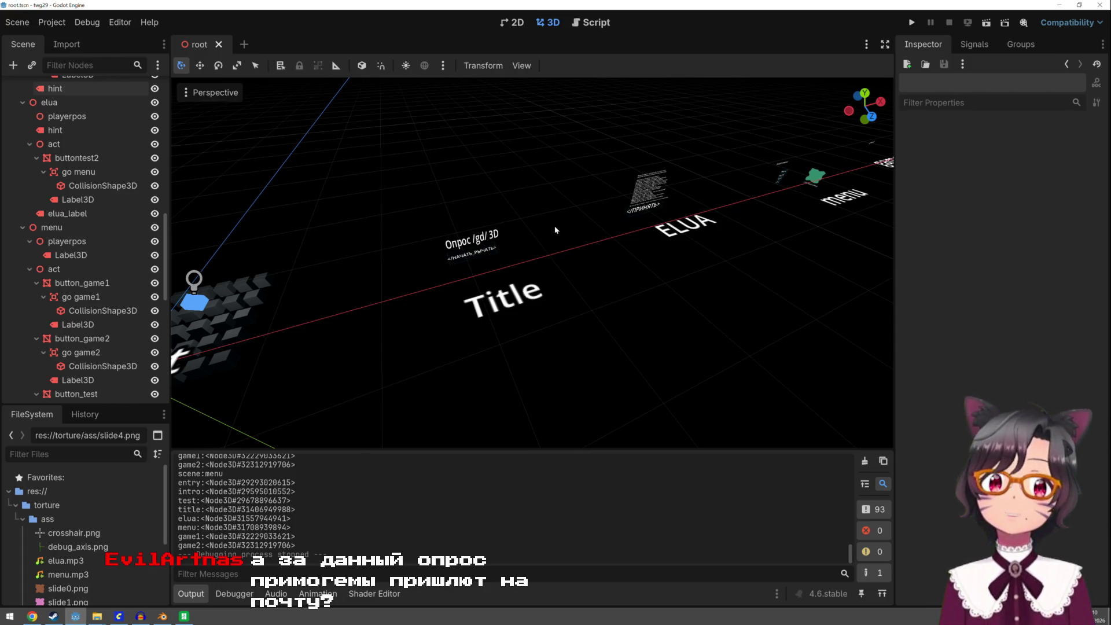
pyautogui.click(906, 26)
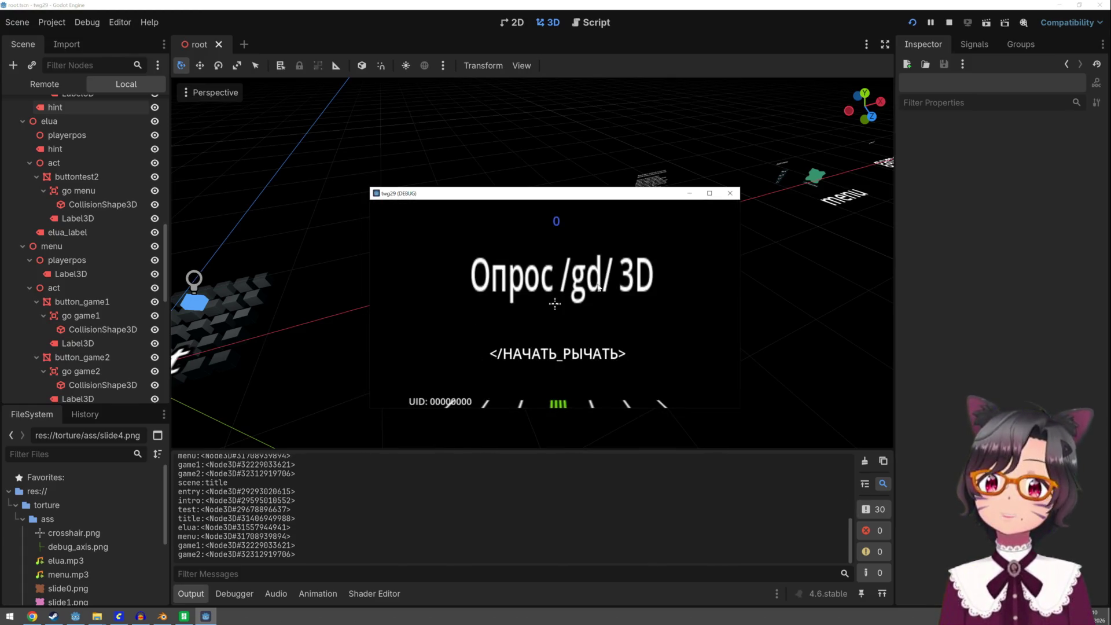
pyautogui.press('Escape')
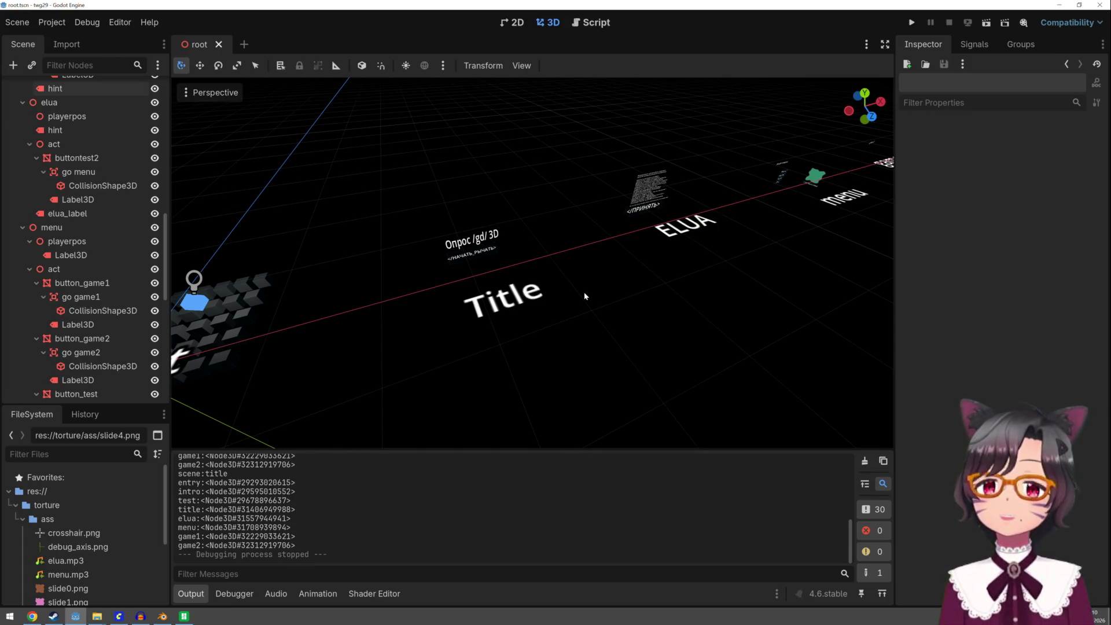
pyautogui.scroll(3, 618, 251)
# Orbit around the ELUA agreement text, then bring up Blender and Bambu Studio's sliced plate preview
pyautogui.moveTo(655, 170)
pyautogui.mouseDown(button='middle')
pyautogui.moveTo(588, 145)
pyautogui.moveTo(576, 224)
pyautogui.moveTo(573, 209)
pyautogui.mouseUp(button='middle')
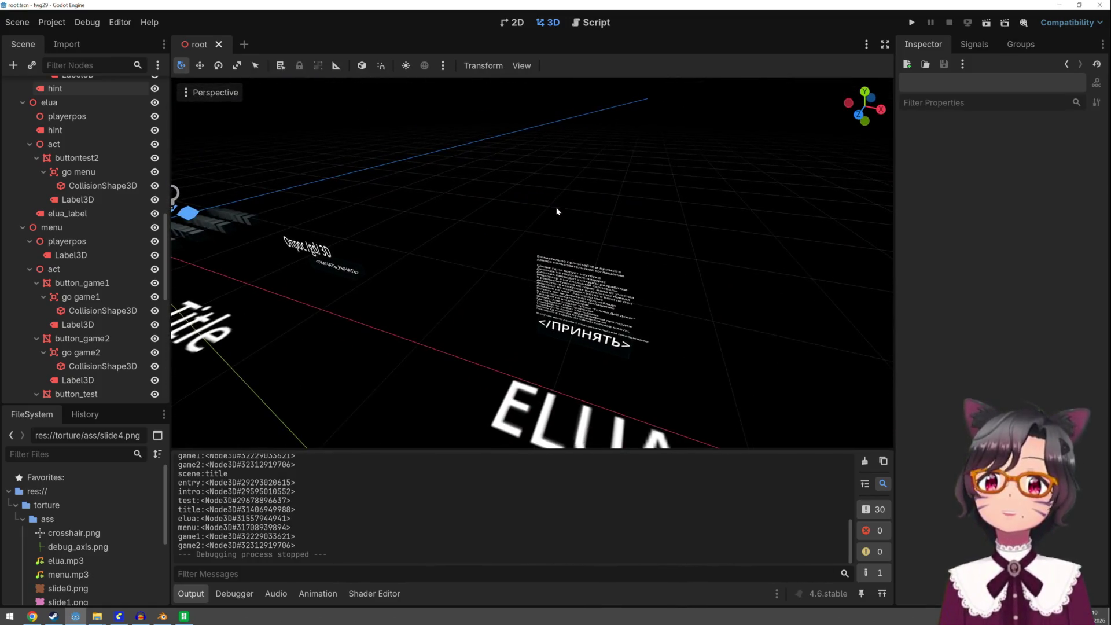
pyautogui.scroll(2, 557, 212)
pyautogui.scroll(2, 557, 211)
pyautogui.scroll(-1, 553, 209)
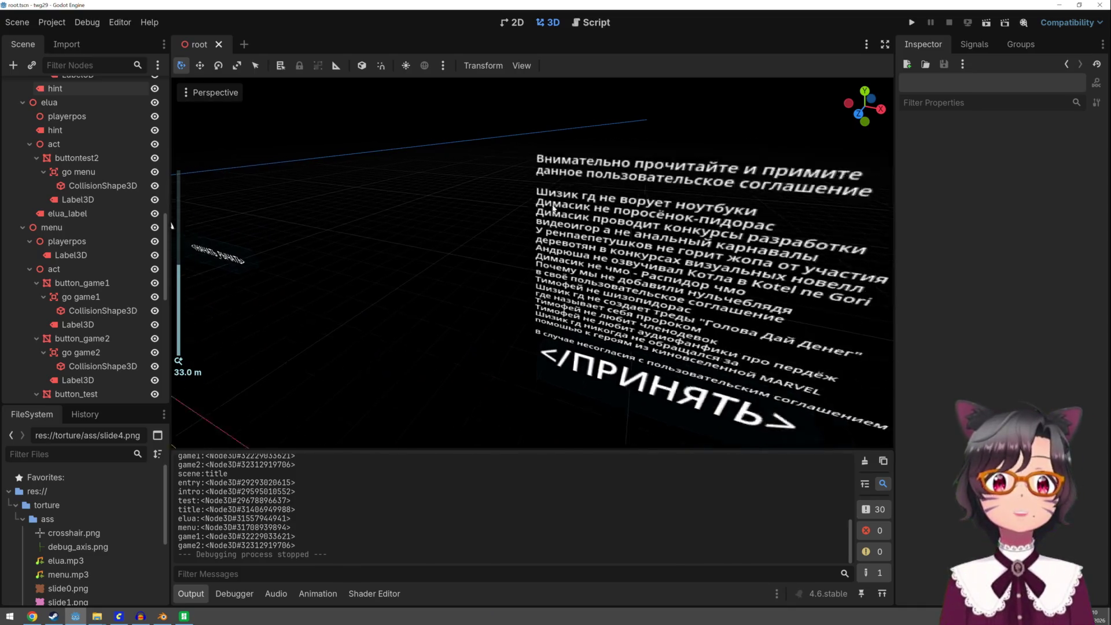
pyautogui.scroll(-1, 552, 208)
pyautogui.scroll(2, 554, 208)
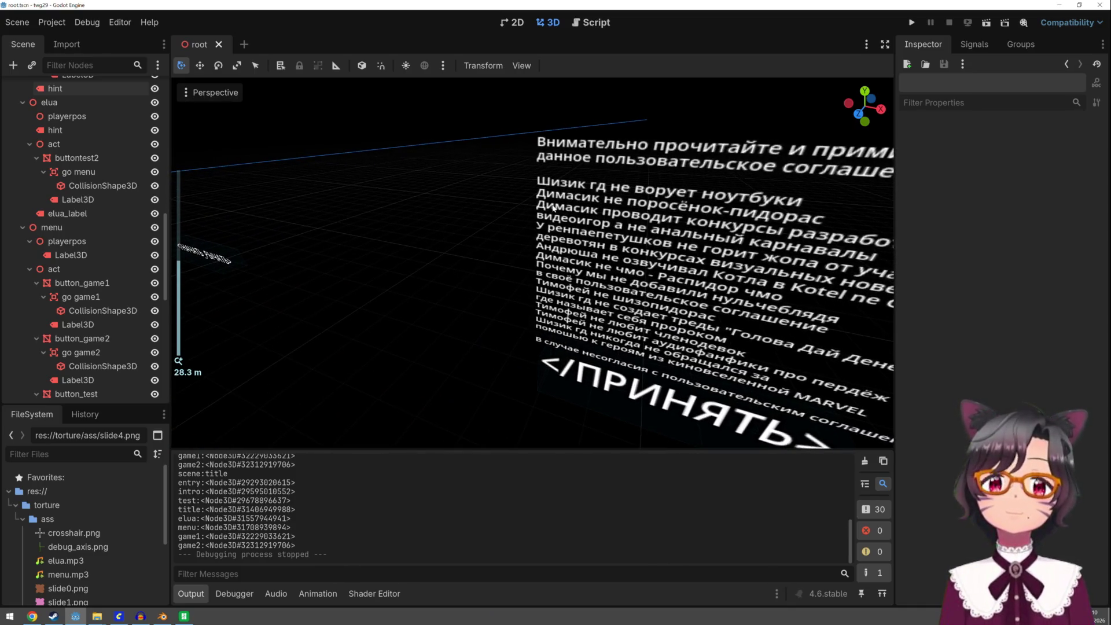
pyautogui.scroll(-2, 554, 209)
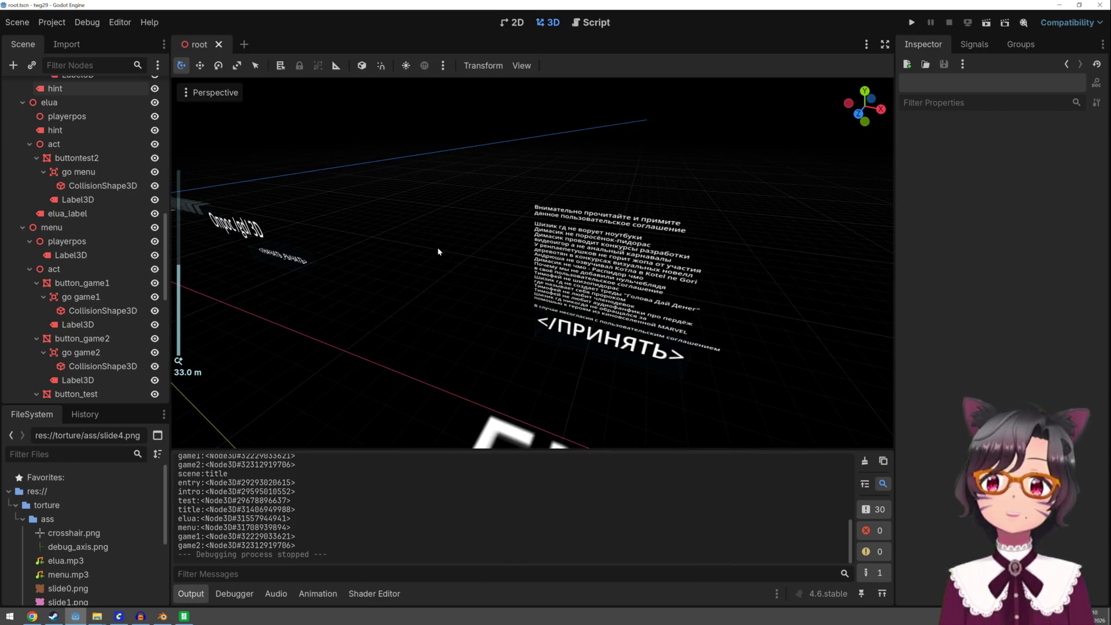
pyautogui.moveTo(440, 248); pyautogui.dragTo(469, 251, button='middle')
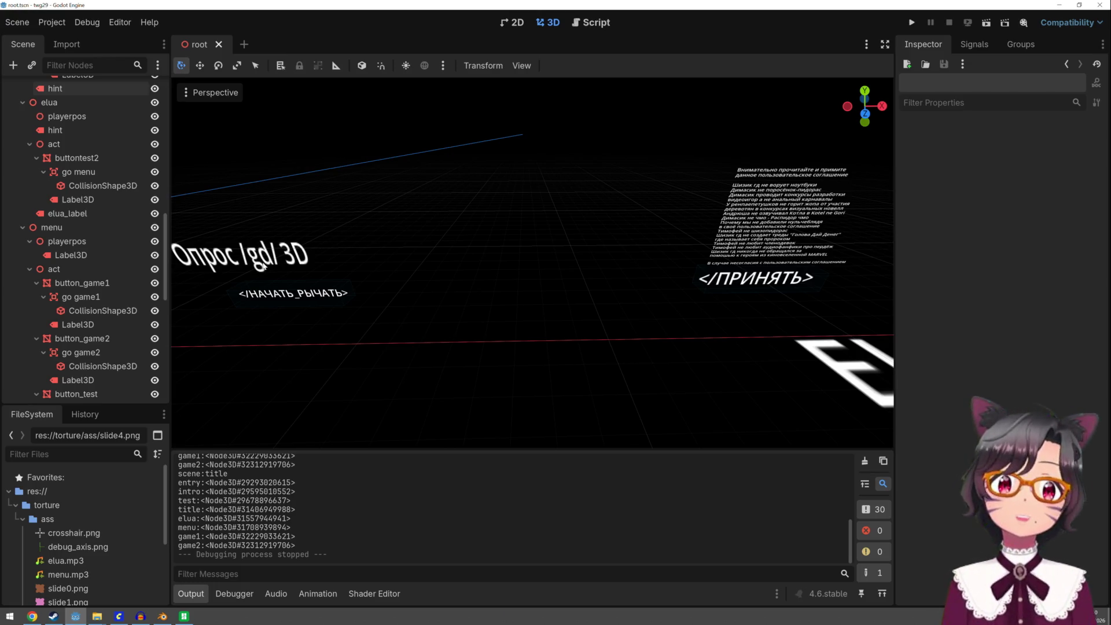
pyautogui.scroll(-3, 262, 261)
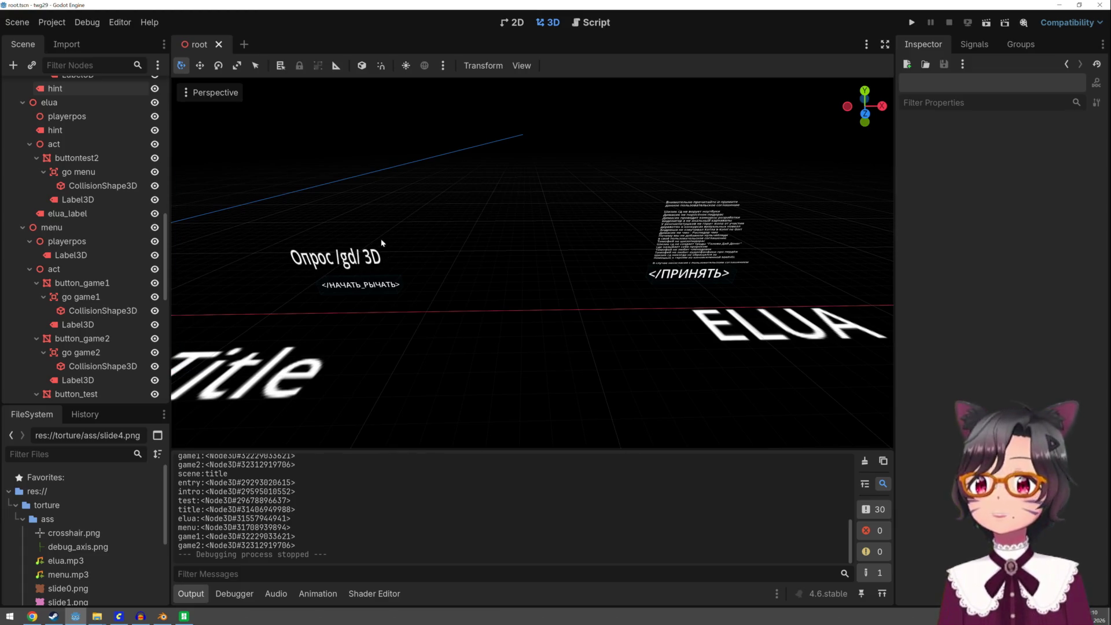
pyautogui.scroll(-2, 395, 239)
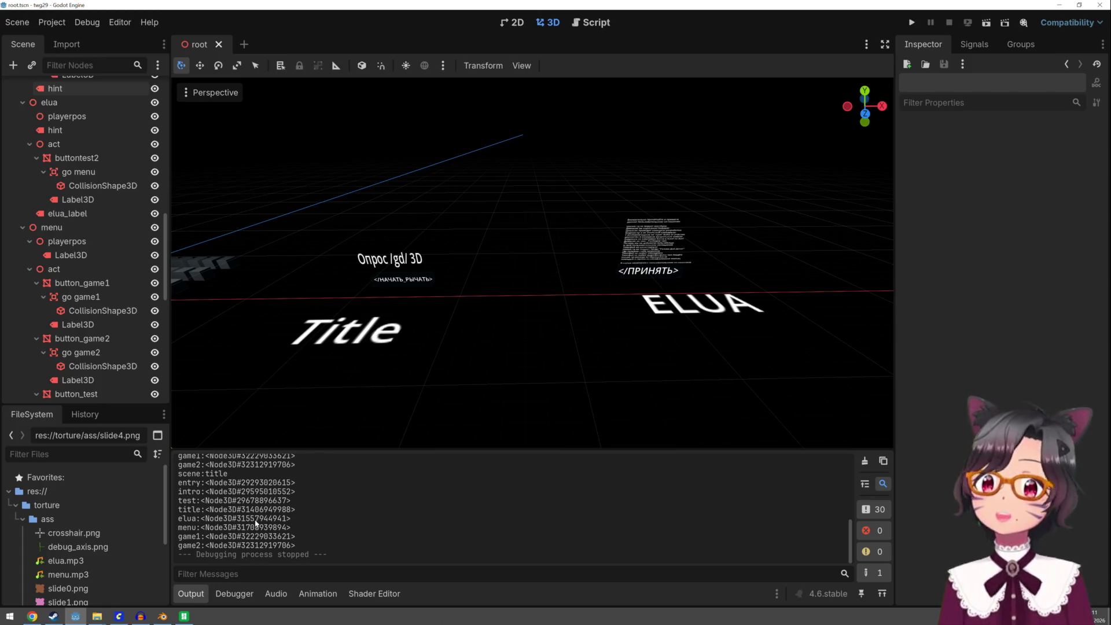
pyautogui.click(164, 616)
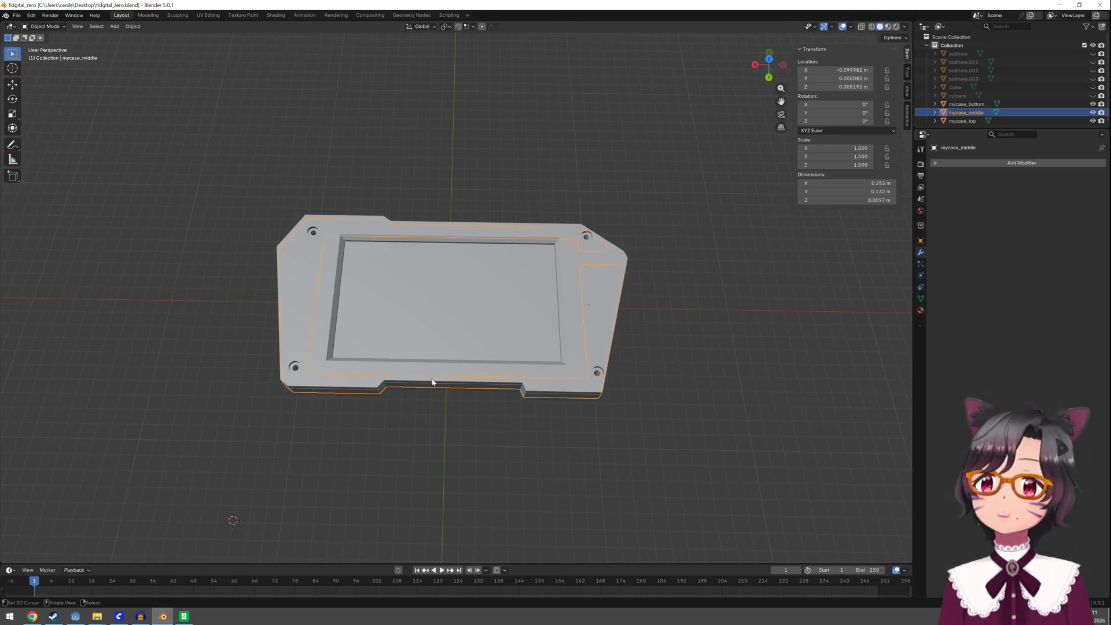
pyautogui.click(183, 616)
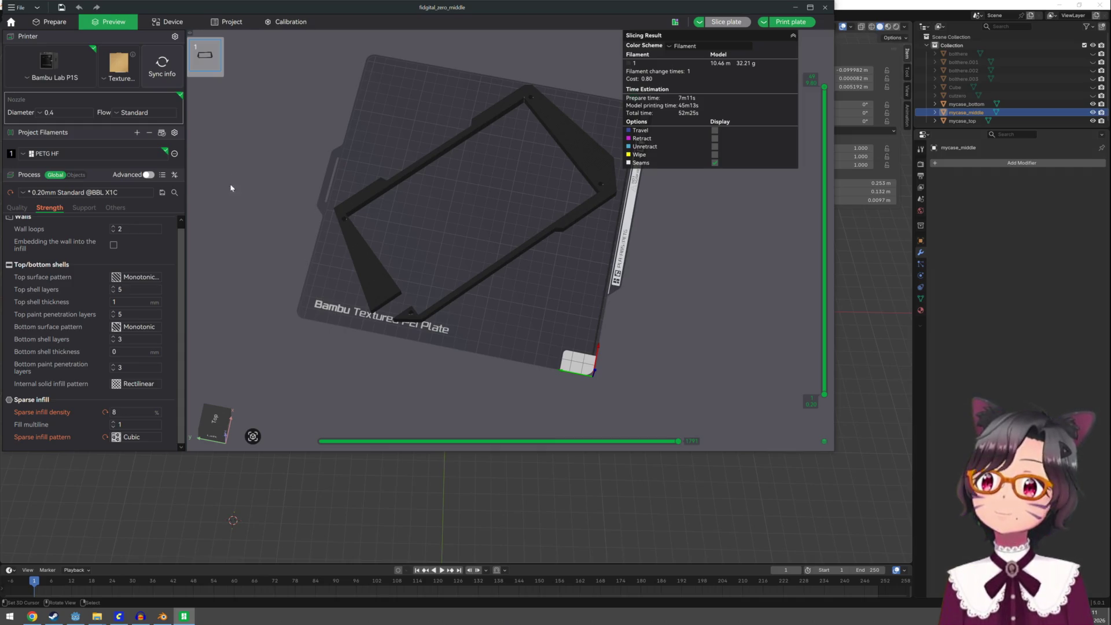
# Start the printer's live camera feed in the Device tab, then orbit the case model in Blender
pyautogui.click(184, 26)
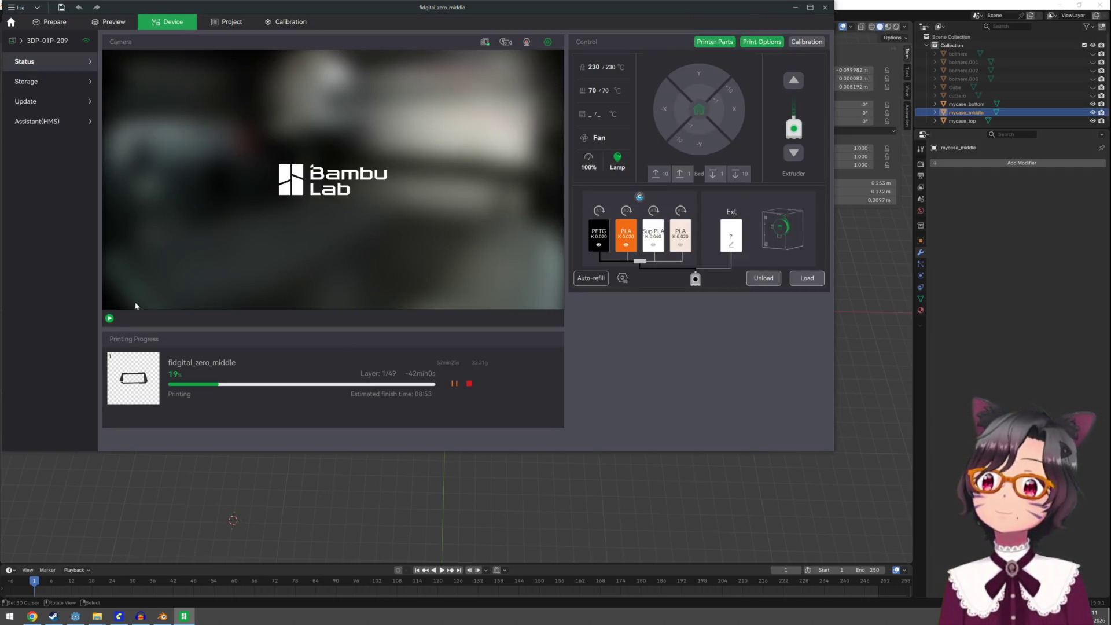
pyautogui.click(108, 318)
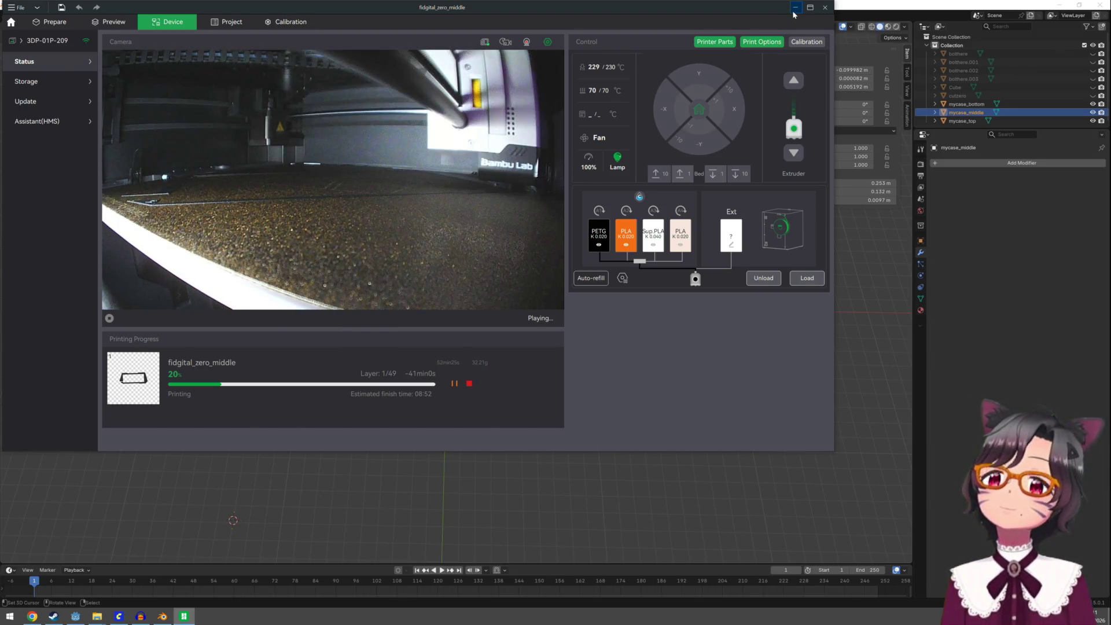
pyautogui.click(794, 8)
pyautogui.moveTo(519, 203)
pyautogui.mouseDown(button='middle')
pyautogui.moveTo(415, 191)
pyautogui.moveTo(419, 226)
pyautogui.mouseUp(button='middle')
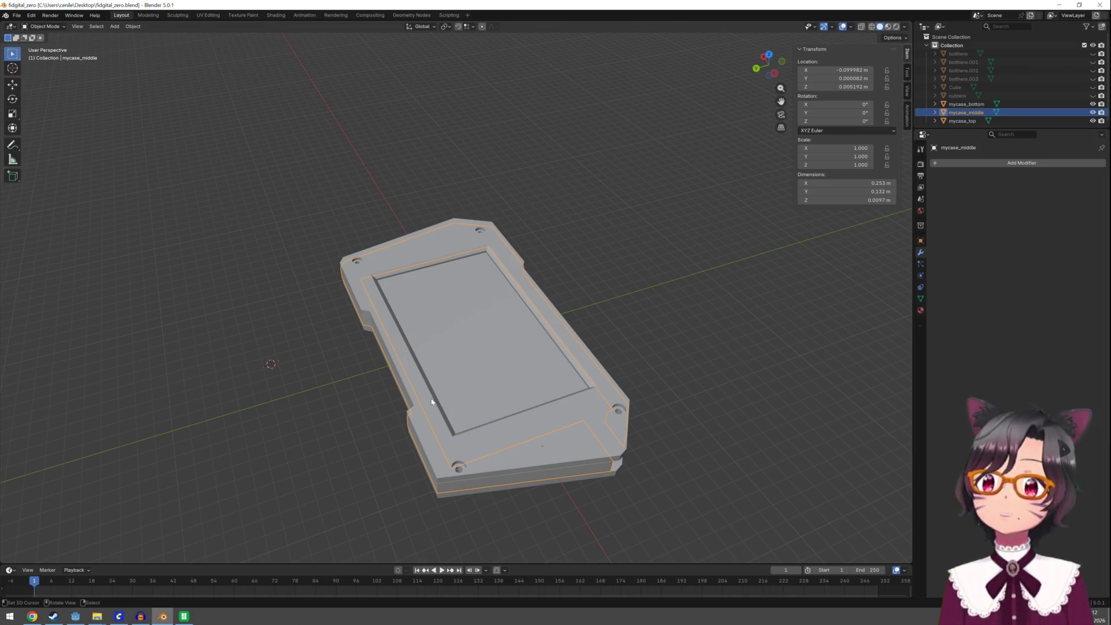
pyautogui.moveTo(499, 276)
pyautogui.mouseDown(button='middle')
pyautogui.moveTo(578, 332)
pyautogui.moveTo(565, 275)
pyautogui.mouseUp(button='middle')
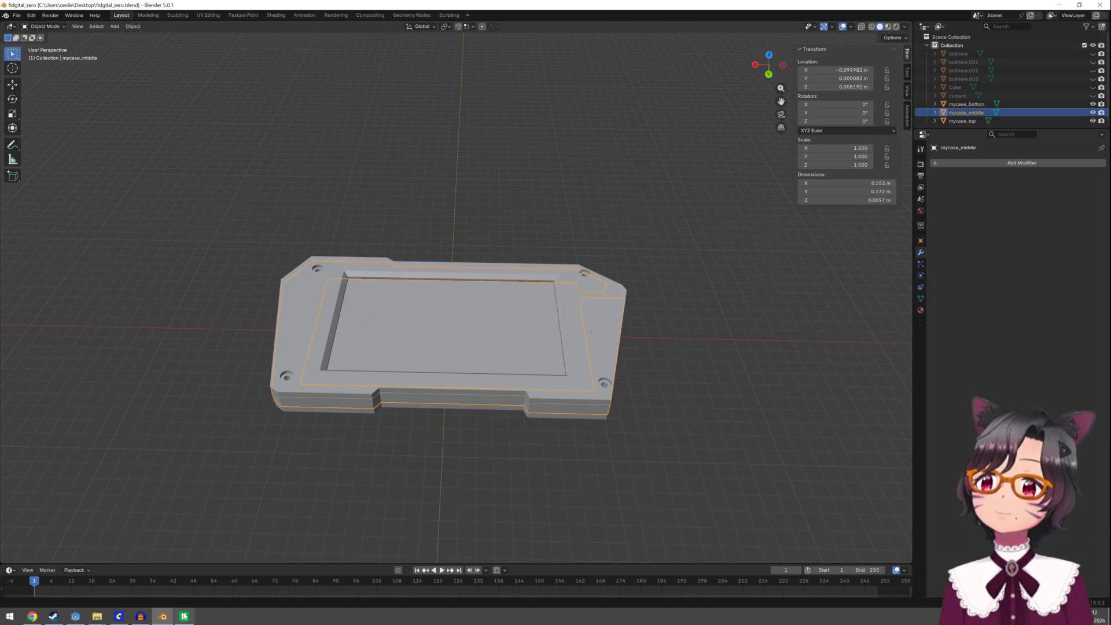
# Glance at the printer status again, then switch back to the Godot project
pyautogui.click(183, 616)
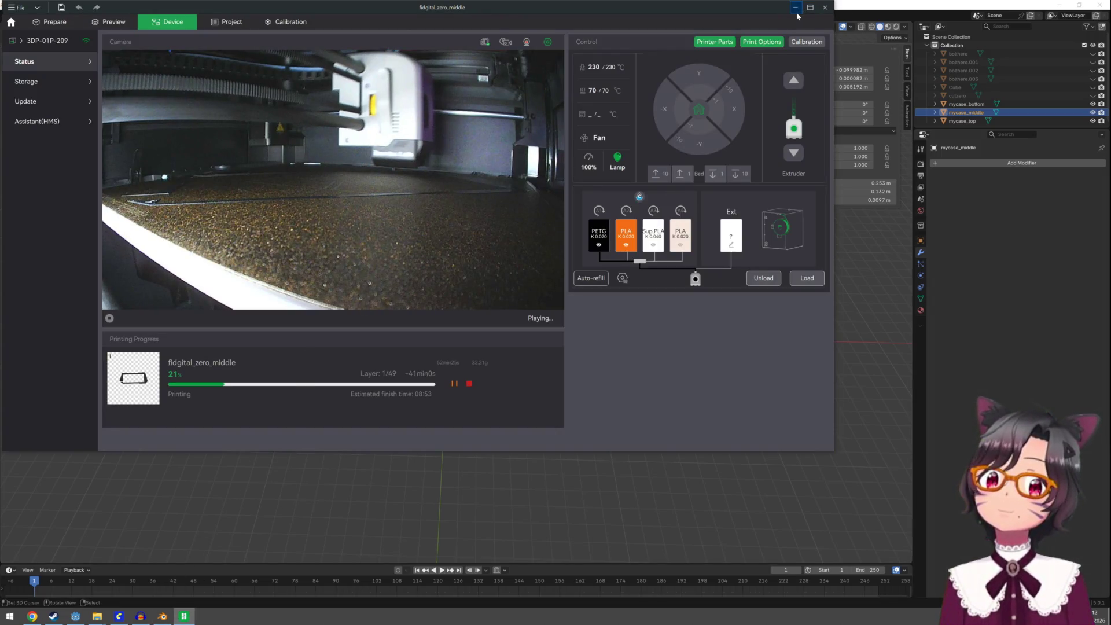
pyautogui.click(796, 9)
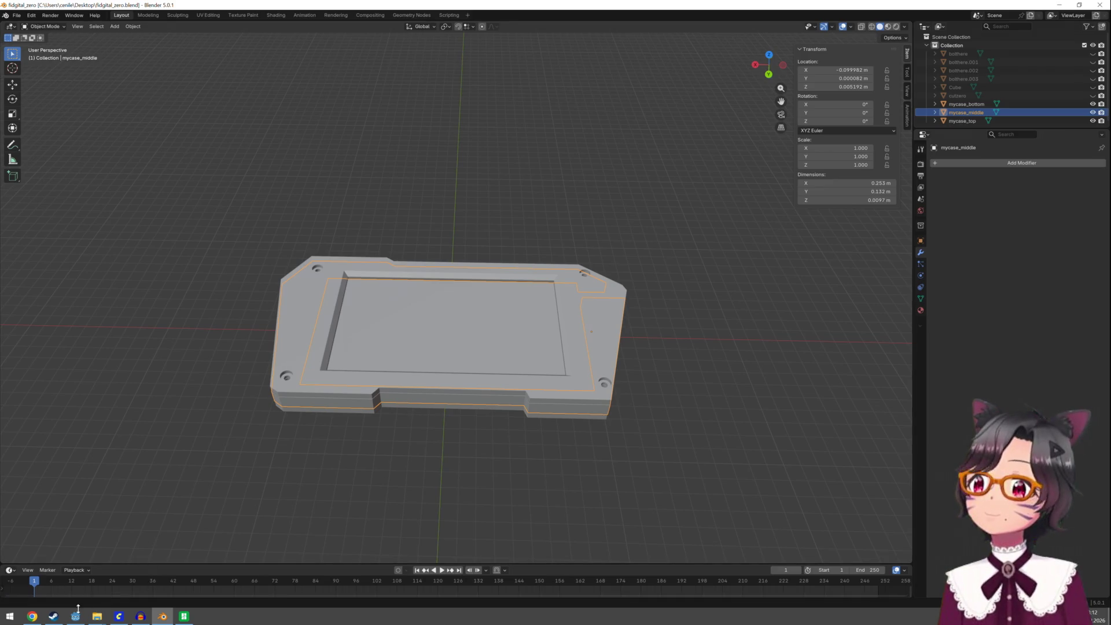
pyautogui.click(75, 617)
pyautogui.scroll(-3, 519, 212)
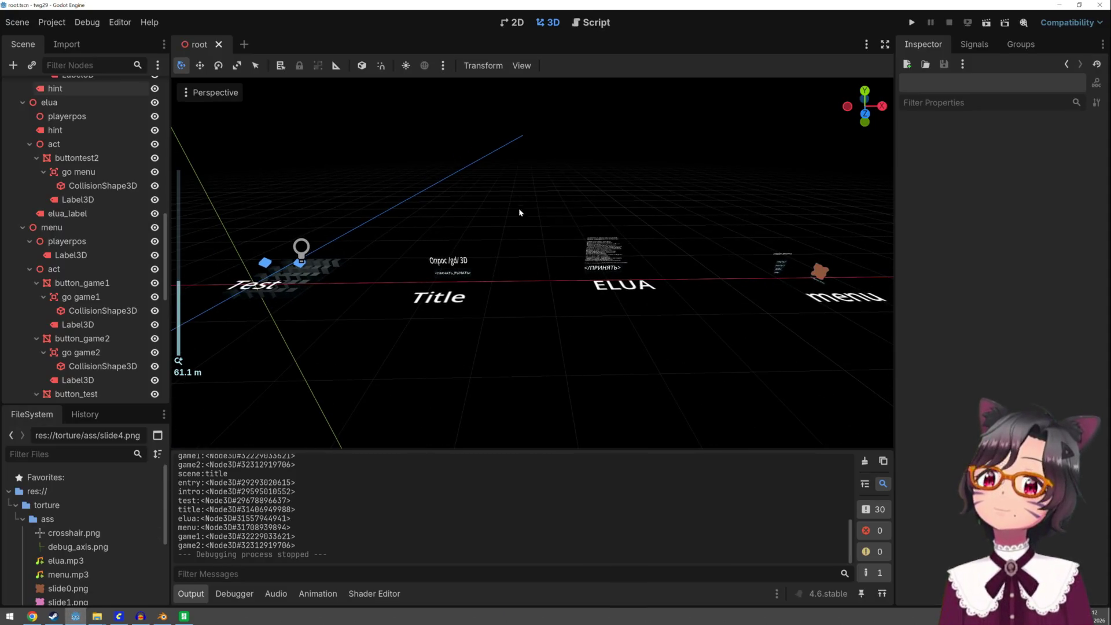
# Pan and orbit along the row of scenes toward game1, then switch to the ComfyUI workflow
pyautogui.moveTo(537, 254)
pyautogui.keyDown('shift'); pyautogui.mouseDown(button='middle')
pyautogui.moveTo(488, 246)
pyautogui.moveTo(607, 267)
pyautogui.moveTo(610, 253)
pyautogui.moveTo(588, 248)
pyautogui.moveTo(675, 236)
pyautogui.mouseUp(button='middle'); pyautogui.keyUp('shift')
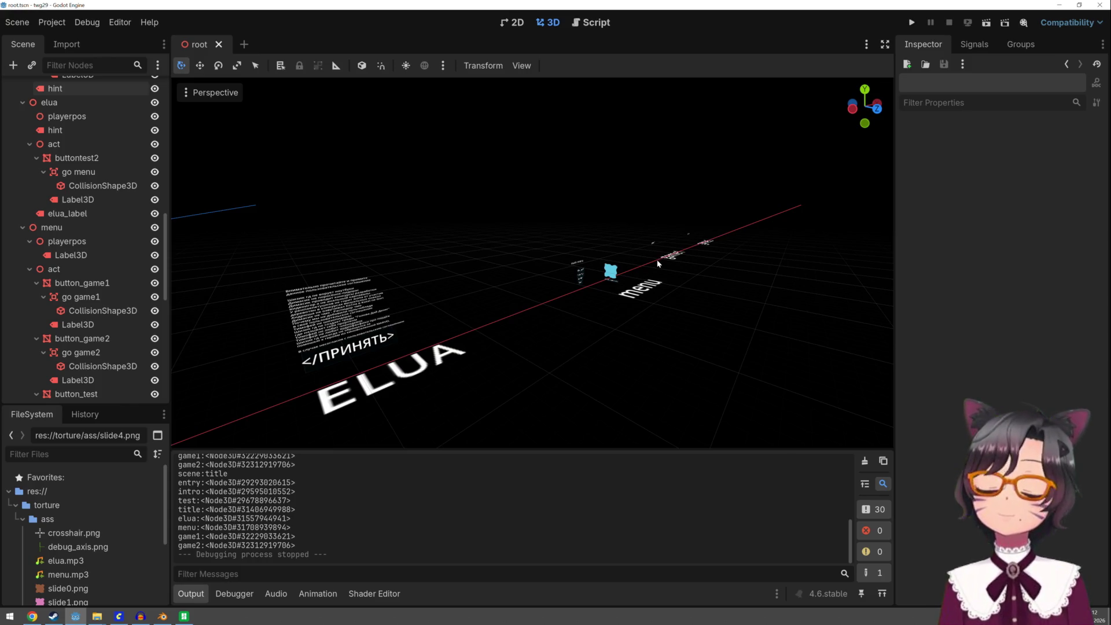
pyautogui.moveTo(555, 287)
pyautogui.mouseDown(button='middle')
pyautogui.moveTo(523, 309)
pyautogui.moveTo(506, 295)
pyautogui.mouseUp(button='middle')
pyautogui.scroll(-3, 388, 336)
pyautogui.keyDown('shift'); pyautogui.moveTo(387, 336); pyautogui.dragTo(556, 301, button='middle'); pyautogui.keyUp('shift')
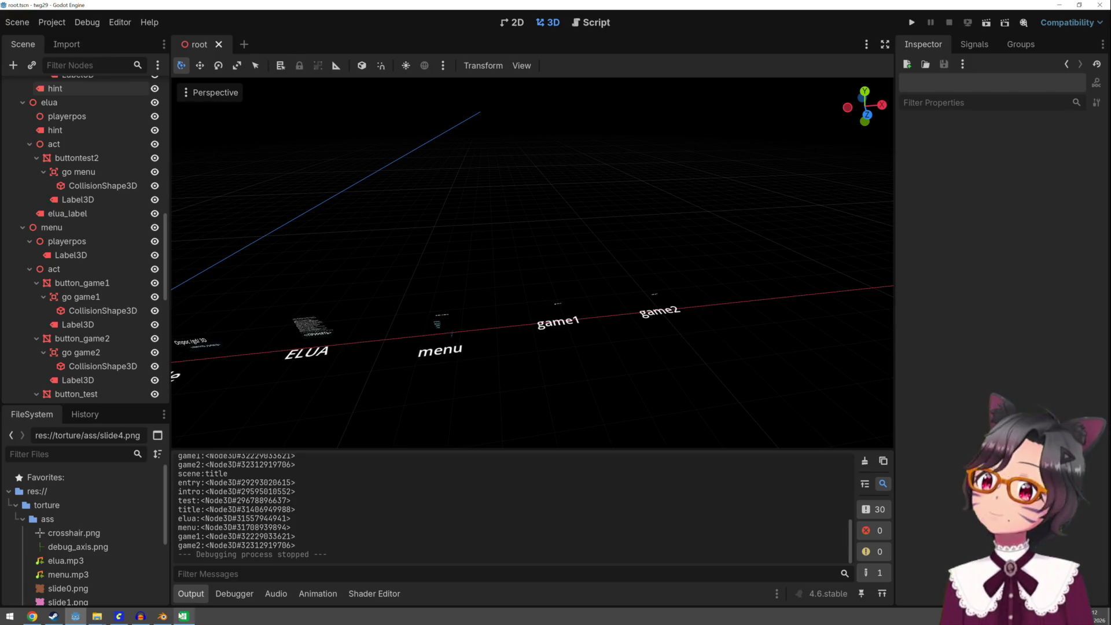
pyautogui.click(128, 618)
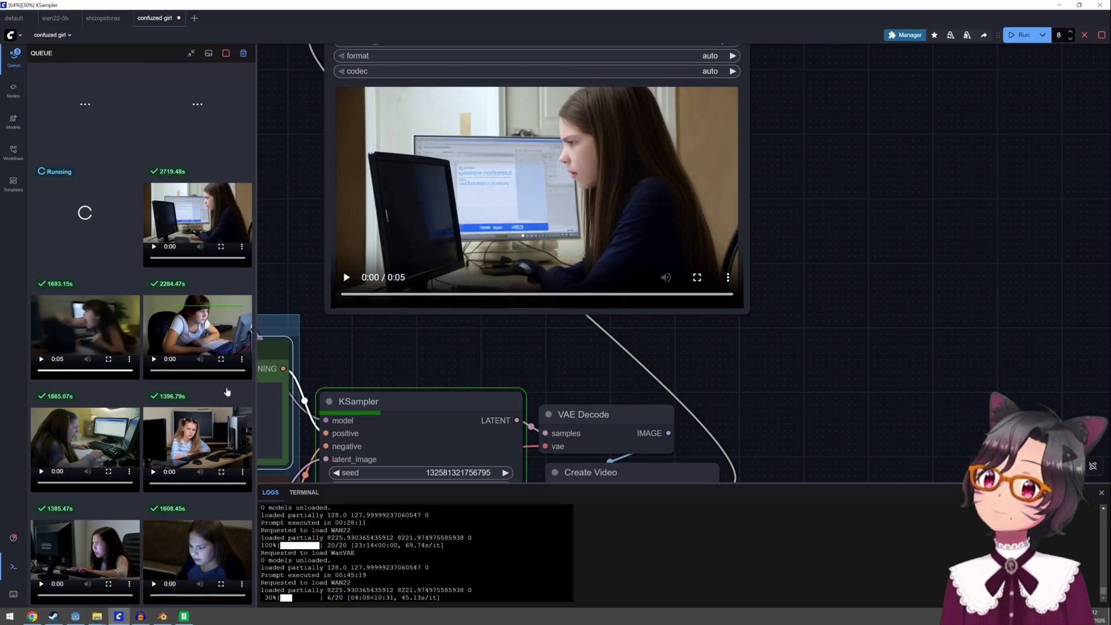
pyautogui.click(211, 222)
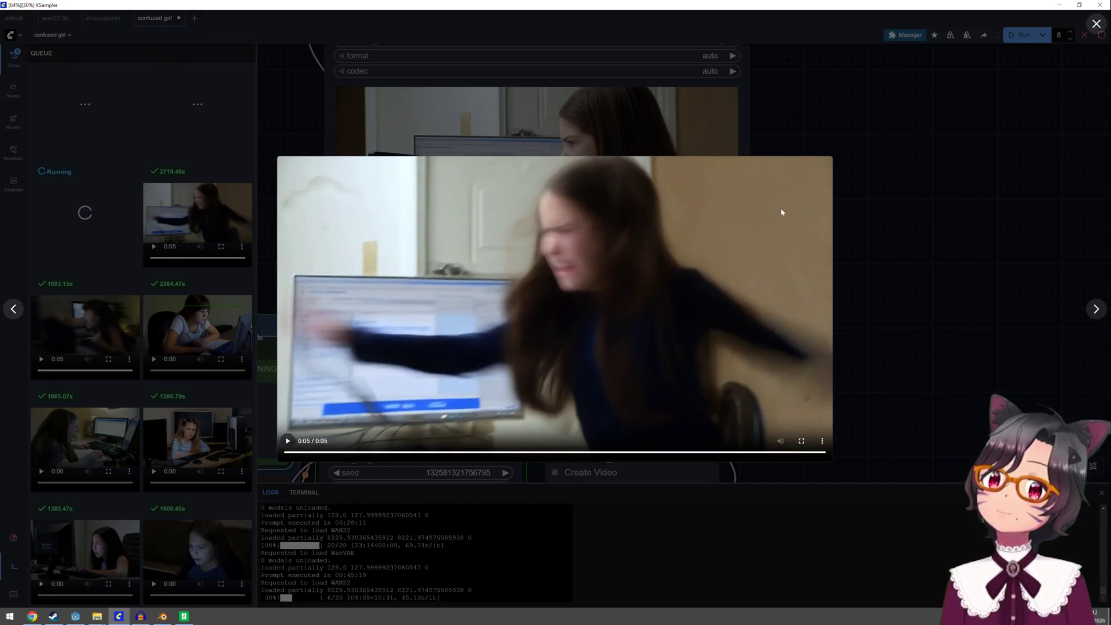
pyautogui.click(880, 200)
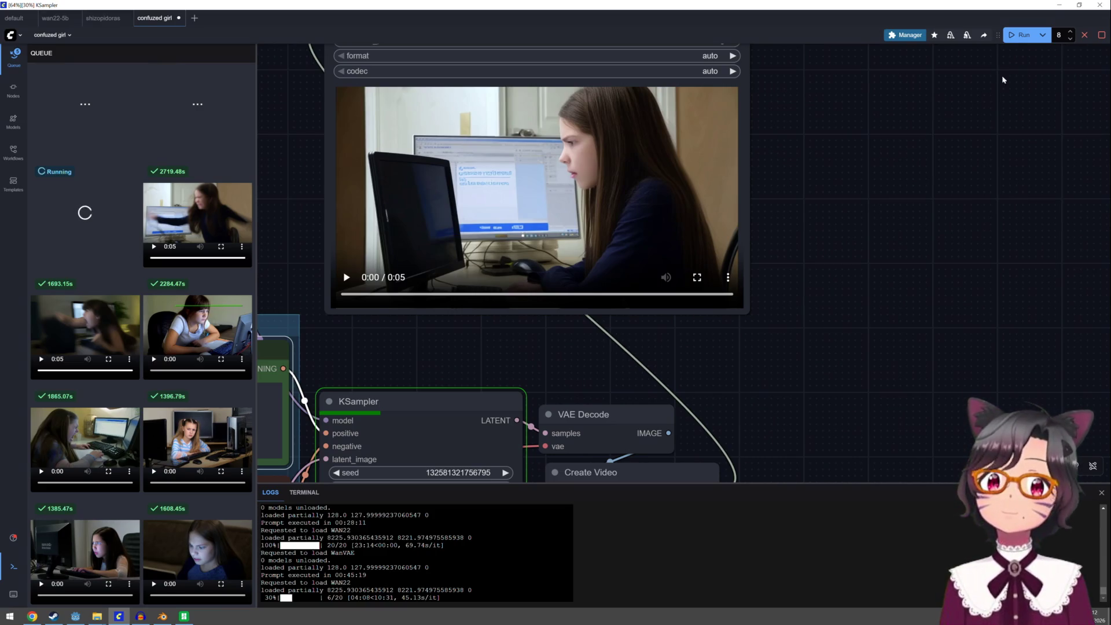
pyautogui.click(1059, 5)
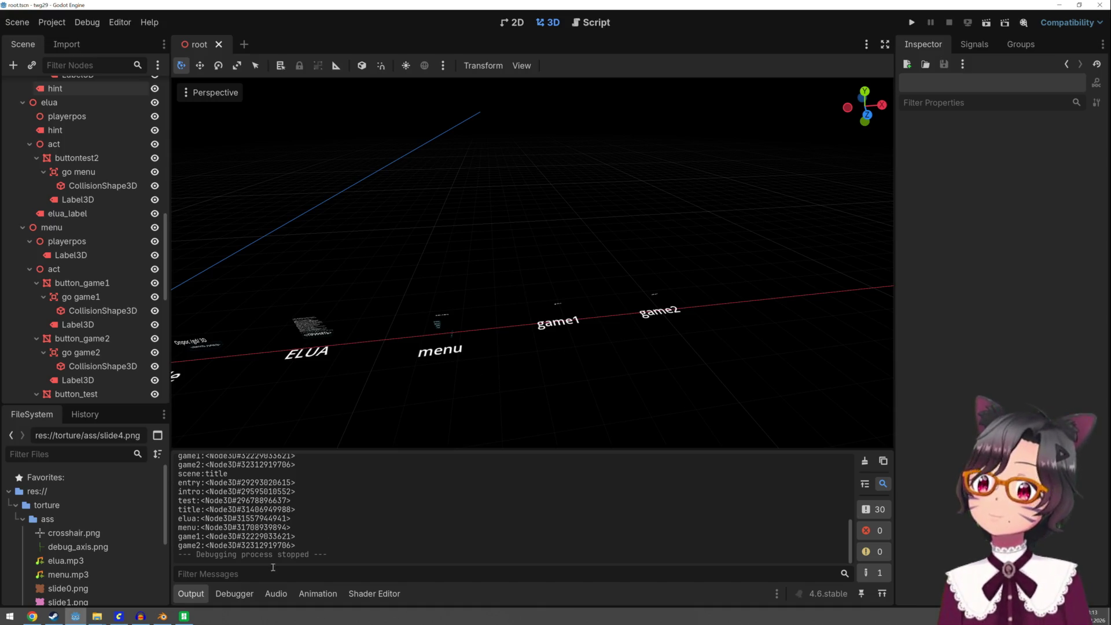
pyautogui.click(126, 623)
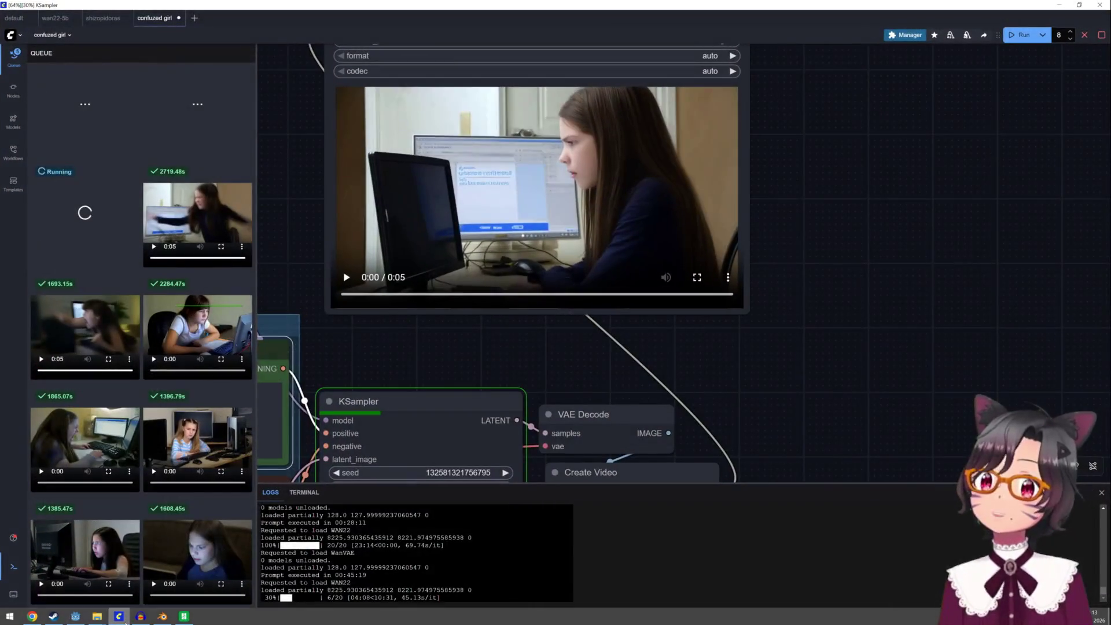
pyautogui.moveTo(85, 547)
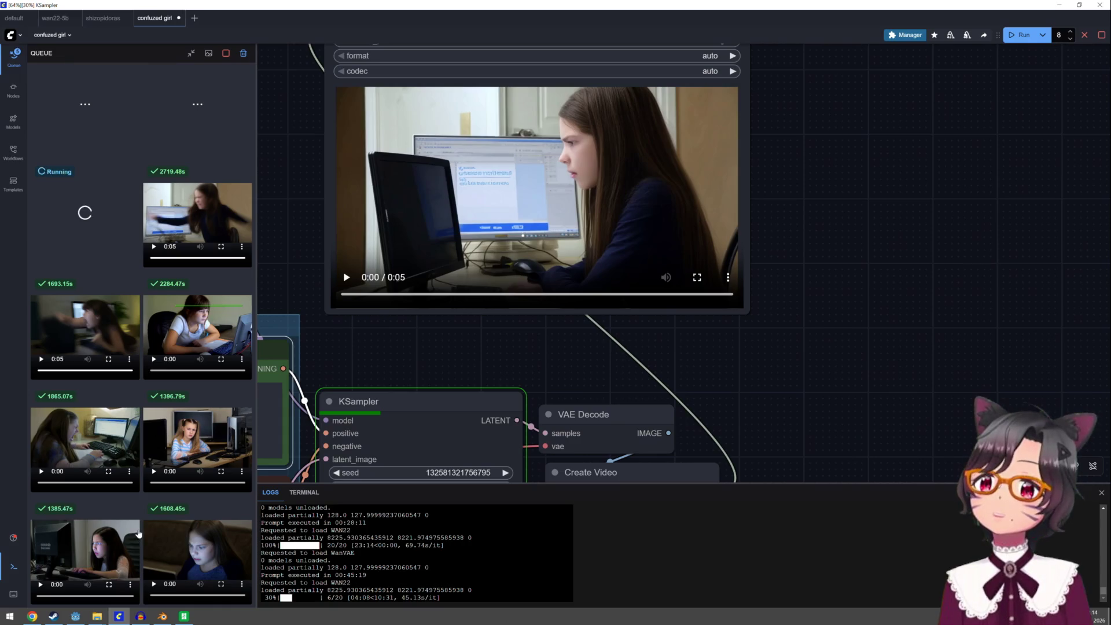
pyautogui.scroll(3, 174, 532)
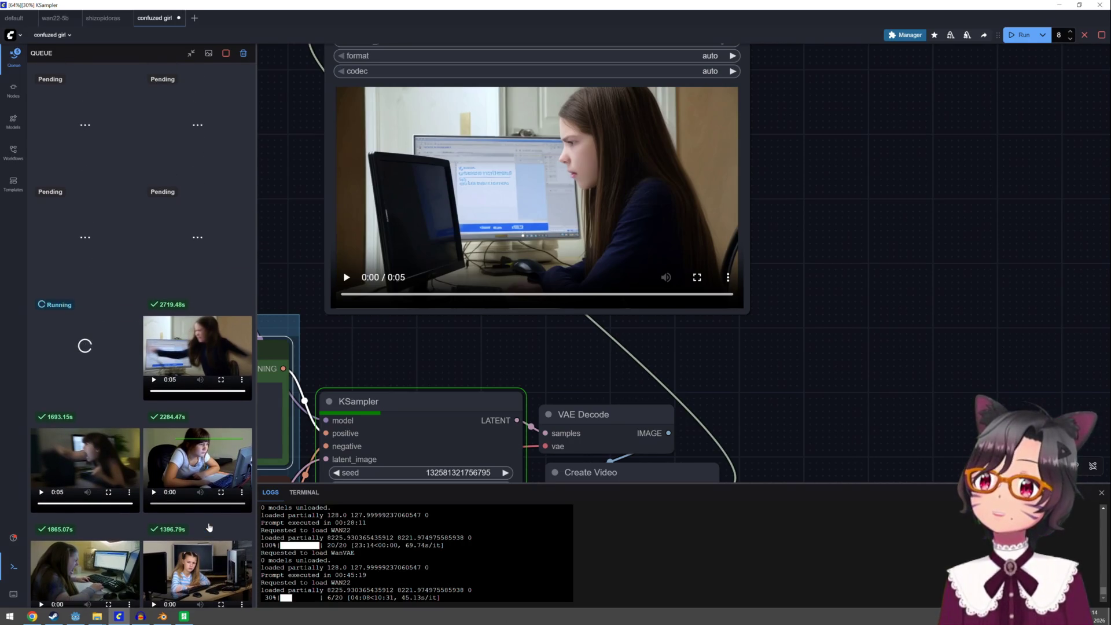
pyautogui.scroll(-3, 208, 527)
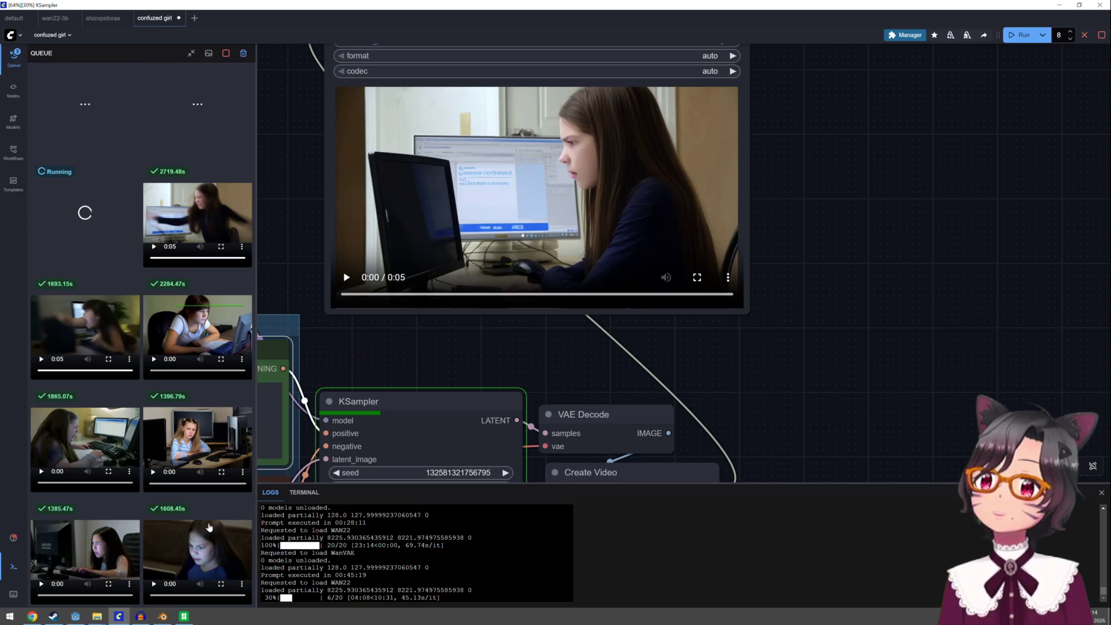
pyautogui.scroll(3, 208, 527)
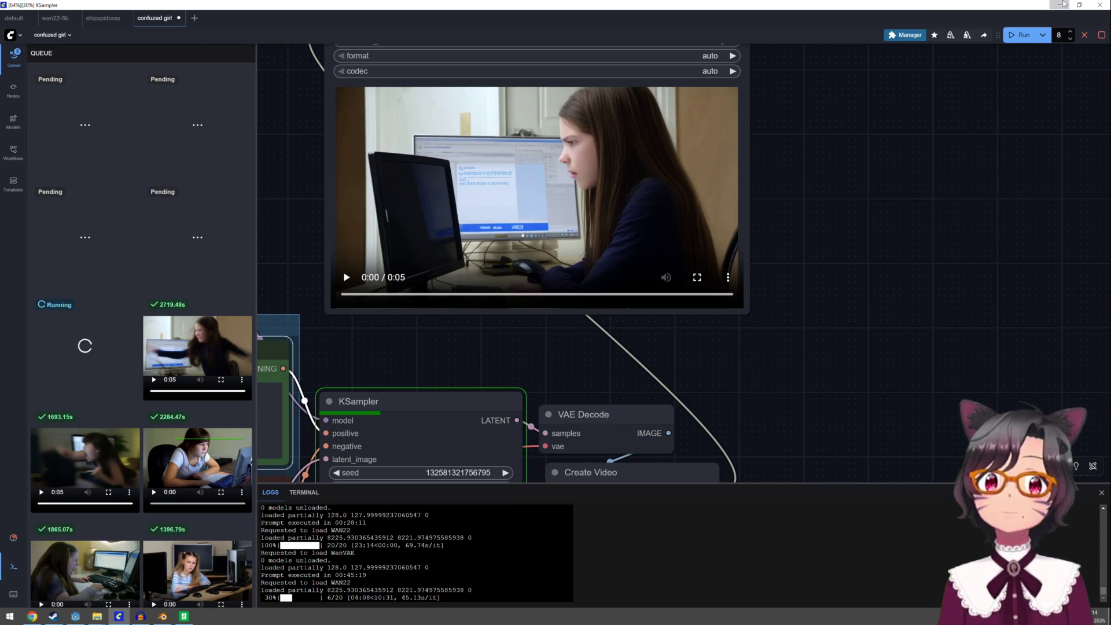
# Minimize the ComfyUI window to return to the Godot editor
pyautogui.click(1063, 5)
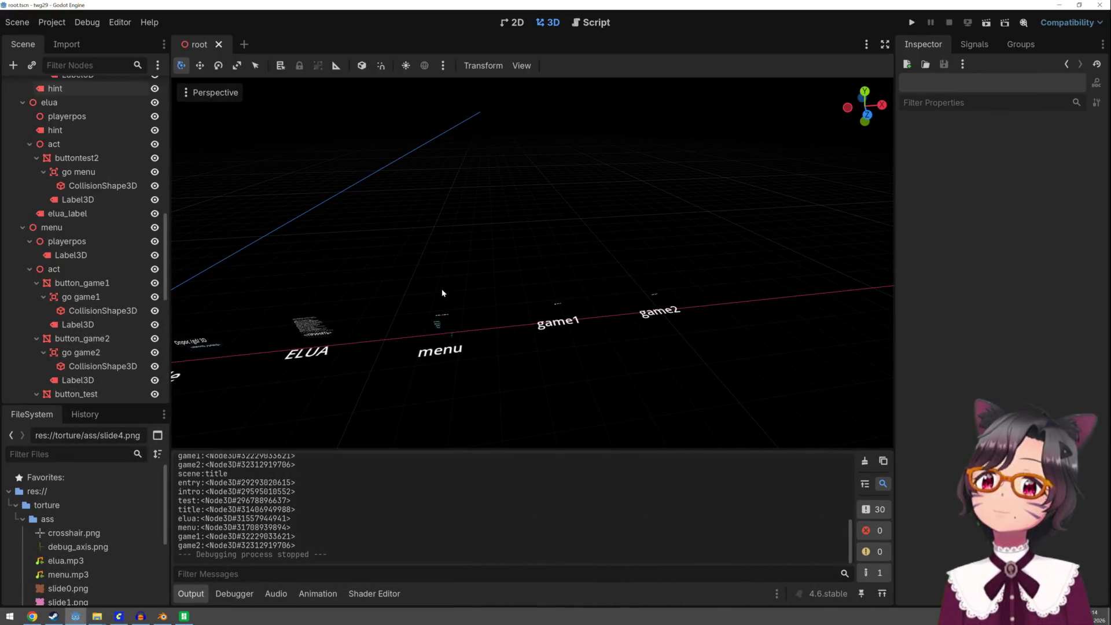
# Pan across the entry, intro, Test and Title scenes, then close the Blender tutorial tab in Chrome
pyautogui.keyDown('shift'); pyautogui.moveTo(442, 292); pyautogui.dragTo(675, 235, button='middle'); pyautogui.keyUp('shift')
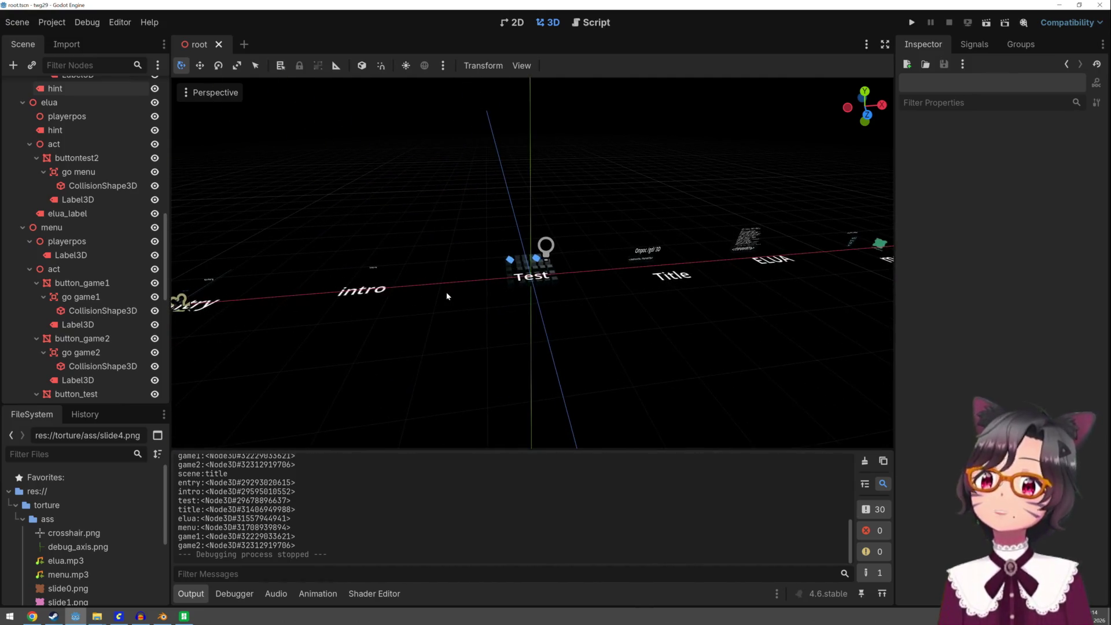
pyautogui.keyDown('shift'); pyautogui.moveTo(447, 295); pyautogui.dragTo(491, 300, button='middle'); pyautogui.keyUp('shift')
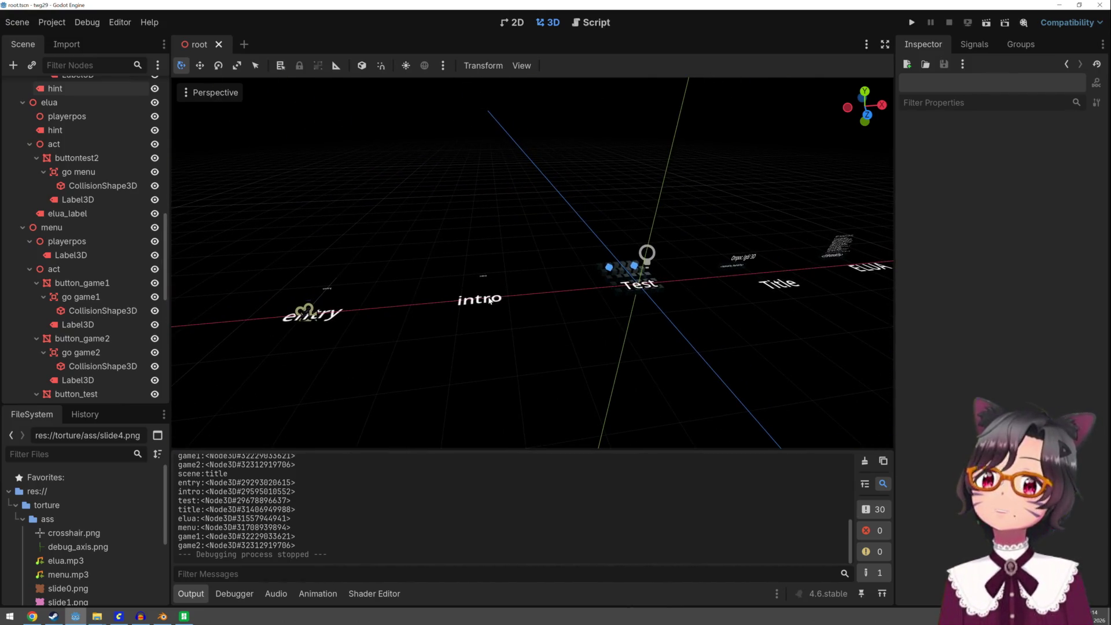
pyautogui.click(32, 618)
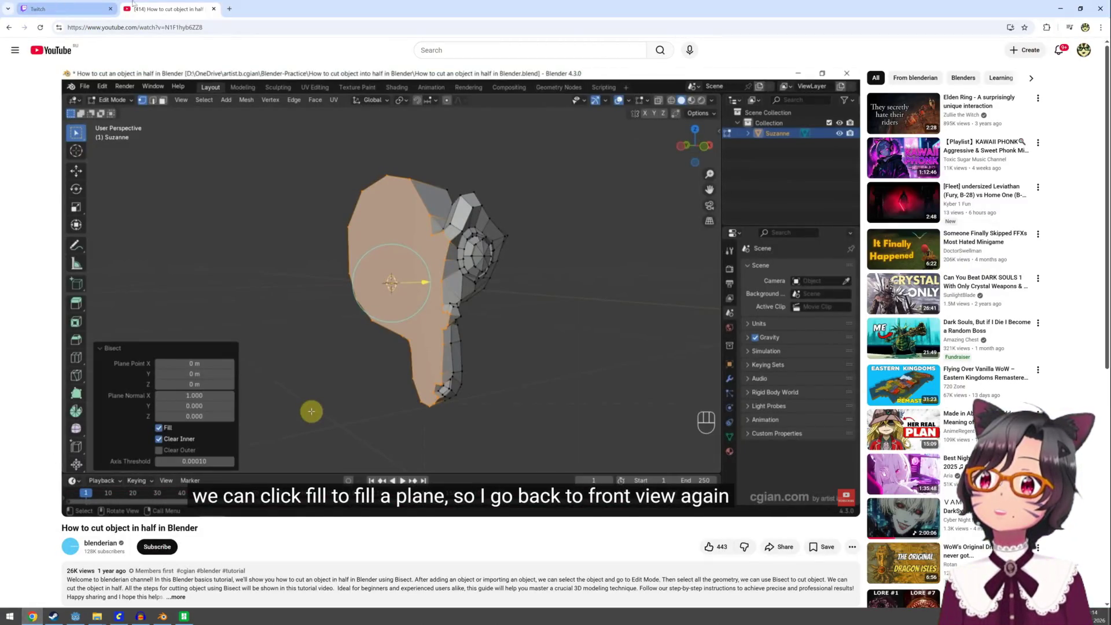
pyautogui.click(214, 9)
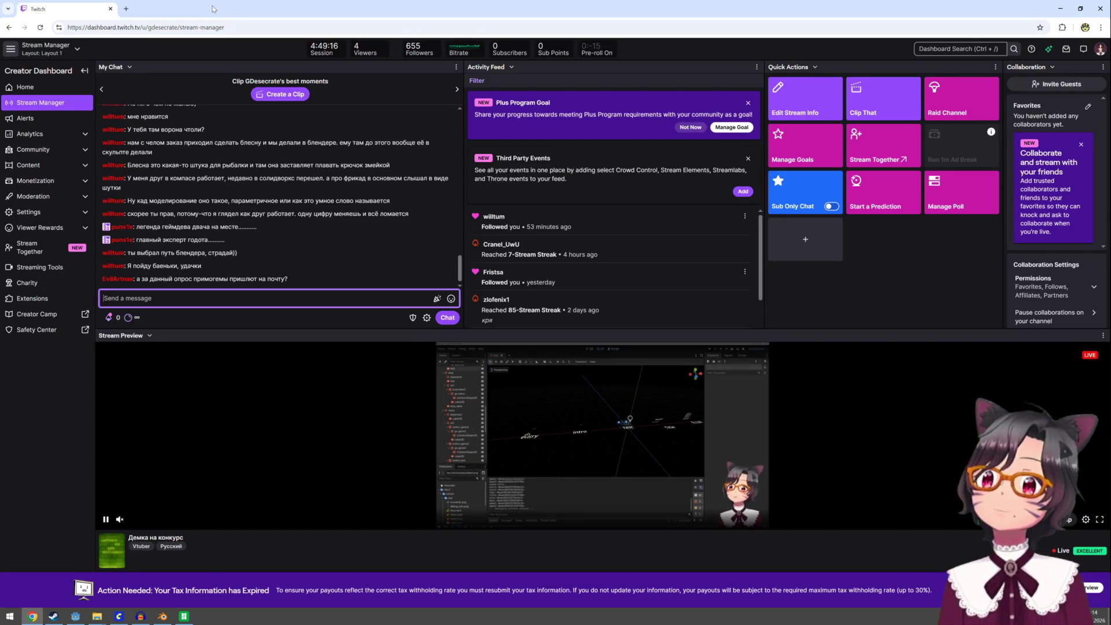
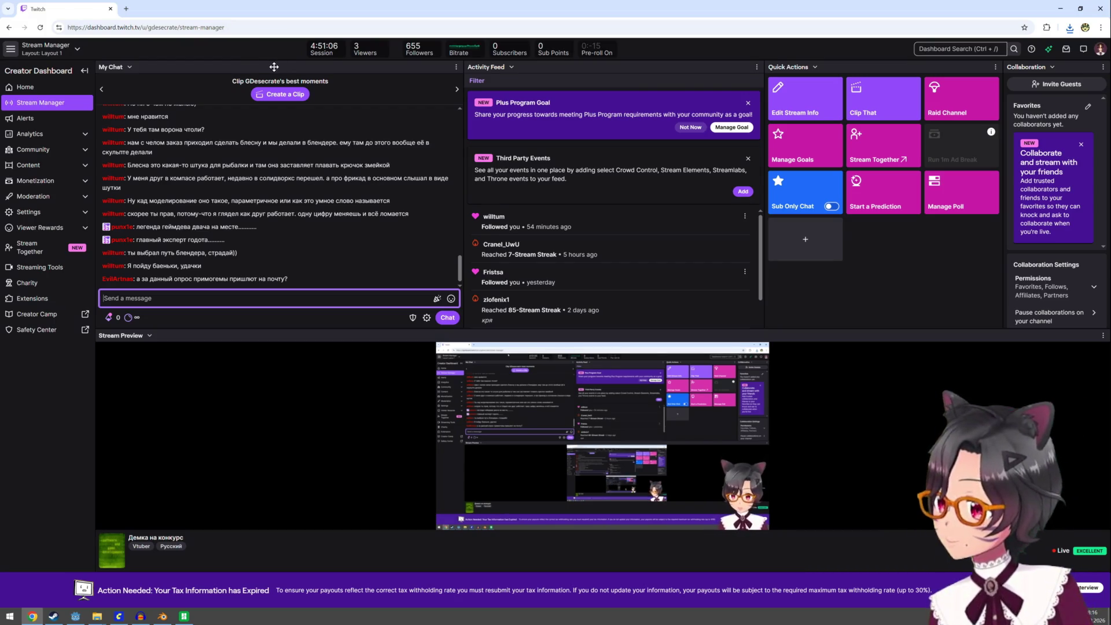
# In Audacity, start File > Open and pick aaaaa.mp4, then close the file picker
pyautogui.click(140, 617)
pyautogui.click(7, 18)
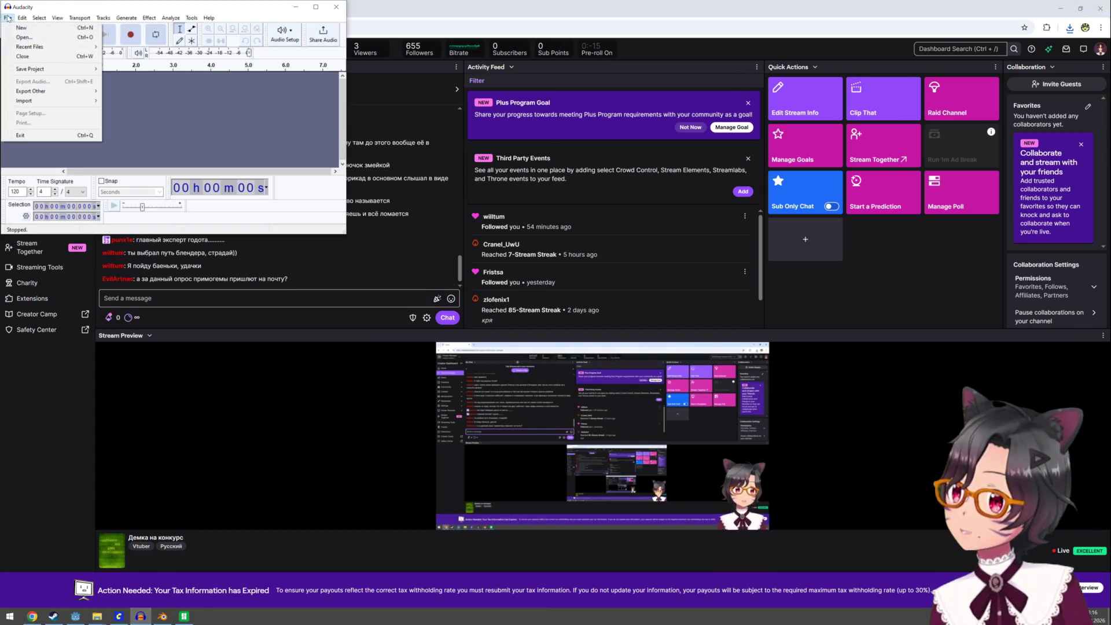
pyautogui.click(21, 36)
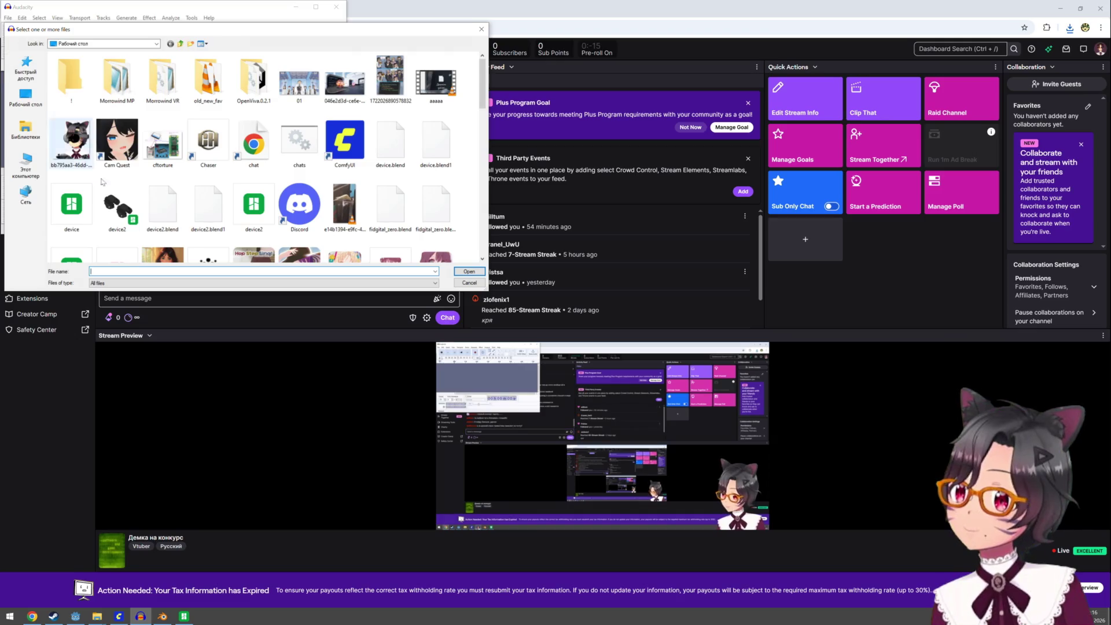
pyautogui.write('aa')
pyautogui.click(119, 279)
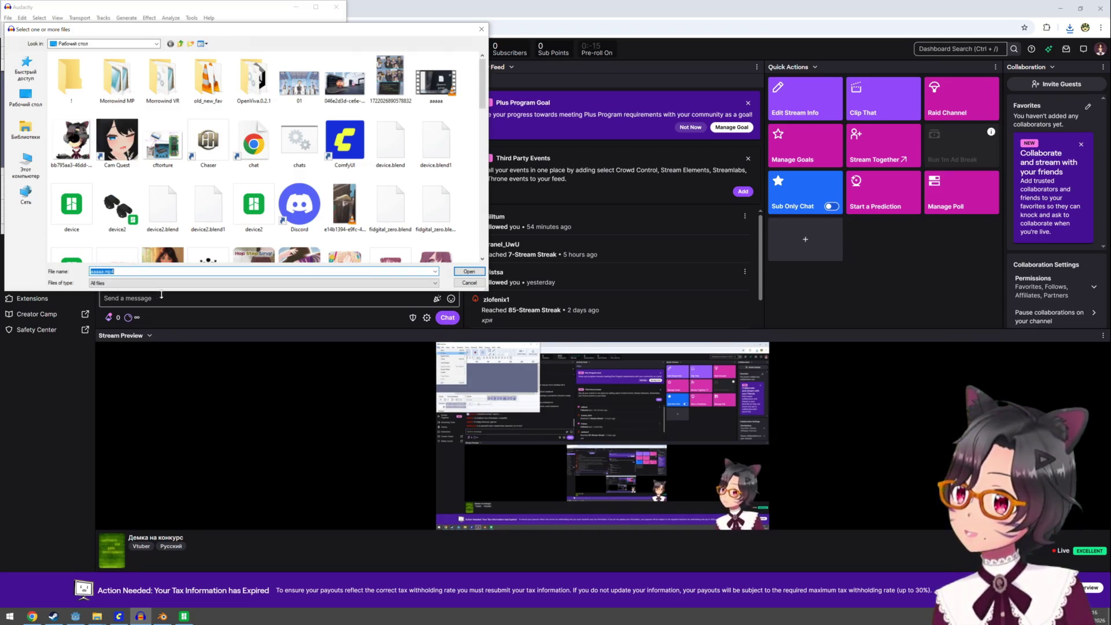
pyautogui.click(469, 272)
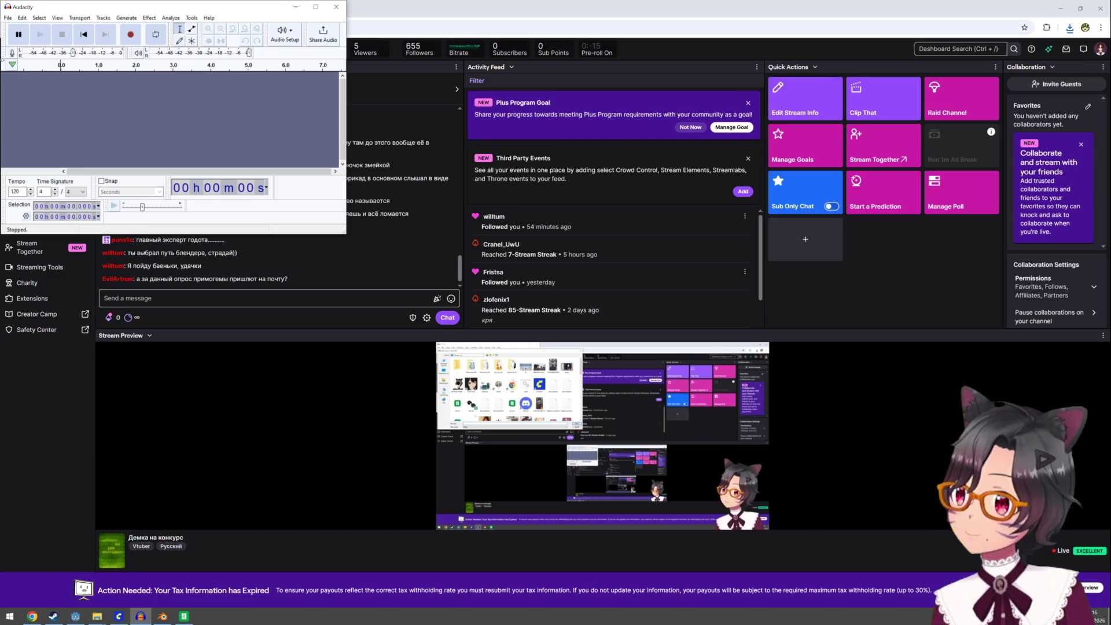
# Open aaaaa.mp4 again; the import fails with an FFmpeg error, which is dismissed
pyautogui.click(8, 17)
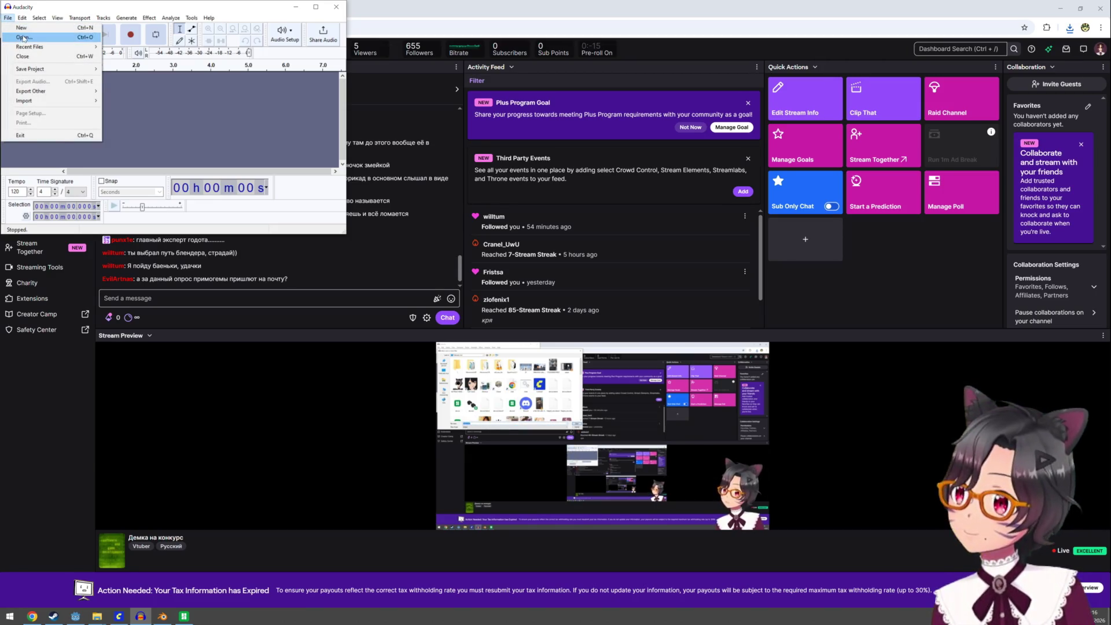
pyautogui.click(23, 37)
pyautogui.write('aaa')
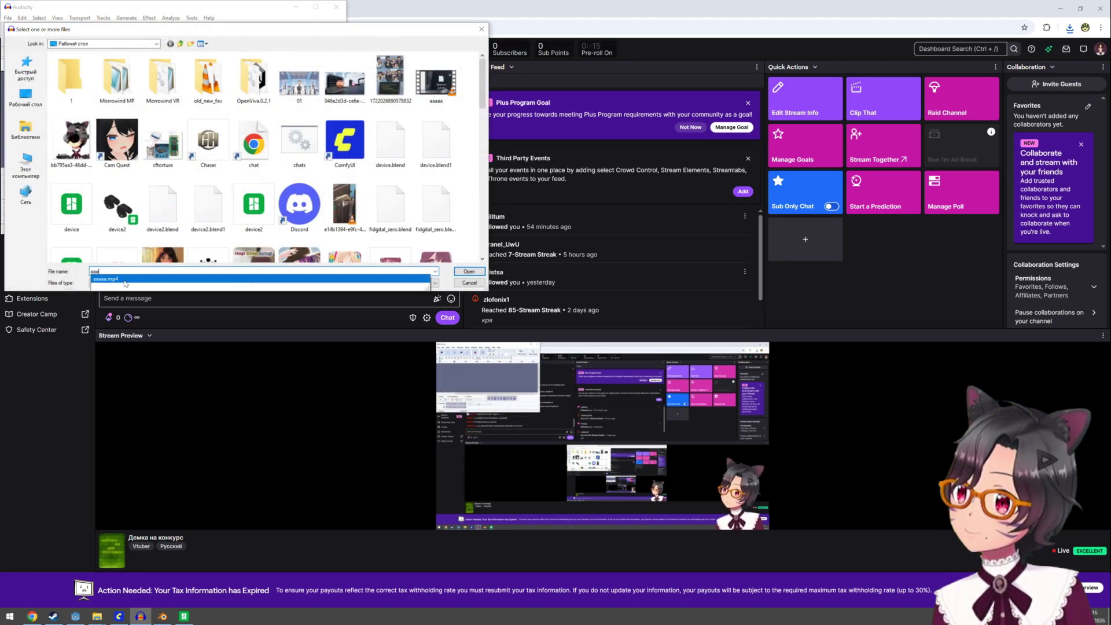
pyautogui.click(122, 281)
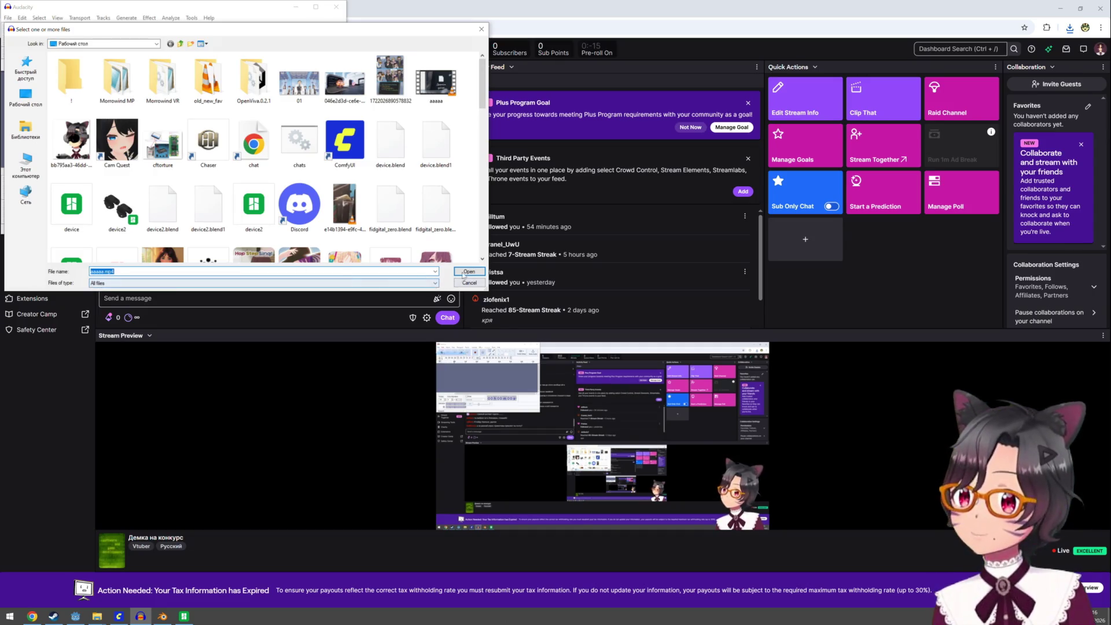
pyautogui.click(466, 272)
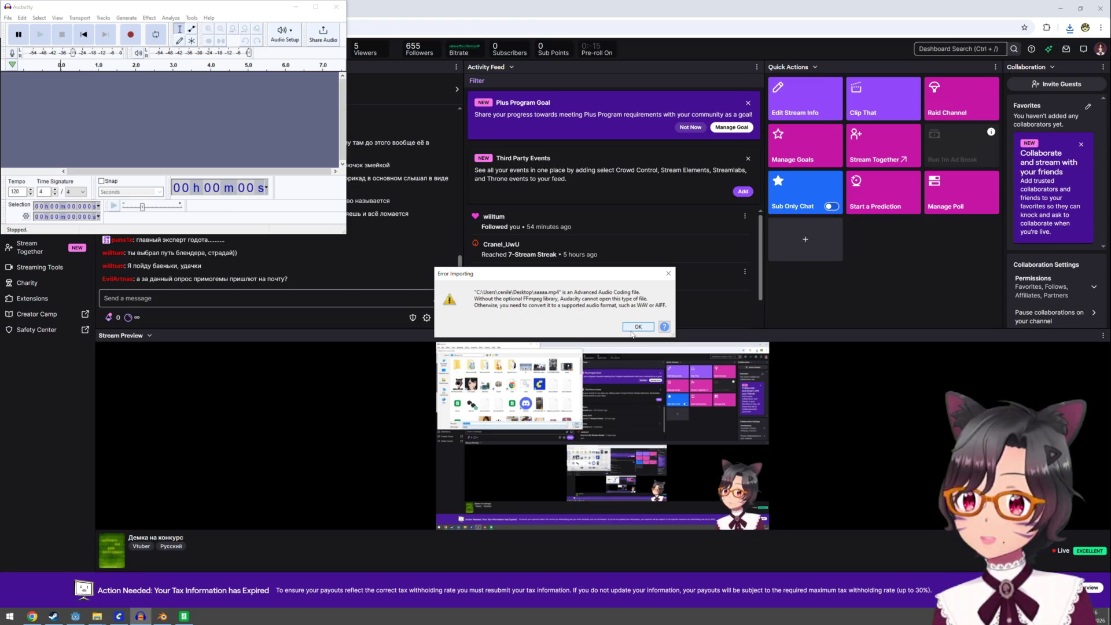
pyautogui.click(634, 327)
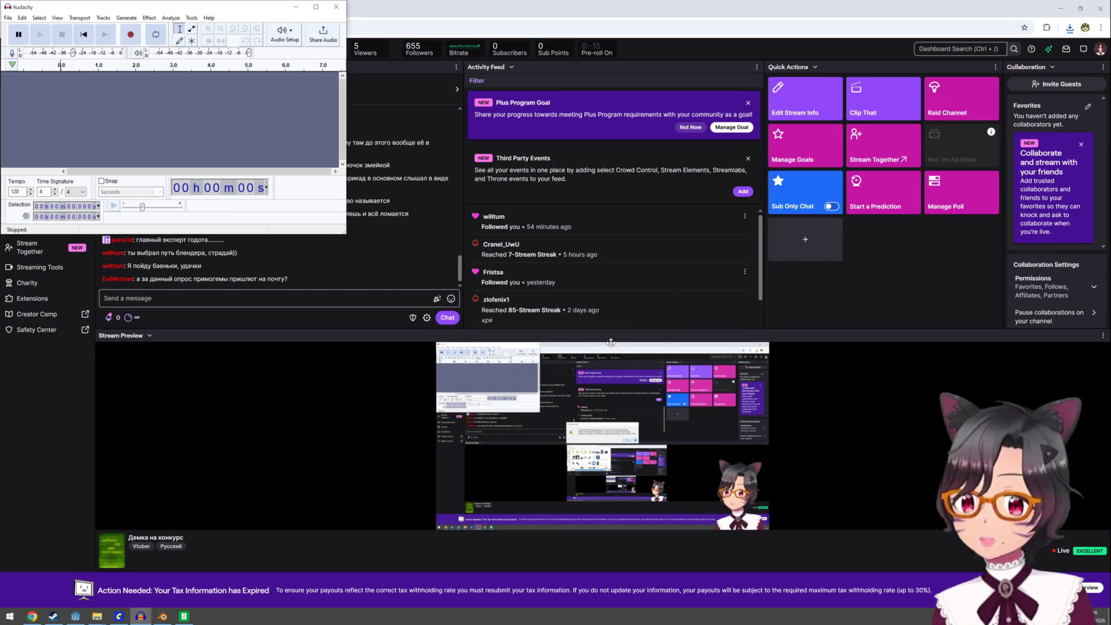
# Launch Kdenlive from the Start menu search
pyautogui.click(7, 616)
pyautogui.write('k')
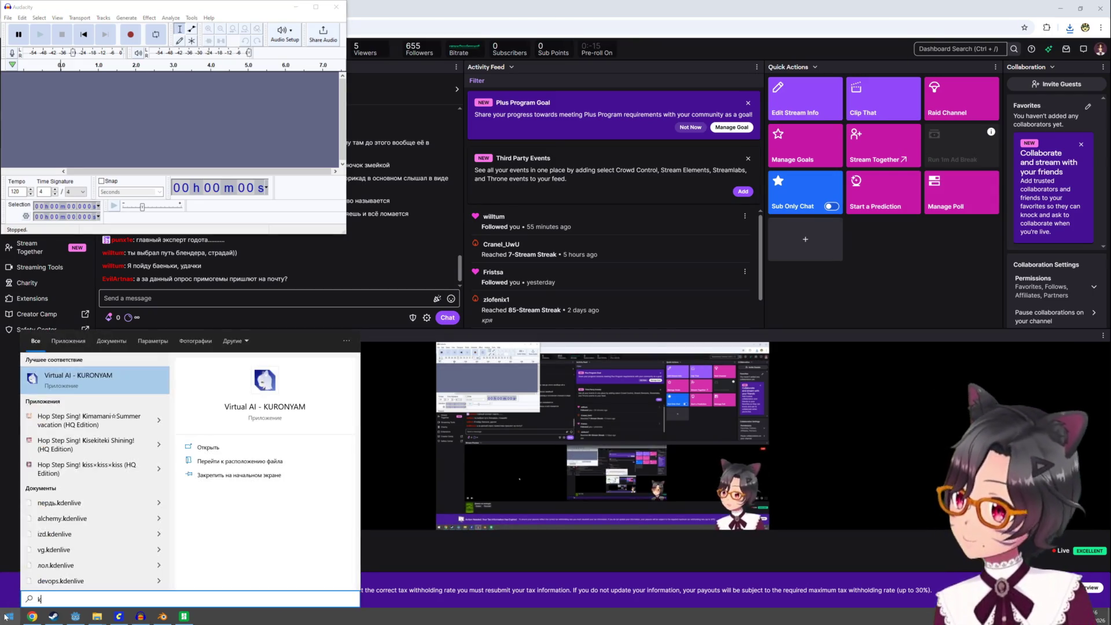
pyautogui.press('Return')
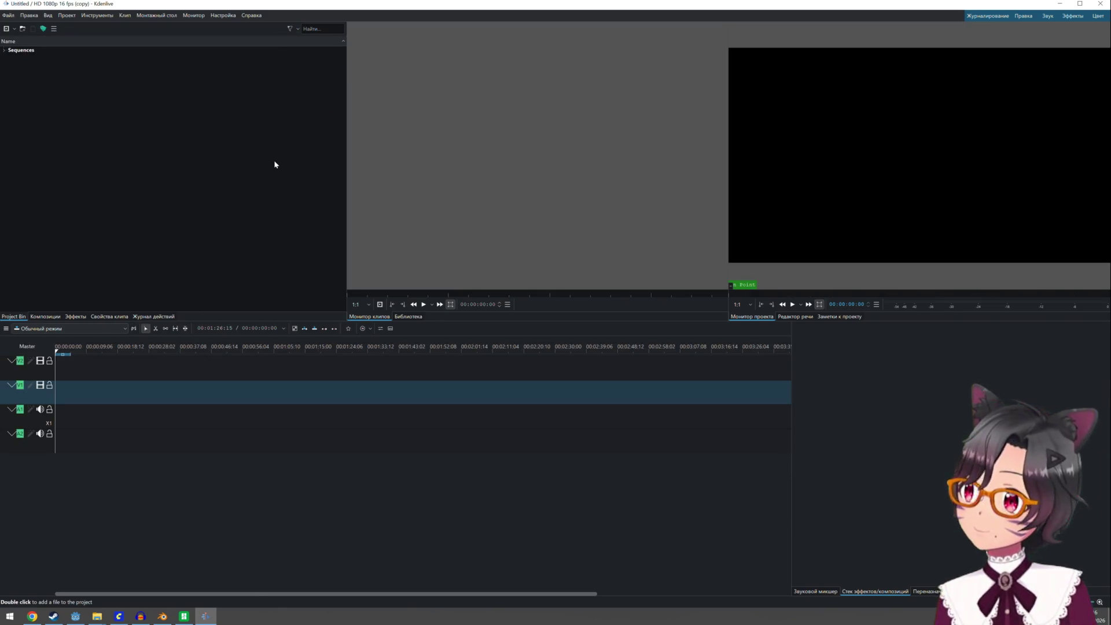
pyautogui.rightClick(154, 152)
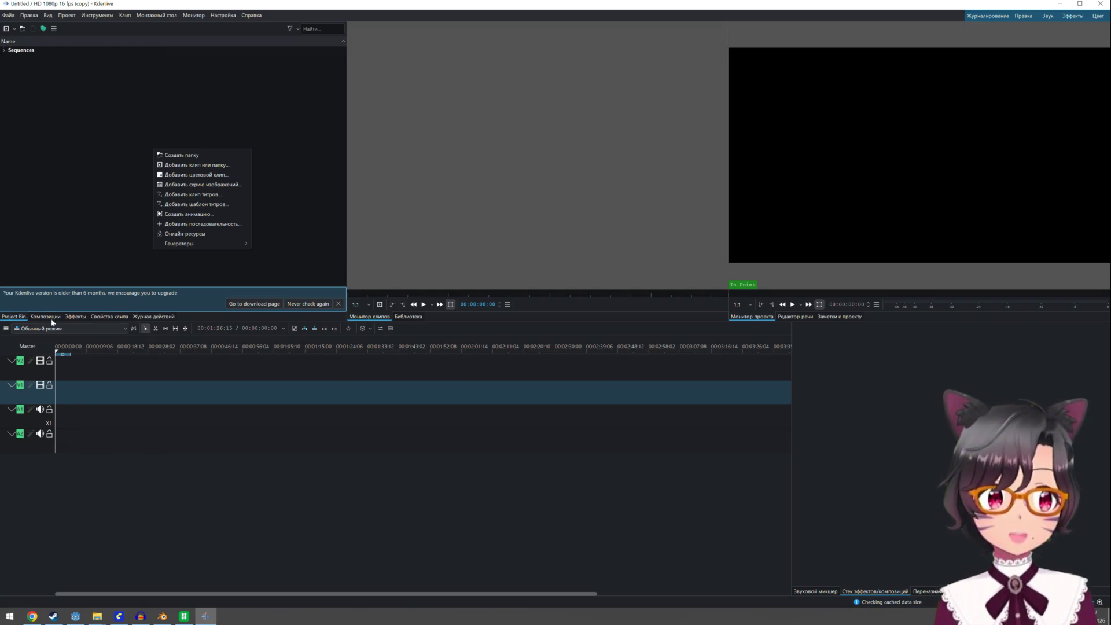
pyautogui.click(200, 165)
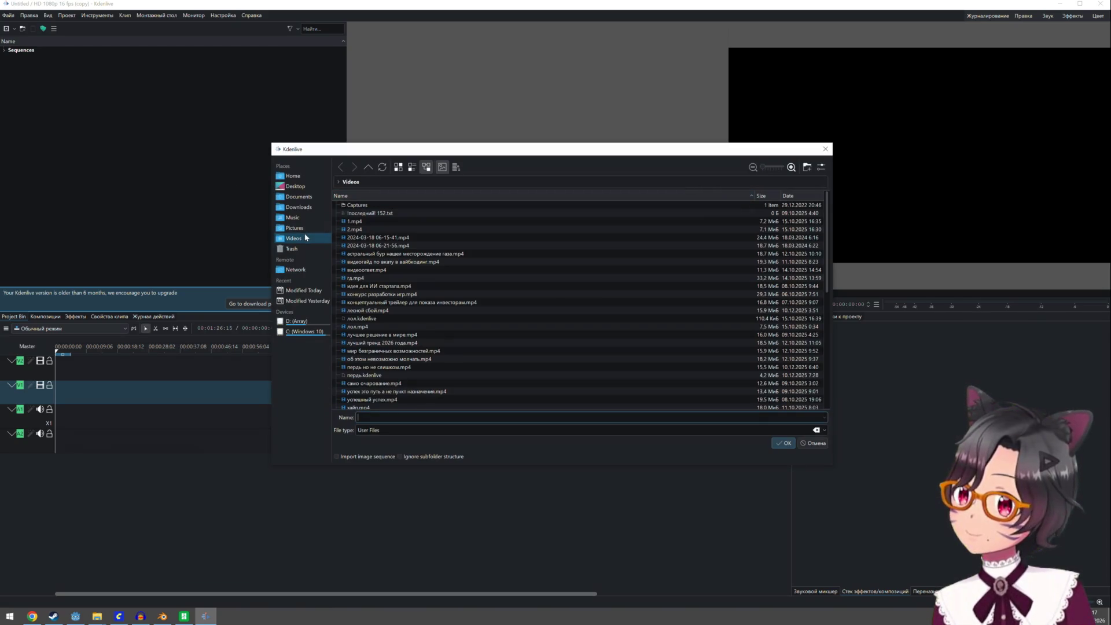
pyautogui.click(299, 228)
pyautogui.click(301, 209)
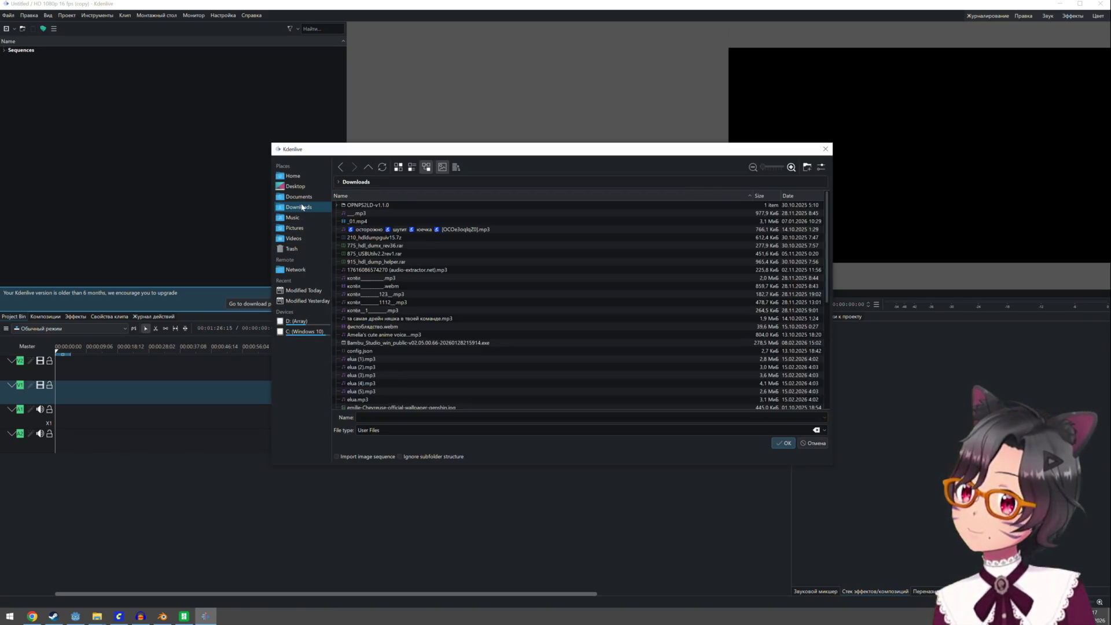
pyautogui.click(302, 196)
pyautogui.click(300, 189)
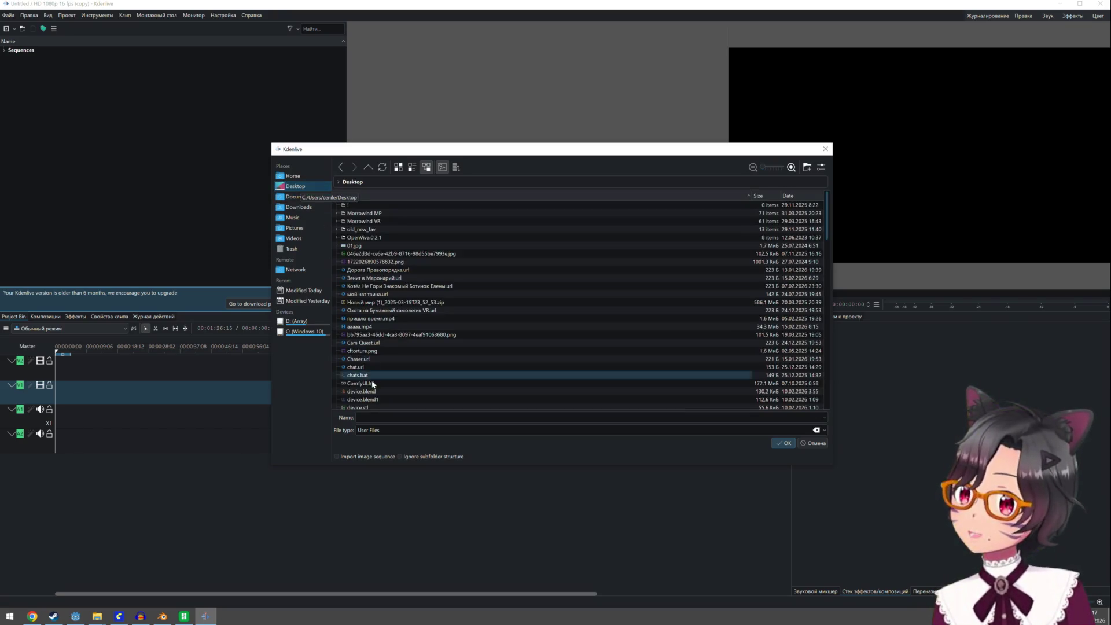
pyautogui.click(375, 418)
pyautogui.write('aaa')
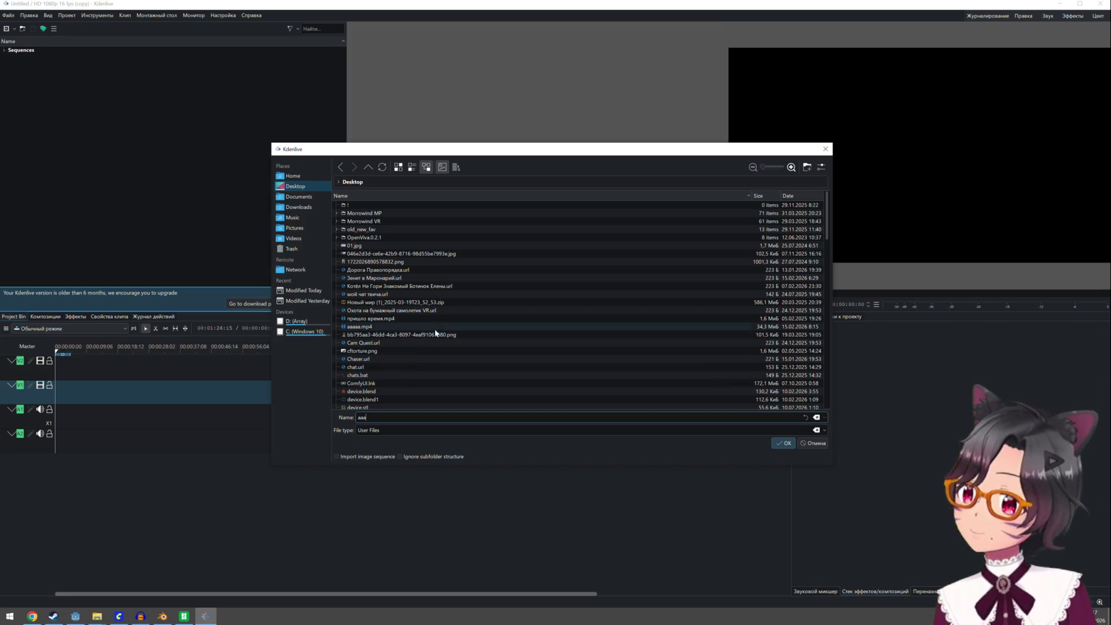
pyautogui.scroll(-5, 435, 331)
pyautogui.scroll(-5, 435, 332)
pyautogui.scroll(-5, 435, 332)
pyautogui.scroll(-5, 435, 332)
pyautogui.scroll(3, 434, 332)
pyautogui.scroll(3, 435, 332)
pyautogui.scroll(3, 435, 332)
pyautogui.scroll(3, 434, 332)
pyautogui.scroll(10, 435, 332)
pyautogui.scroll(2, 485, 341)
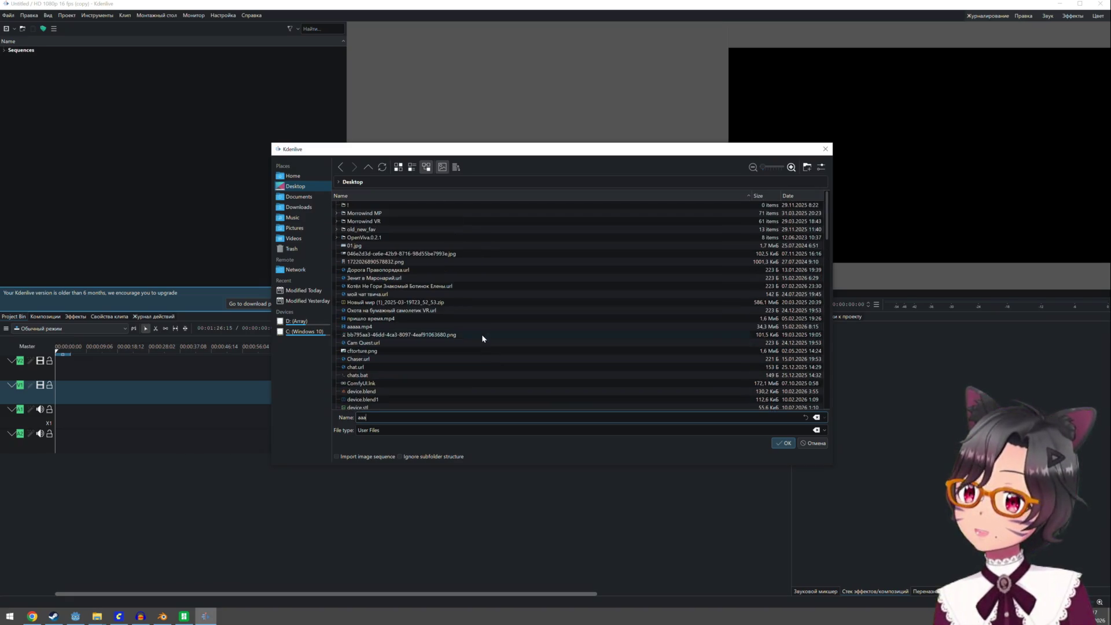
pyautogui.press('Escape')
pyautogui.moveTo(96, 617)
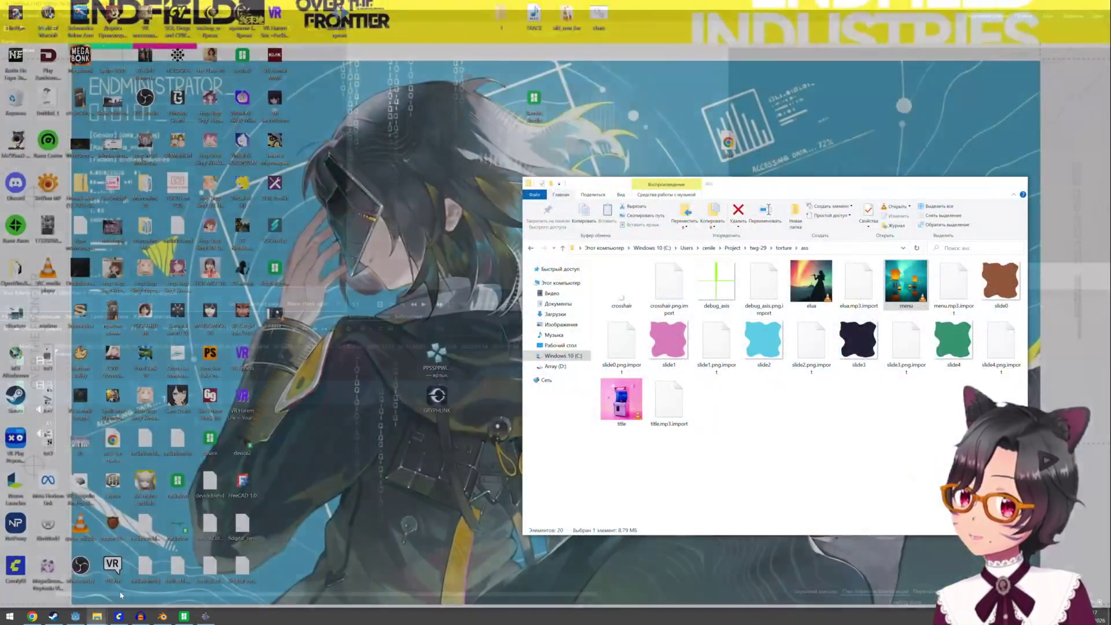
# From Explorer's Desktop folder, drag aaaaa.mp4 onto the Kdenlive timeline
pyautogui.click(135, 577)
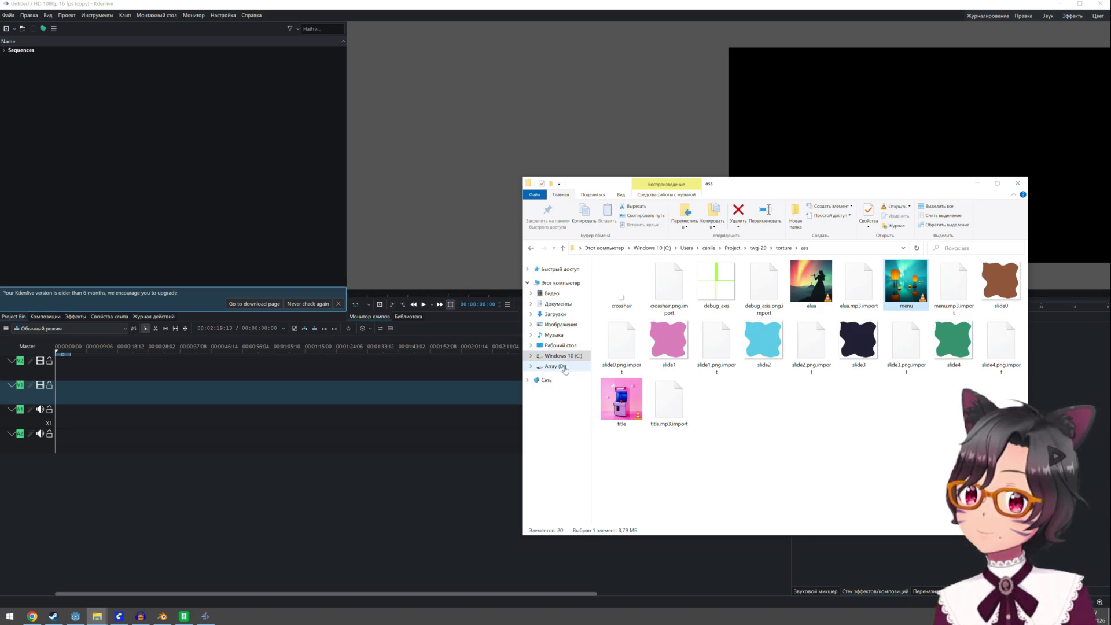
pyautogui.click(572, 347)
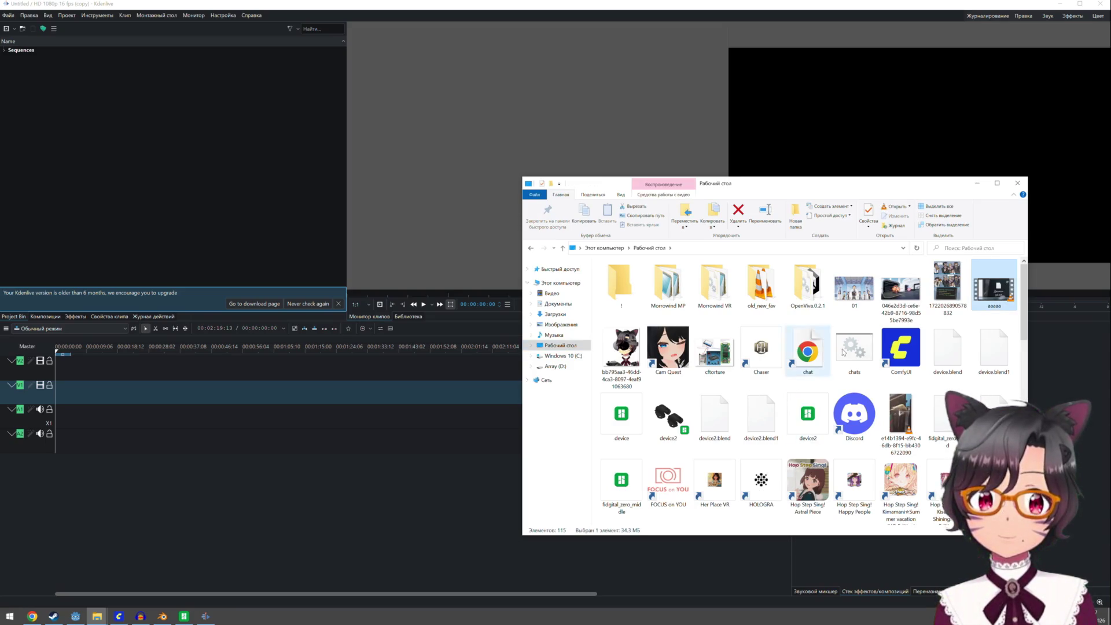
pyautogui.moveTo(994, 287); pyautogui.dragTo(221, 398)
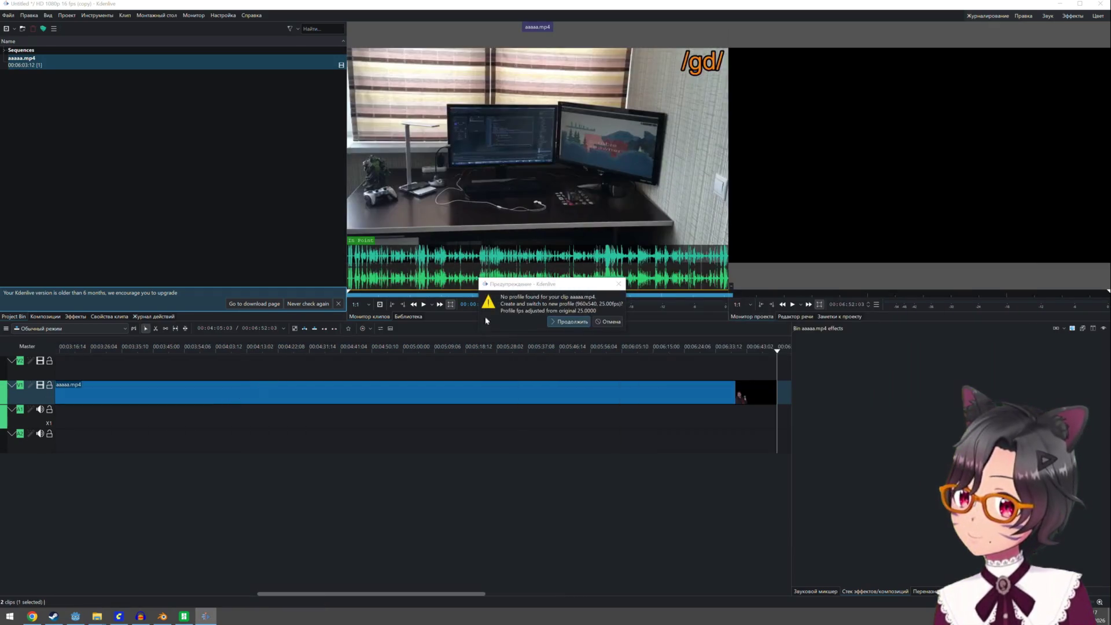
# Accept the clip profile change and move aaaaa.mp4 to the timeline start
pyautogui.click(565, 321)
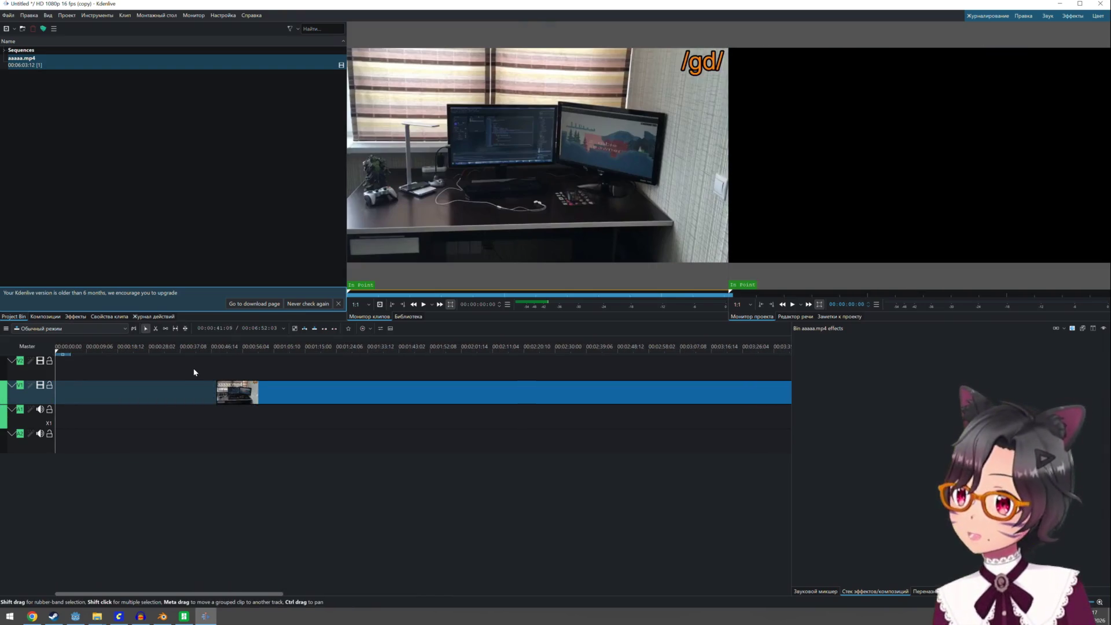
pyautogui.moveTo(230, 391)
pyautogui.mouseDown()
pyautogui.moveTo(68, 392)
pyautogui.moveTo(291, 365)
pyautogui.moveTo(641, 378)
pyautogui.mouseUp()
pyautogui.click(60, 371)
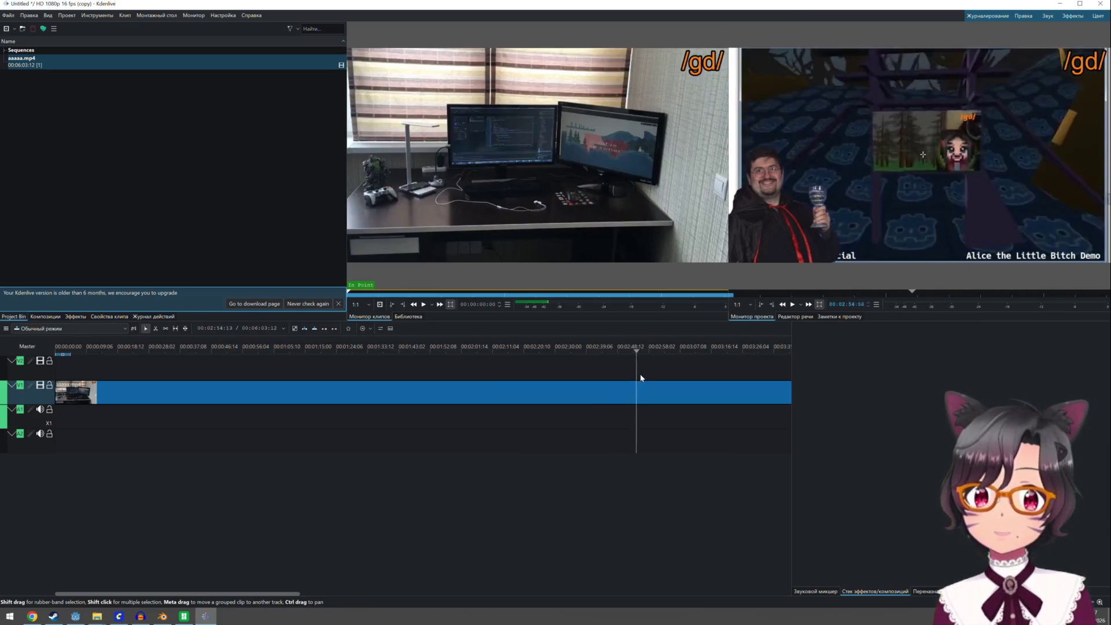
pyautogui.scroll(-2, 599, 360)
pyautogui.scroll(-3, 573, 360)
pyautogui.scroll(-2, 546, 360)
pyautogui.scroll(-1, 548, 364)
pyautogui.scroll(-1, 547, 368)
pyautogui.click(508, 369)
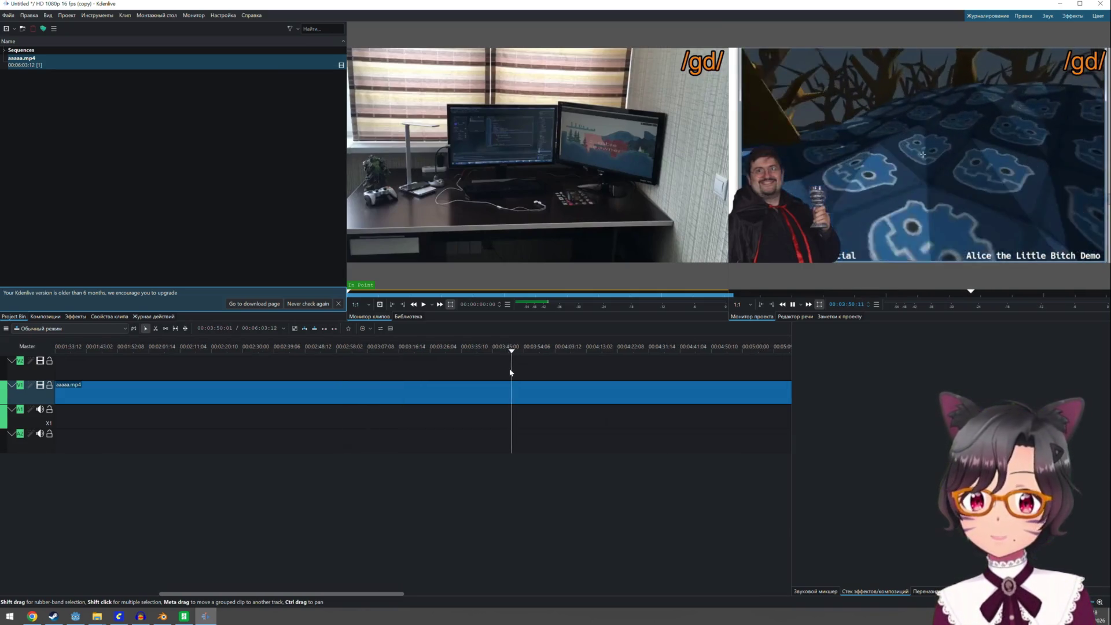
pyautogui.scroll(-2, 511, 372)
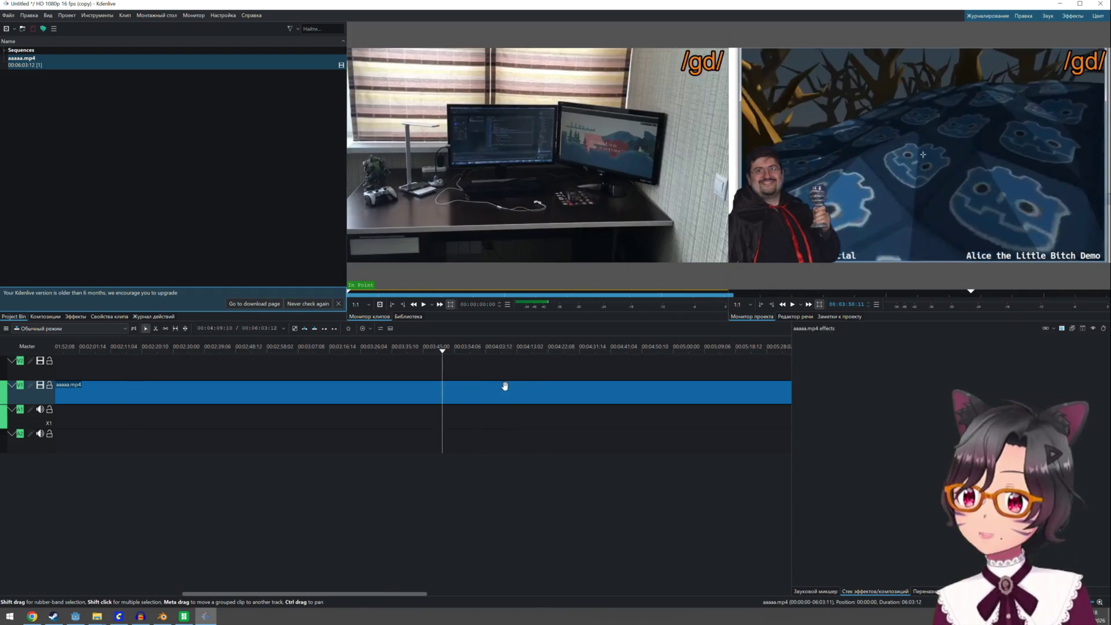
# Delete the aaaaa.mp4 clip from the timeline, leaving it only in the bin
pyautogui.click(507, 387)
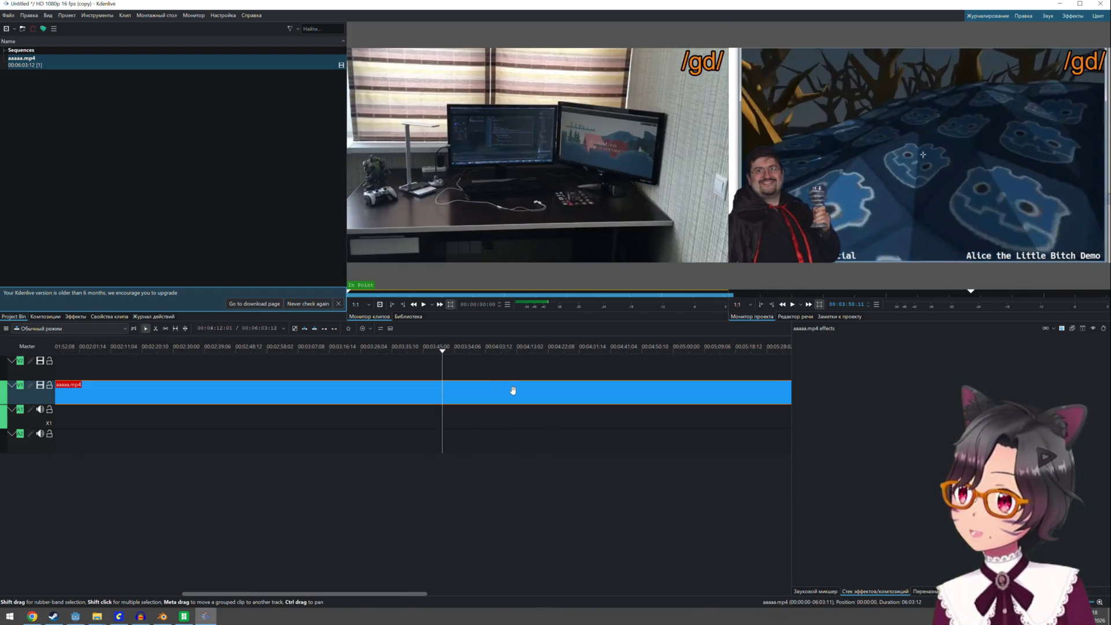
pyautogui.press('Delete')
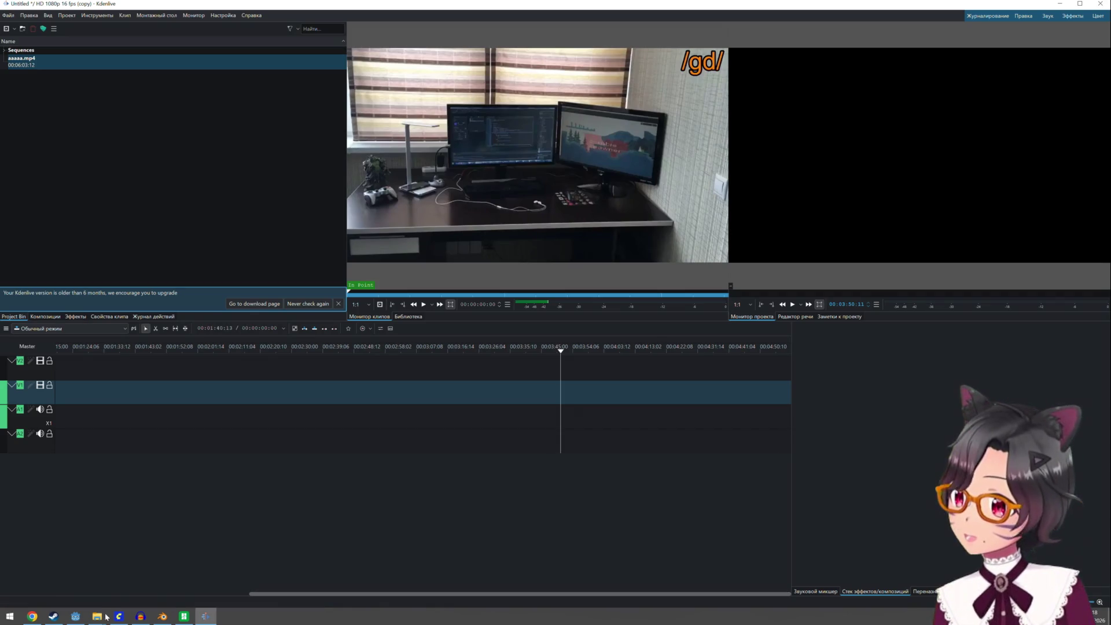
pyautogui.moveTo(97, 616)
pyautogui.click(135, 581)
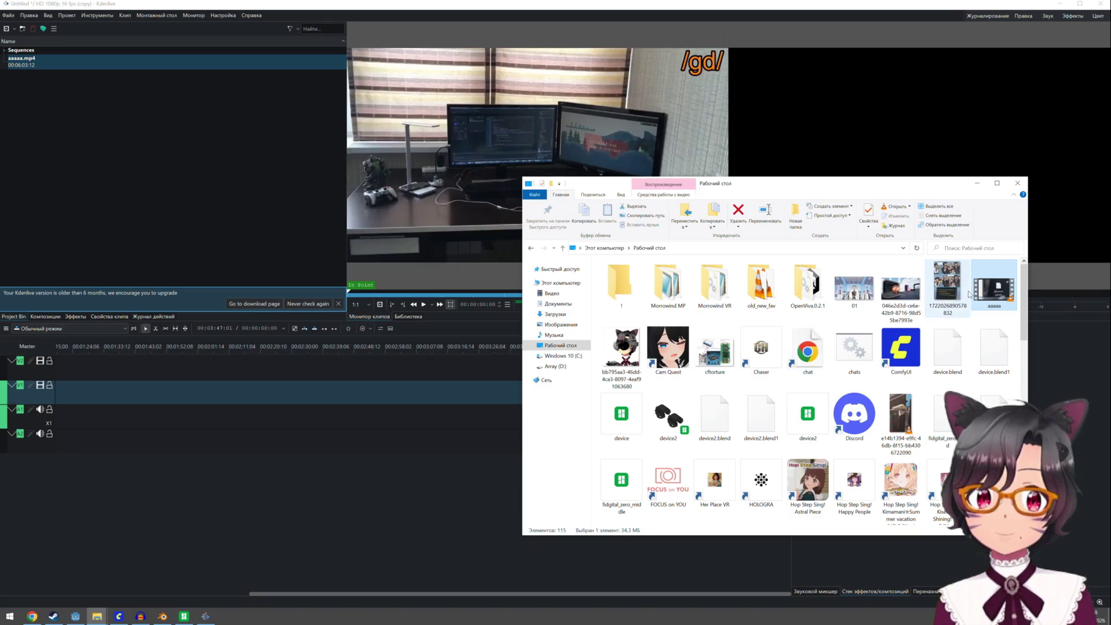
# Add aaaaa.mp4 to the project bin as a duplicate and place it on the timeline
pyautogui.moveTo(877, 253); pyautogui.dragTo(165, 144)
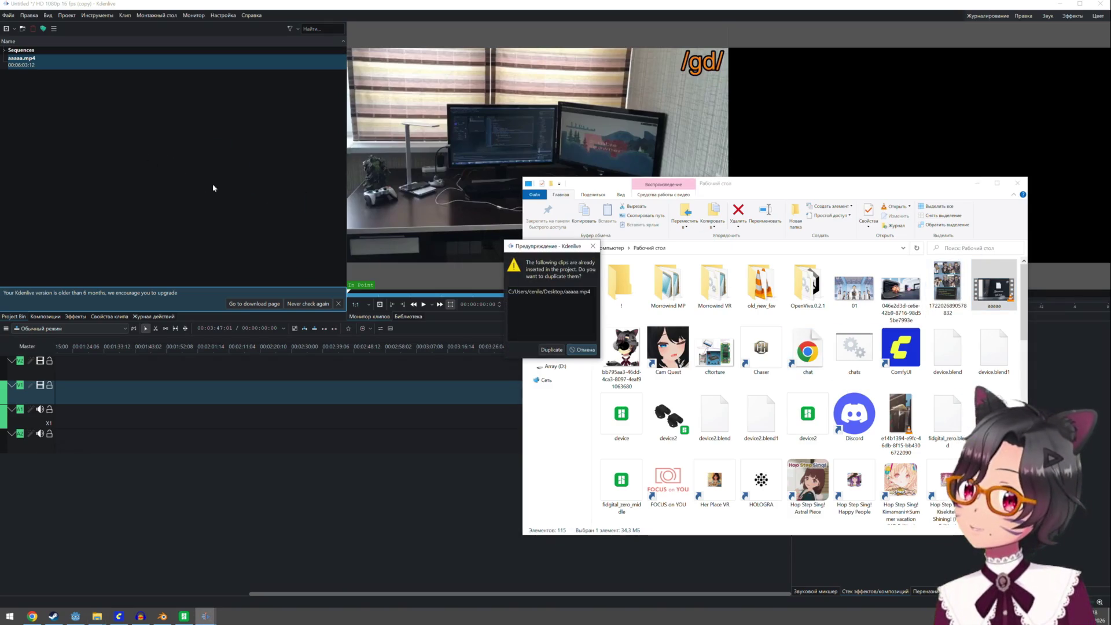
pyautogui.click(564, 352)
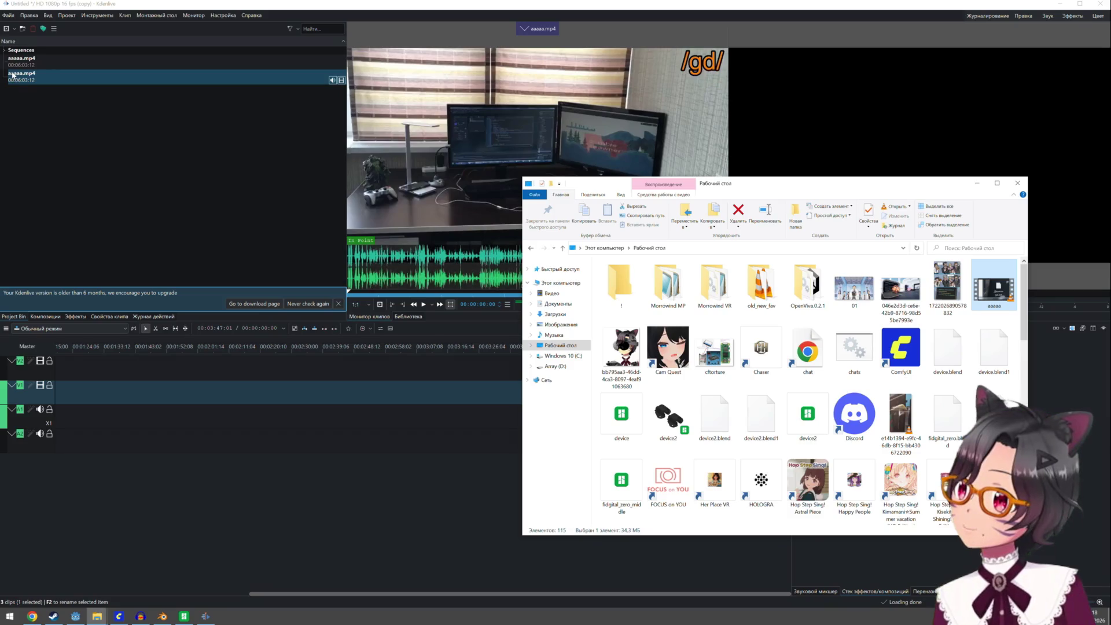
pyautogui.moveTo(11, 76)
pyautogui.mouseDown()
pyautogui.moveTo(143, 392)
pyautogui.moveTo(286, 405)
pyautogui.mouseUp()
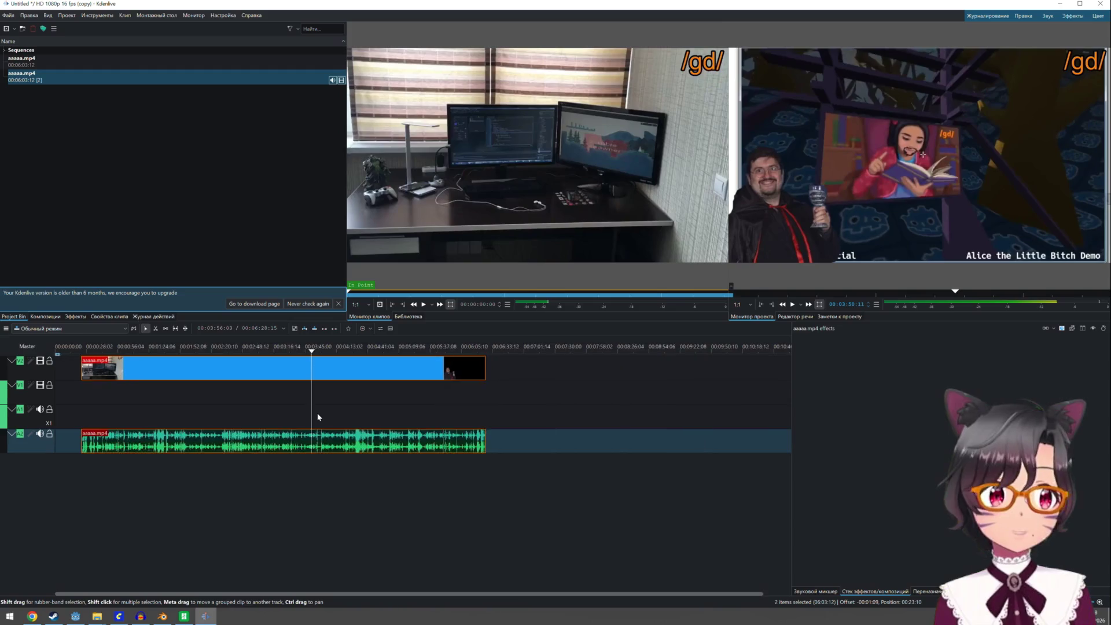
pyautogui.keyDown('ctrl'); pyautogui.scroll(-5, 312, 413); pyautogui.keyUp('ctrl')
# Move the clip group to V1/A1 at 00:00 and play it, previewing several moments
pyautogui.moveTo(141, 369); pyautogui.dragTo(134, 393)
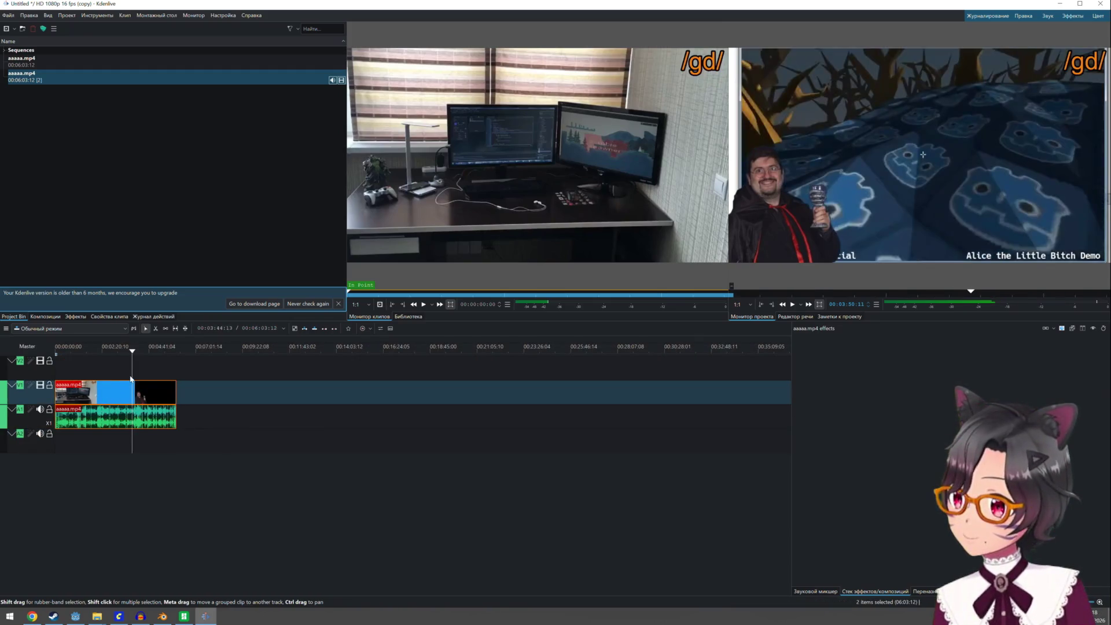
pyautogui.press('space')
pyautogui.keyDown('ctrl'); pyautogui.scroll(2, 134, 376); pyautogui.keyUp('ctrl')
pyautogui.keyDown('ctrl'); pyautogui.scroll(2, 154, 385); pyautogui.keyUp('ctrl')
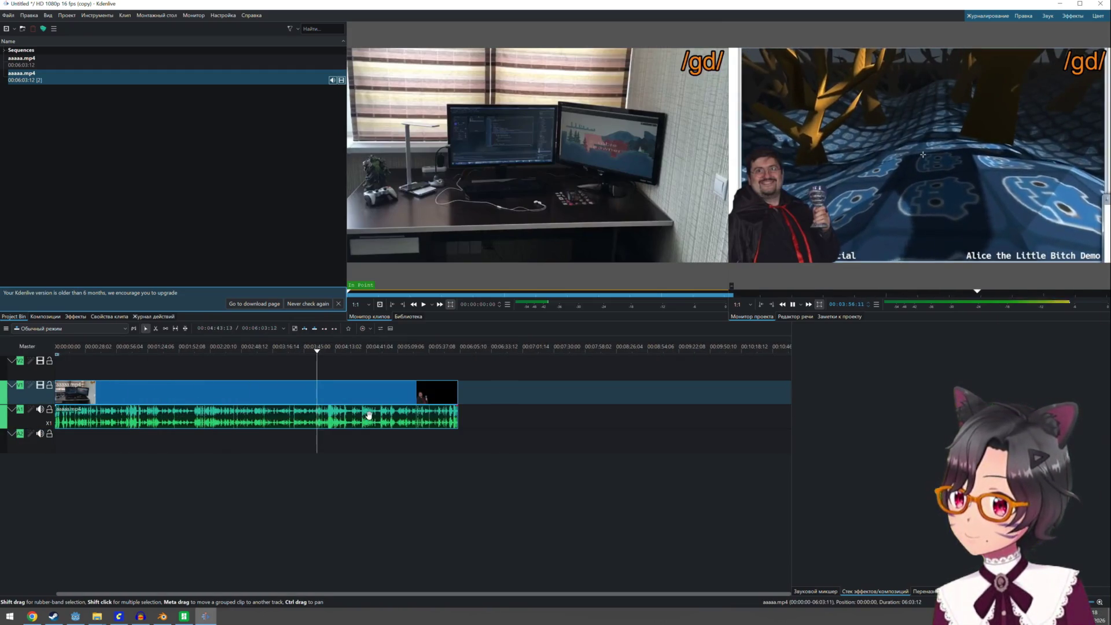
pyautogui.click(330, 375)
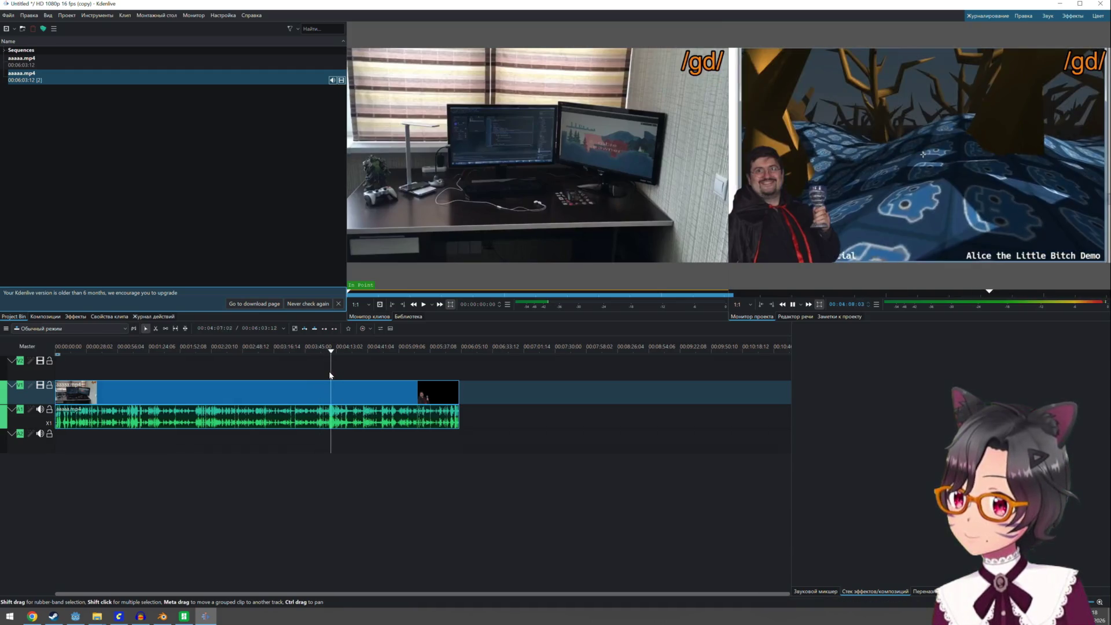
pyautogui.click(293, 375)
pyautogui.click(257, 378)
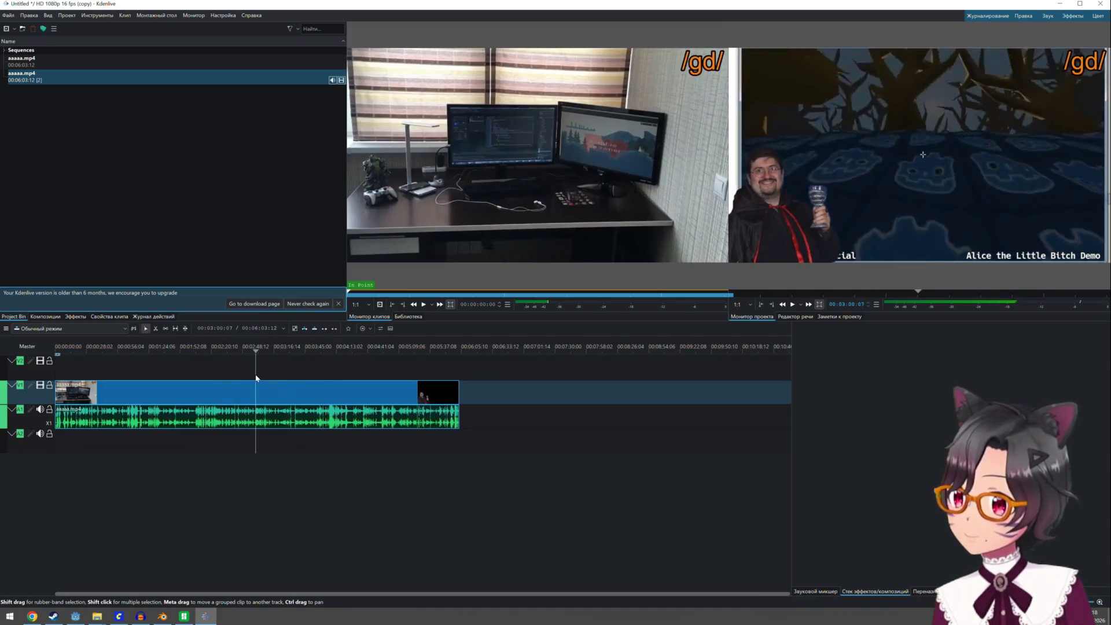
pyautogui.keyDown('ctrl'); pyautogui.scroll(1, 256, 377); pyautogui.keyUp('ctrl')
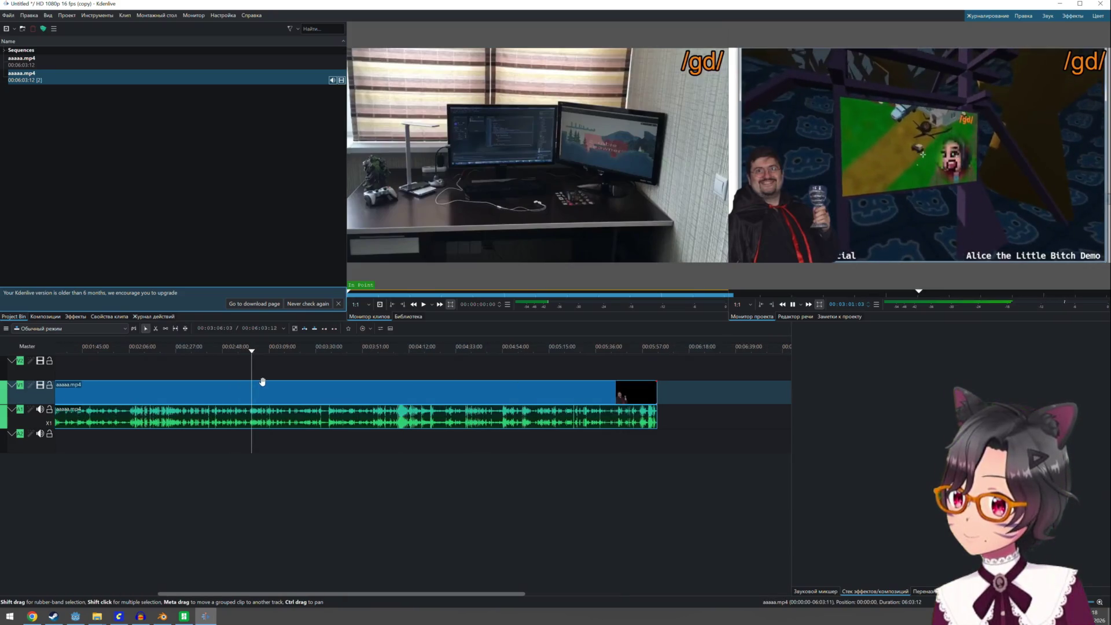
pyautogui.click(217, 380)
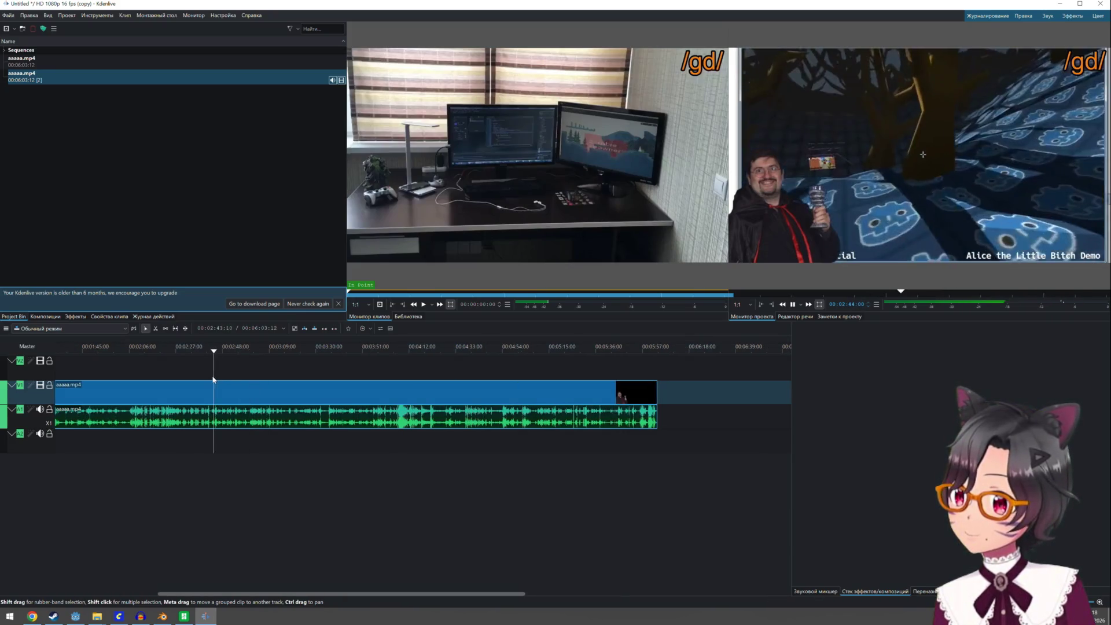
pyautogui.click(164, 377)
pyautogui.keyDown('ctrl'); pyautogui.scroll(1, 210, 385); pyautogui.keyUp('ctrl')
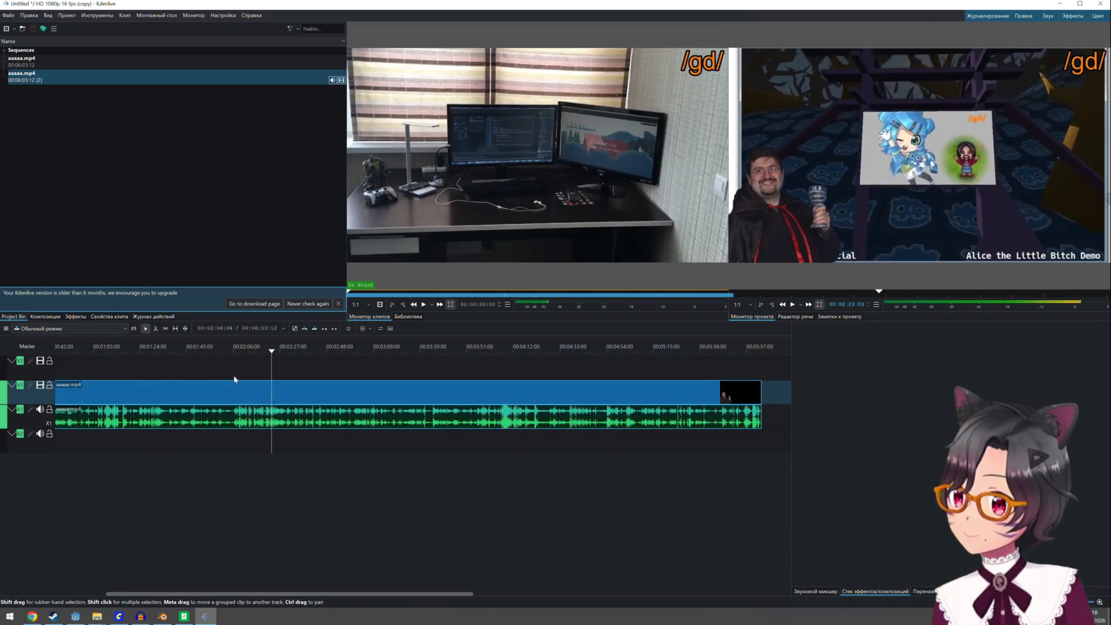
pyautogui.hscroll(-2, 234, 390)
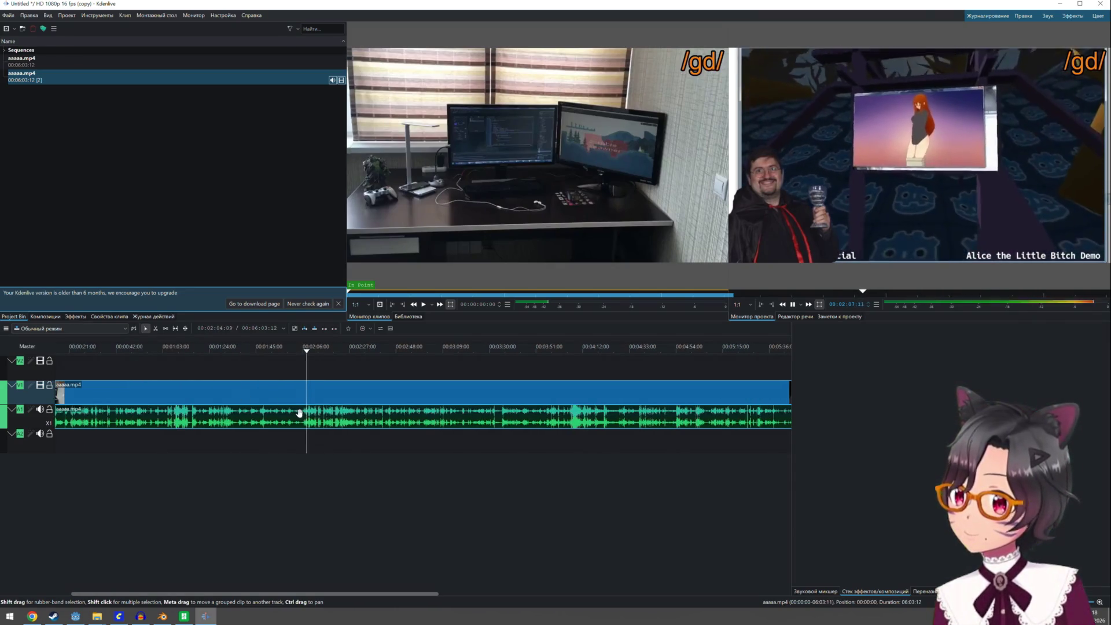
pyautogui.hscroll(-1, 299, 412)
pyautogui.keyDown('ctrl'); pyautogui.scroll(2, 359, 412); pyautogui.keyUp('ctrl')
pyautogui.keyDown('ctrl'); pyautogui.scroll(2, 339, 418); pyautogui.keyUp('ctrl')
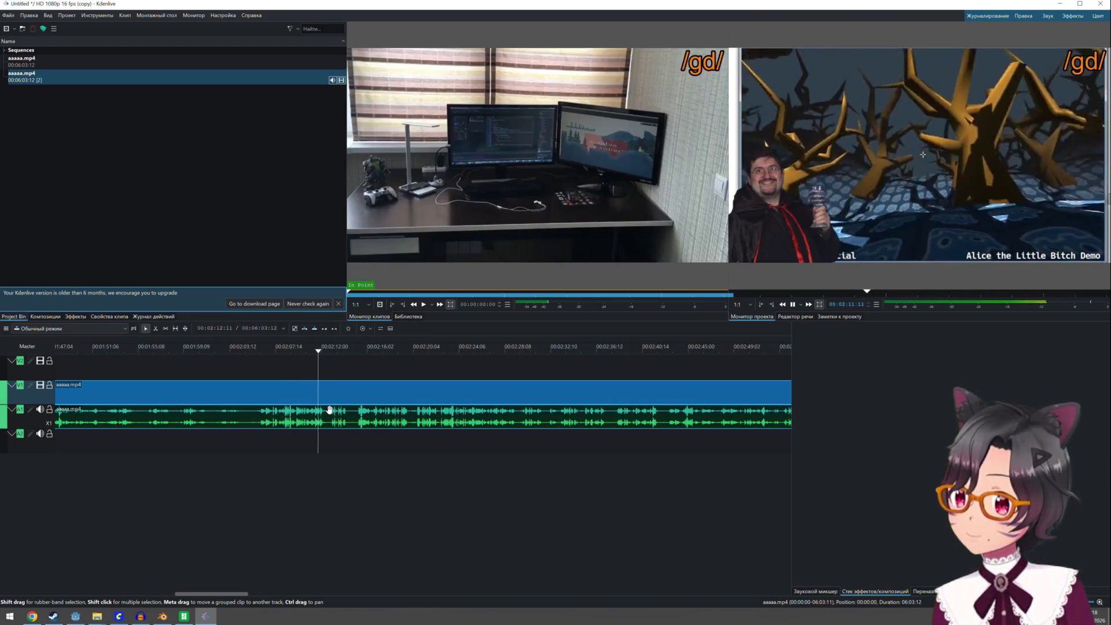
# Razor-cut the clip and delete the footage before the cut
pyautogui.press('x')
pyautogui.click(332, 410)
pyautogui.press('s')
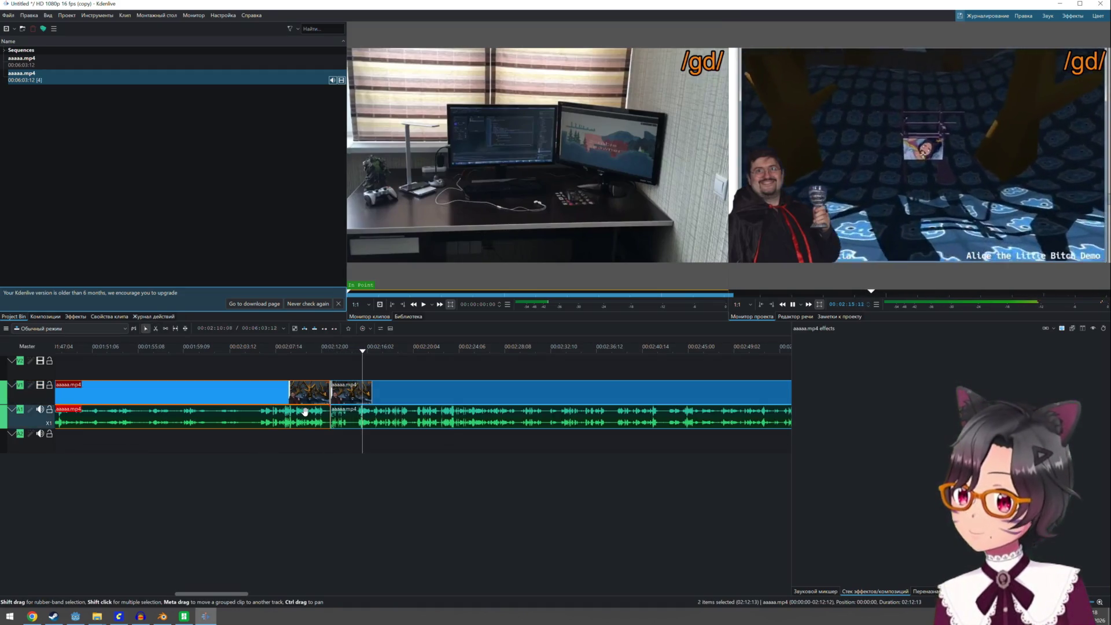
pyautogui.press('Delete')
pyautogui.keyDown('ctrl'); pyautogui.scroll(-2, 305, 415); pyautogui.keyUp('ctrl')
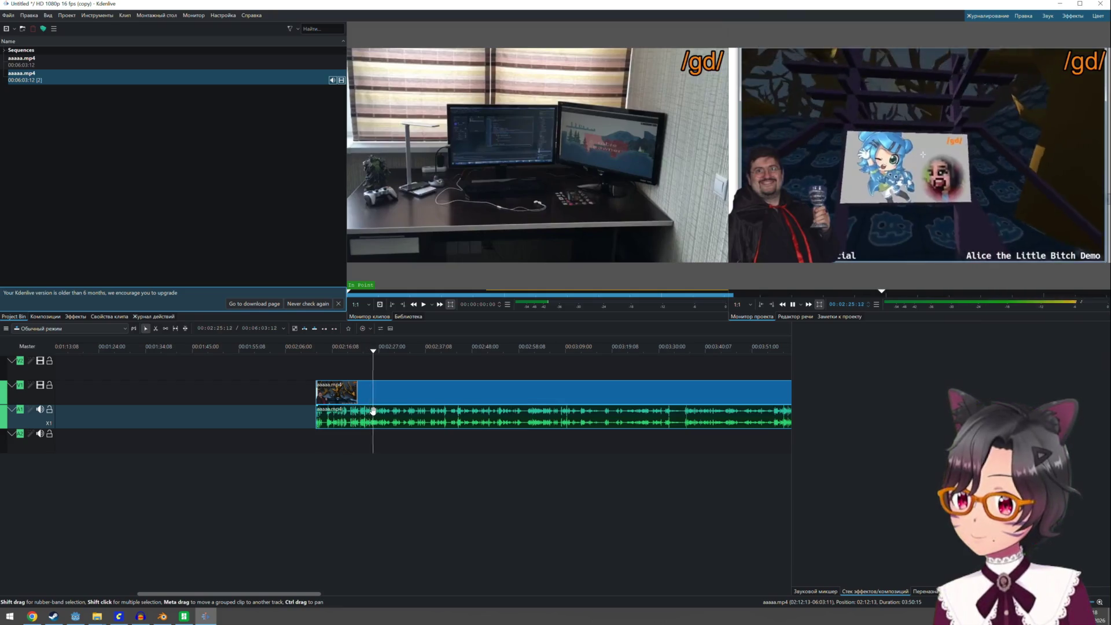
# Cut again at the excerpt's end, delete the trailing footage, and move the excerpt near the start
pyautogui.press('x')
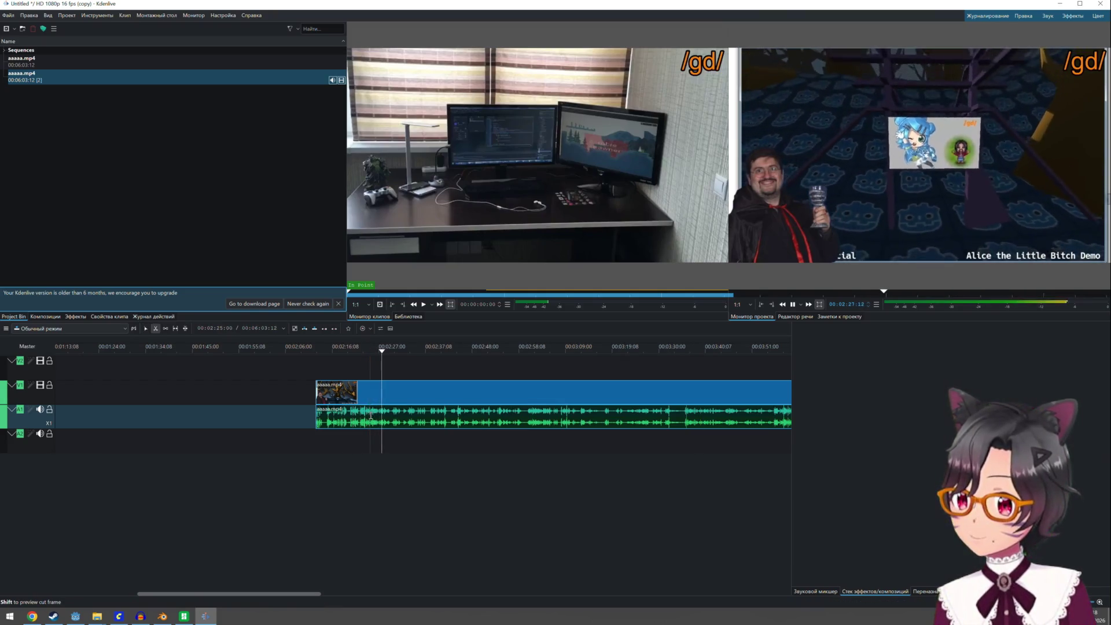
pyautogui.click(371, 411)
pyautogui.press('s')
pyautogui.press('Delete')
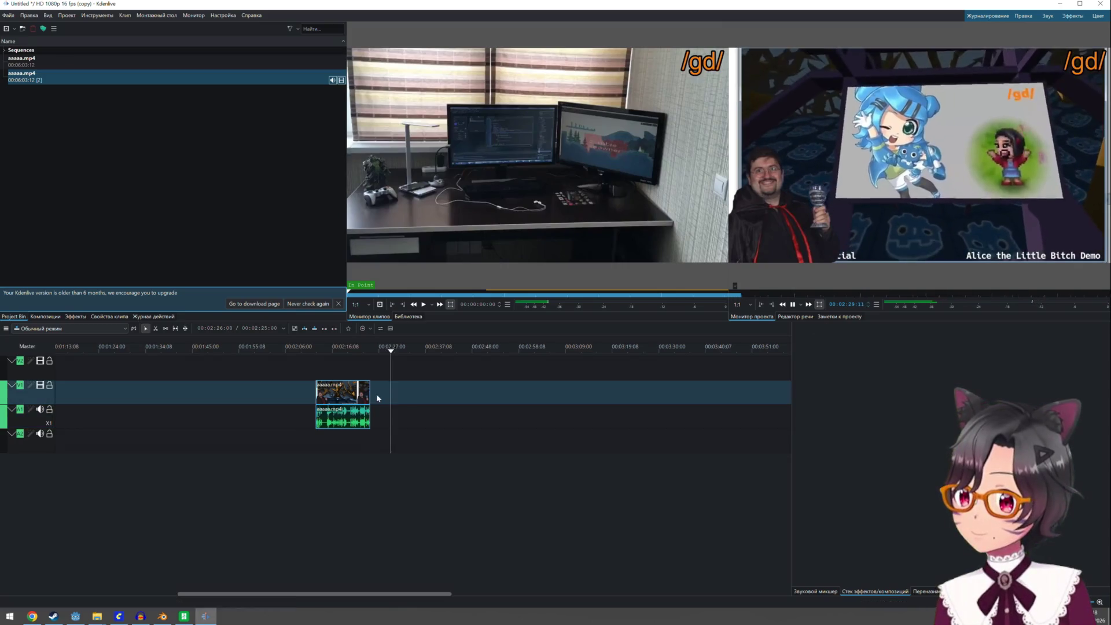
pyautogui.moveTo(348, 412); pyautogui.dragTo(41, 417)
pyautogui.keyDown('ctrl'); pyautogui.scroll(-3, 148, 399); pyautogui.keyUp('ctrl')
pyautogui.keyDown('ctrl'); pyautogui.scroll(-2, 148, 399); pyautogui.keyUp('ctrl')
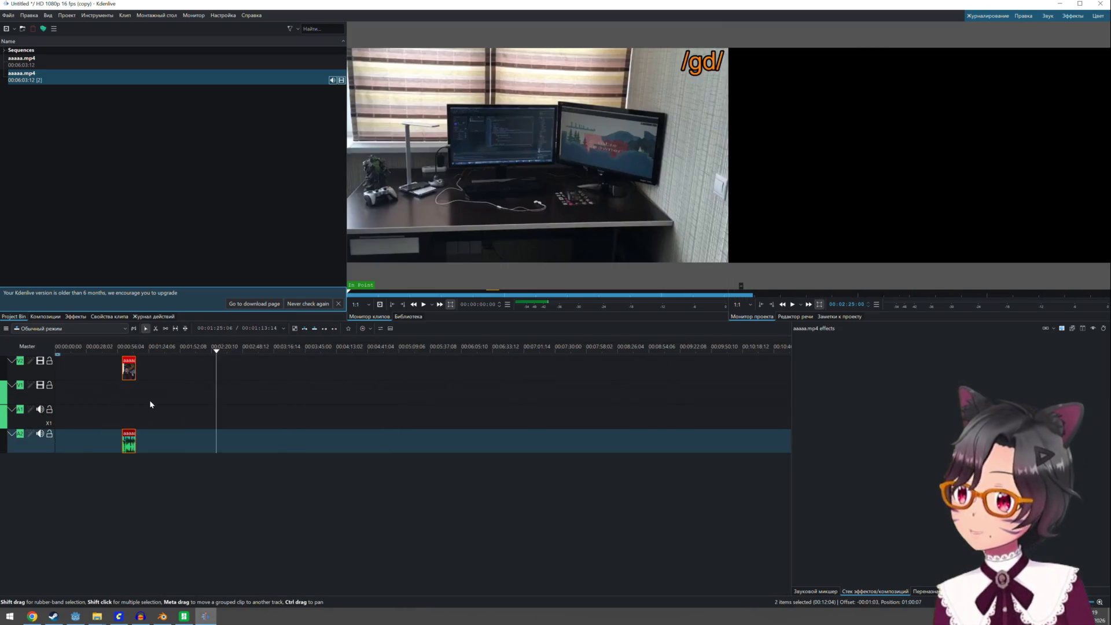
# Ungroup the excerpt's video and audio and delete the video part
pyautogui.click(129, 372)
pyautogui.rightClick(129, 372)
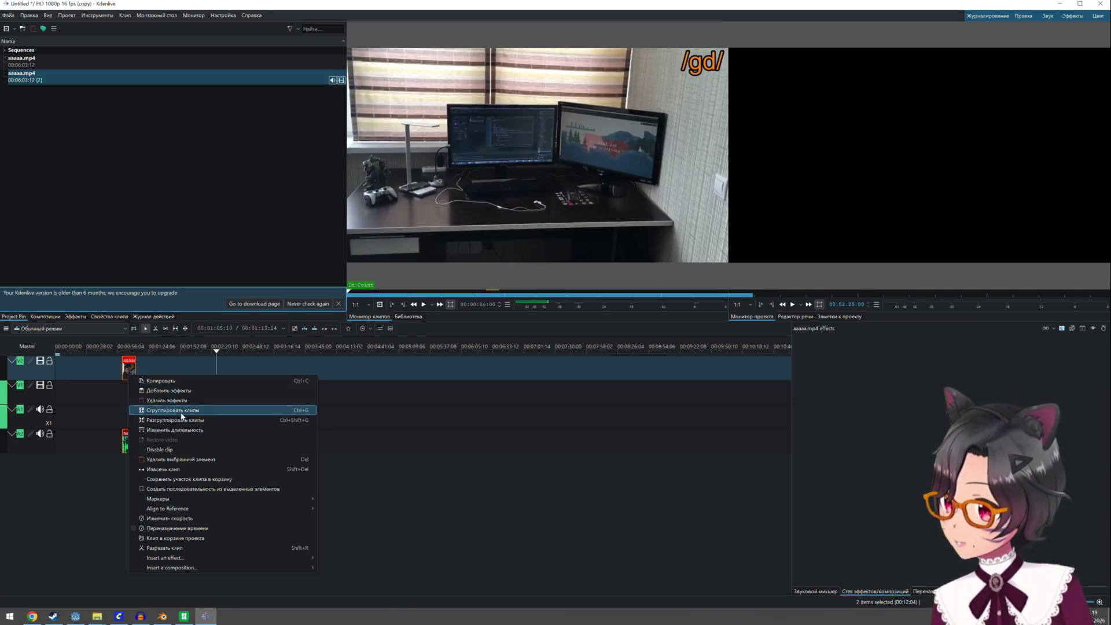
pyautogui.click(178, 420)
pyautogui.click(129, 368)
pyautogui.press('Delete')
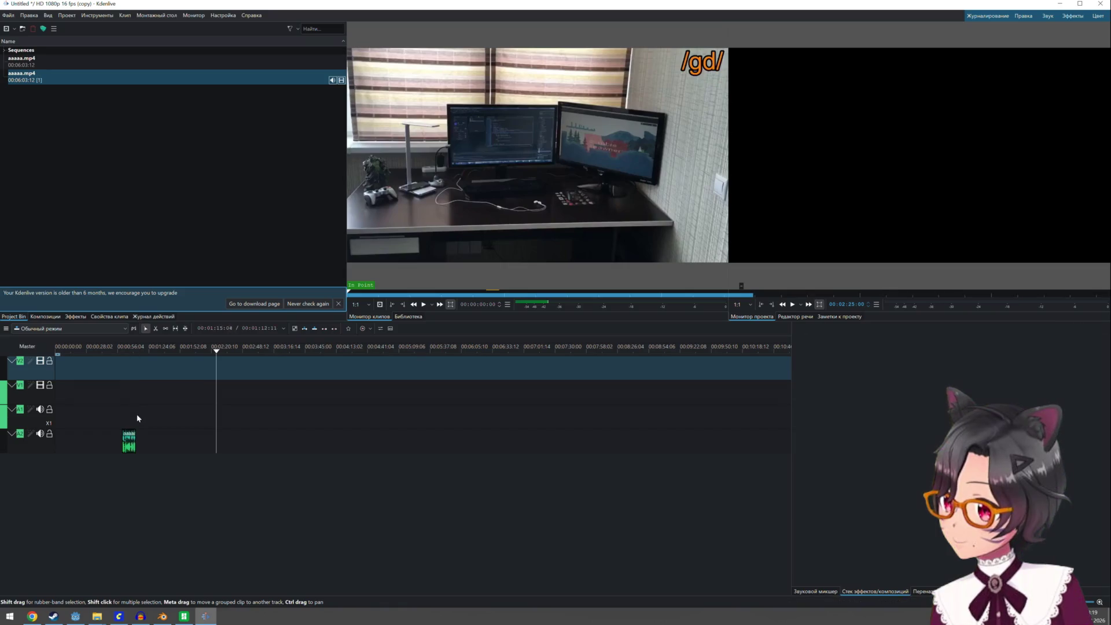
# Place the audio at 00:00 on A1, play it, and lengthen it to about 17 seconds
pyautogui.moveTo(129, 443); pyautogui.dragTo(3, 427)
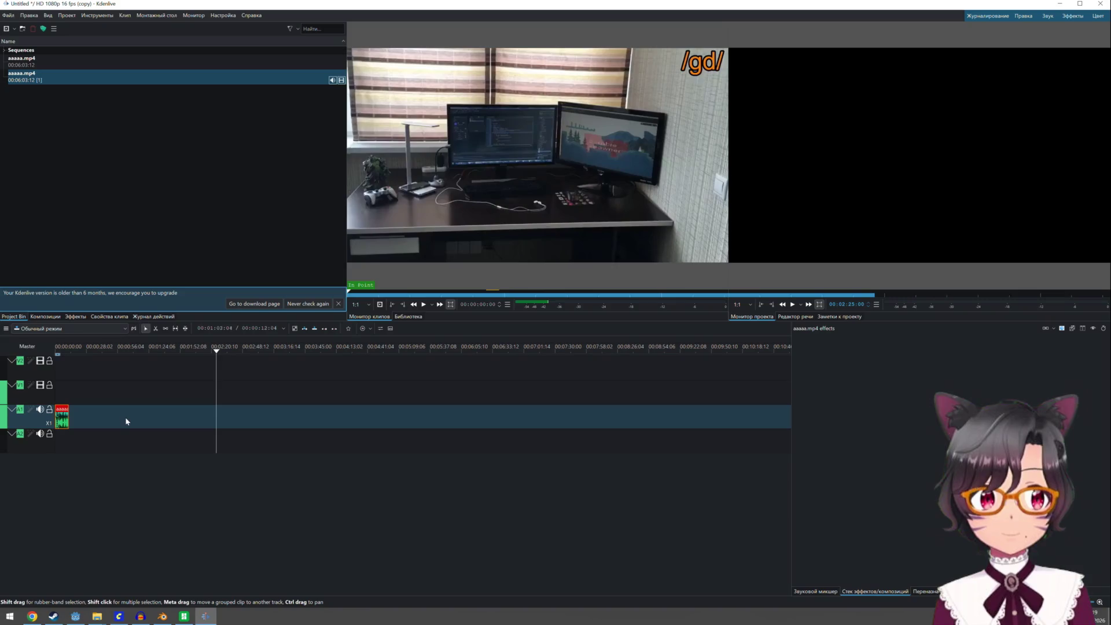
pyautogui.press('Home')
pyautogui.press('space')
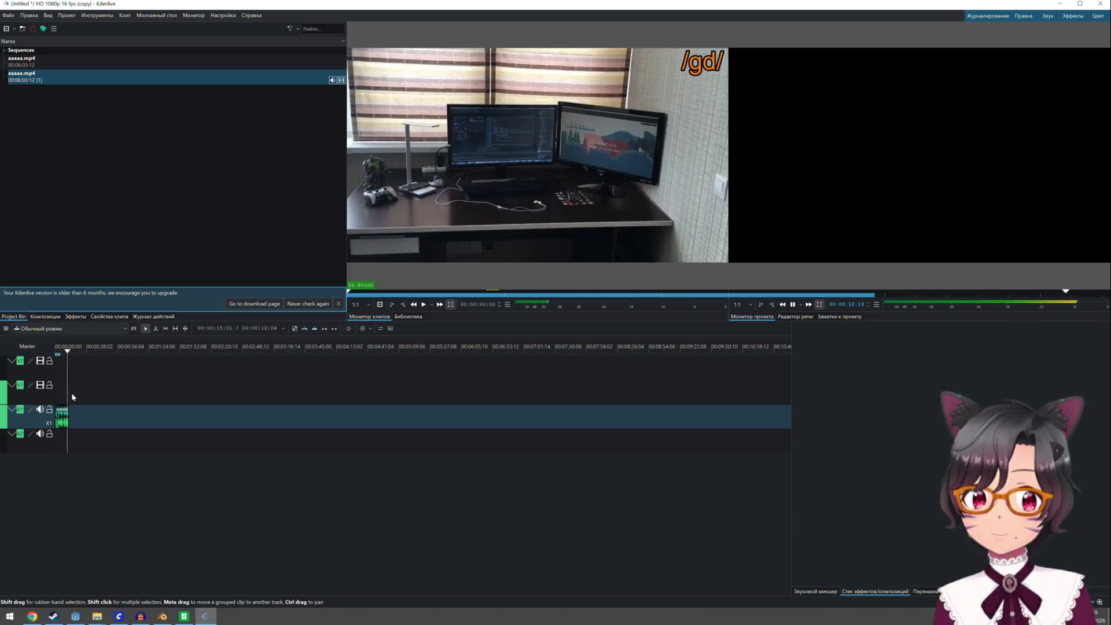
pyautogui.keyDown('ctrl'); pyautogui.scroll(2, 76, 401); pyautogui.keyUp('ctrl')
pyautogui.keyDown('ctrl'); pyautogui.scroll(3, 80, 407); pyautogui.keyUp('ctrl')
pyautogui.moveTo(91, 415); pyautogui.dragTo(132, 422)
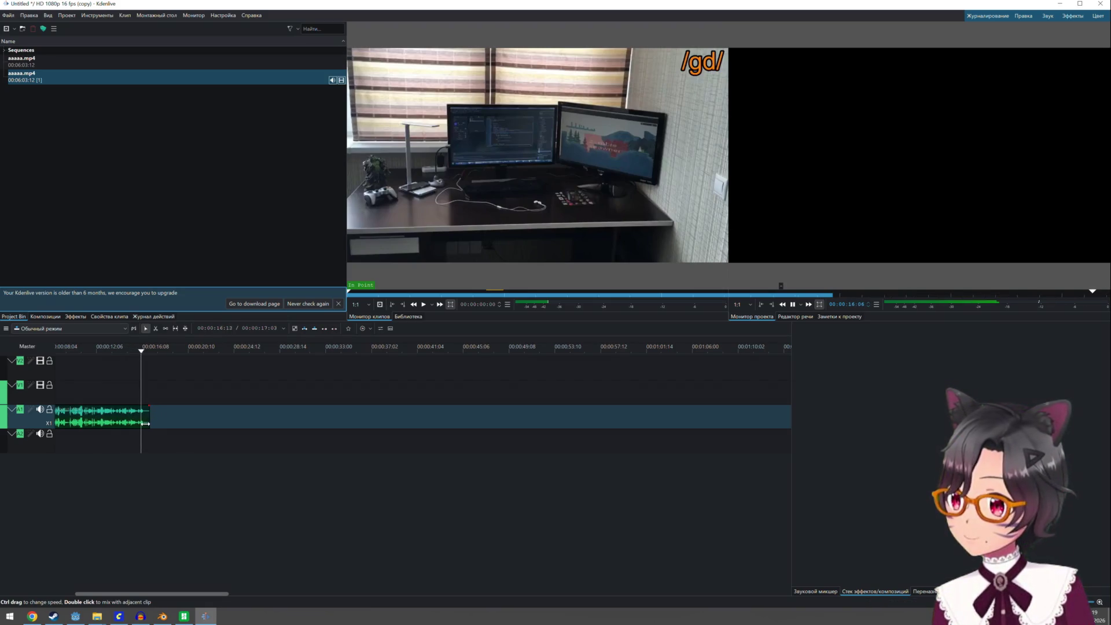
pyautogui.press('Home')
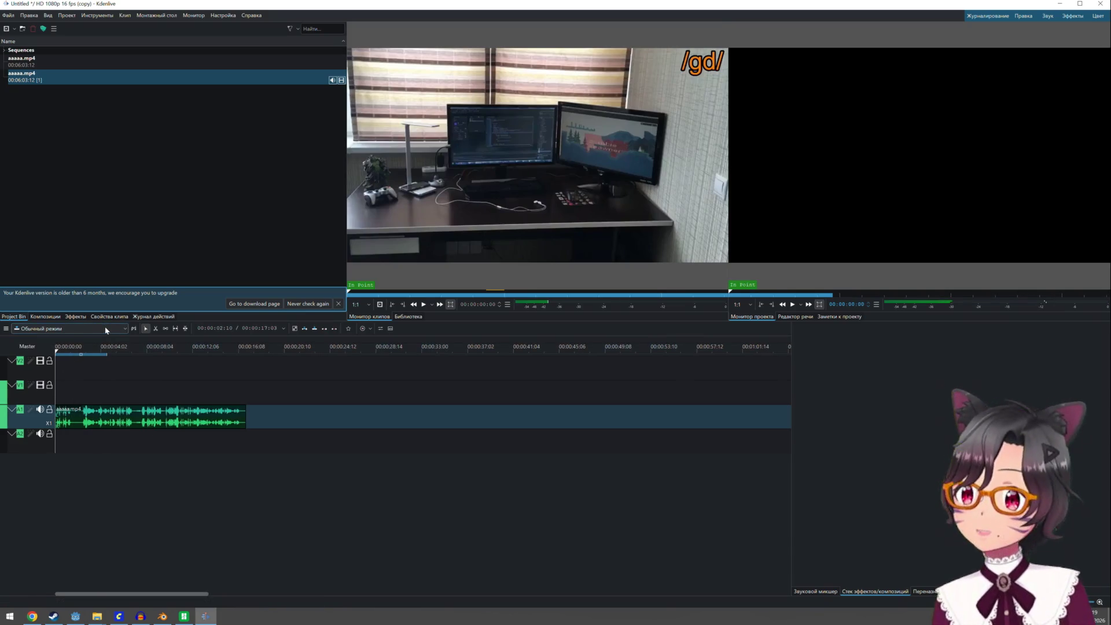
# In the Render dialog, choose the Audio only > MP3 preset
pyautogui.hotkey('ctrl', 'Return')
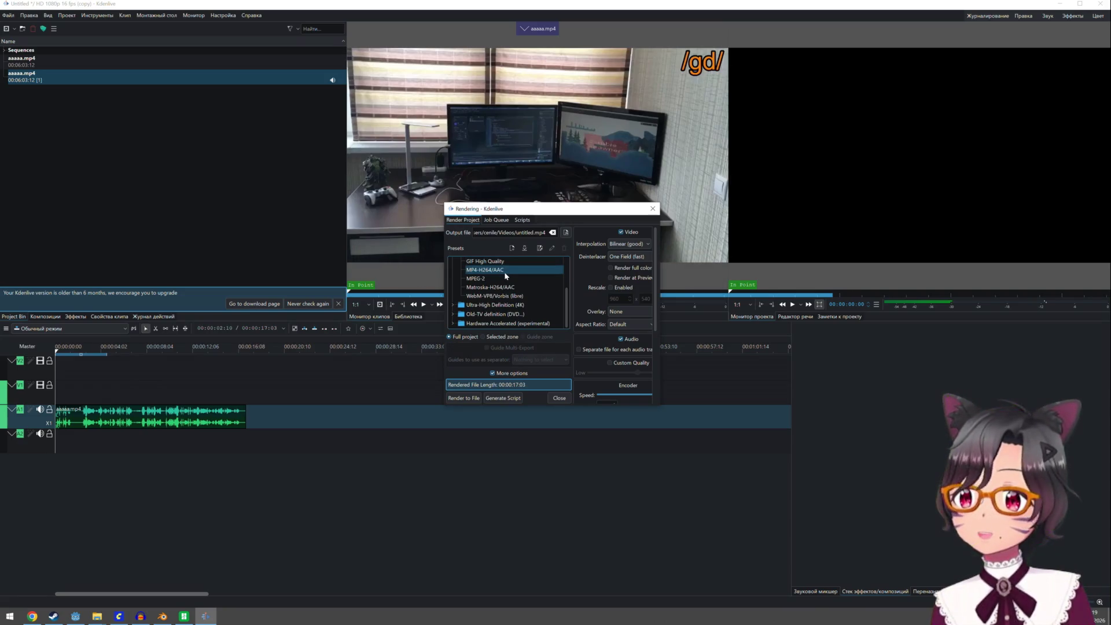
pyautogui.scroll(2, 505, 276)
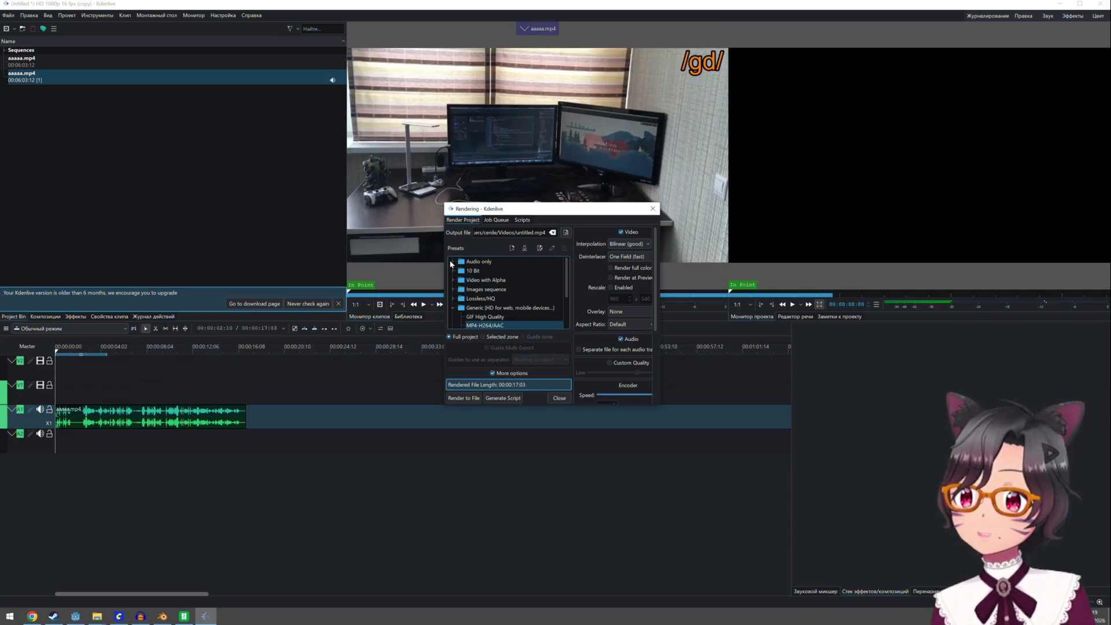
pyautogui.click(453, 261)
pyautogui.click(484, 297)
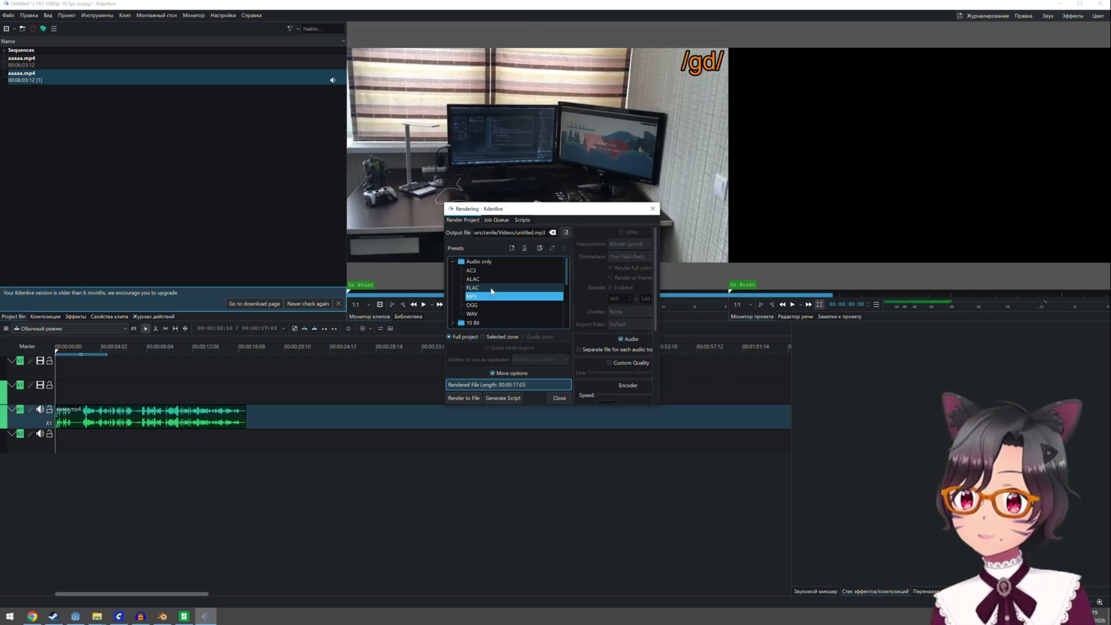
# Set the render output to intro.mp3 in the Project/twg-29/torture/ass folder
pyautogui.click(564, 234)
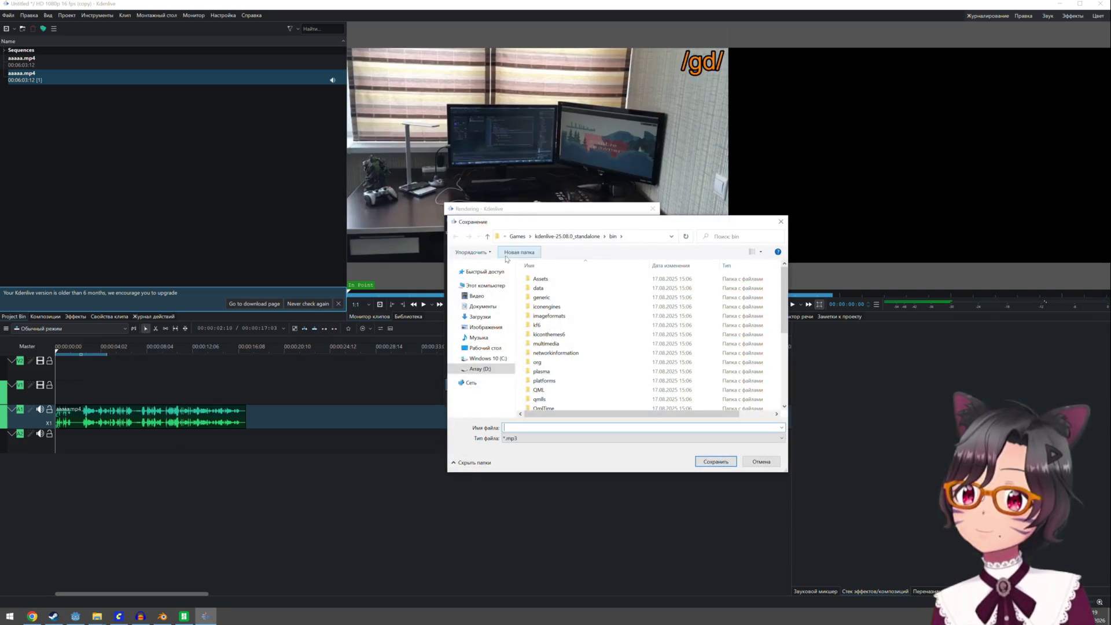
pyautogui.click(480, 296)
pyautogui.click(481, 317)
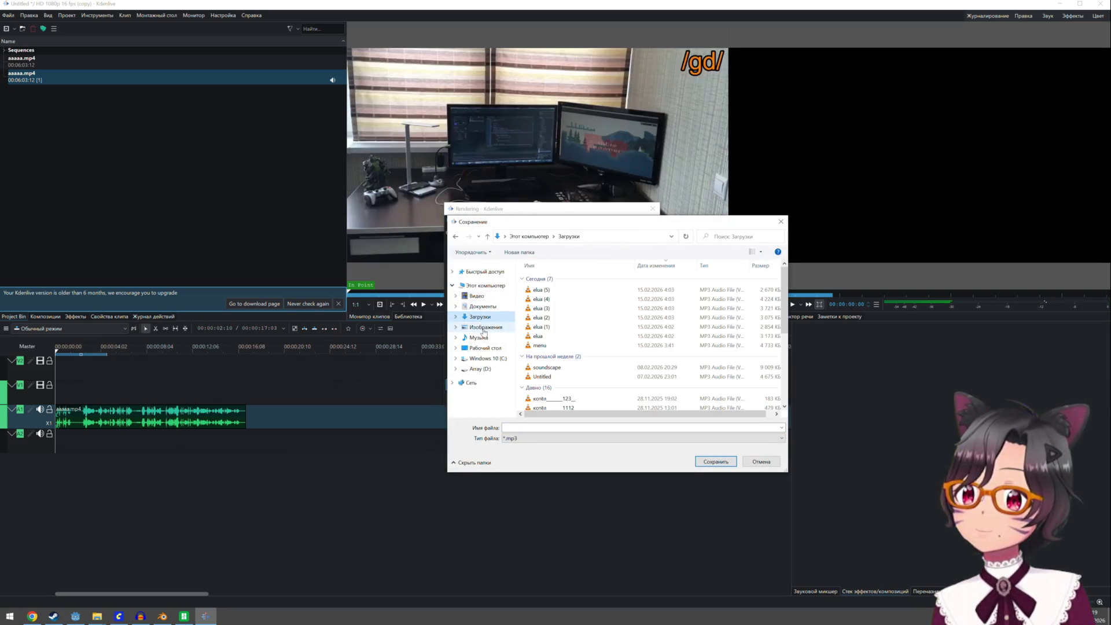
pyautogui.click(485, 347)
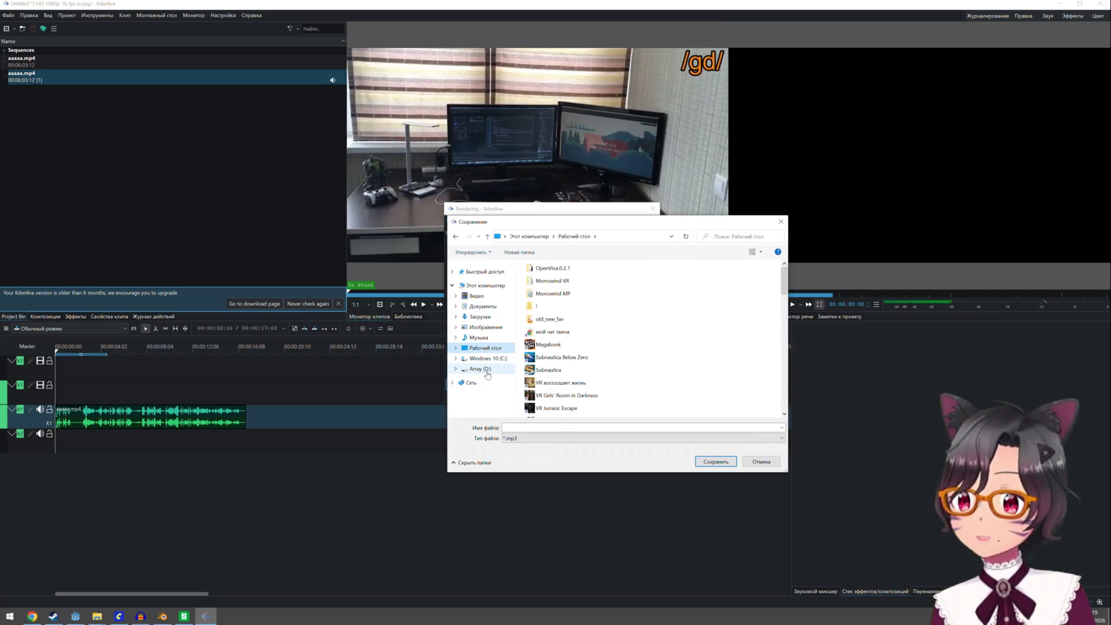
pyautogui.click(485, 358)
pyautogui.click(550, 345)
pyautogui.doubleClick(550, 346)
pyautogui.doubleClick(555, 287)
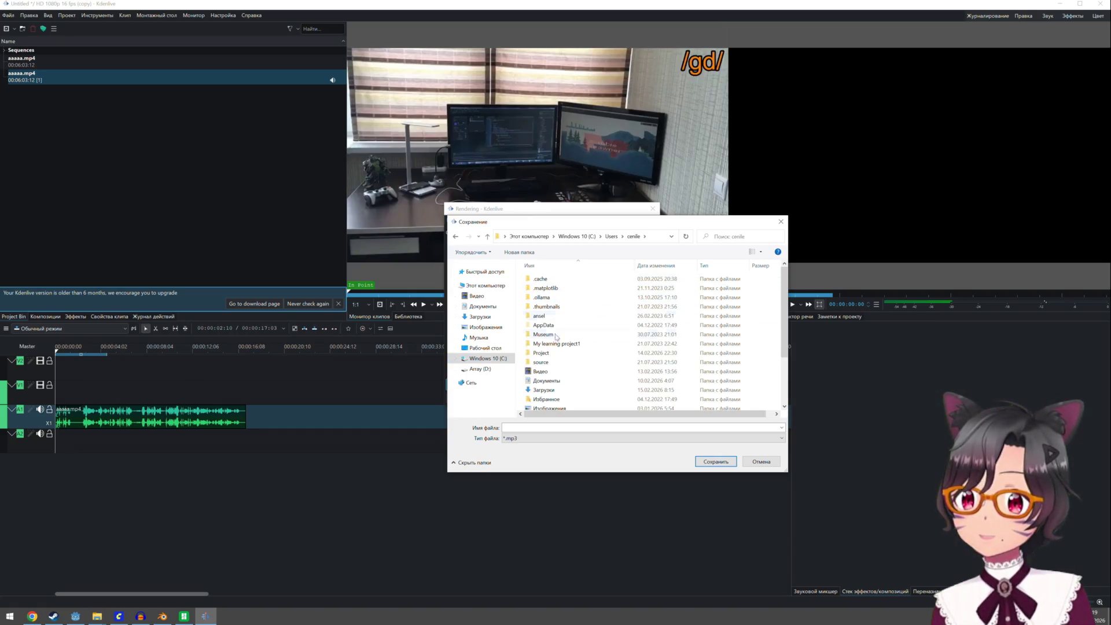
pyautogui.doubleClick(547, 353)
pyautogui.doubleClick(547, 288)
pyautogui.doubleClick(551, 292)
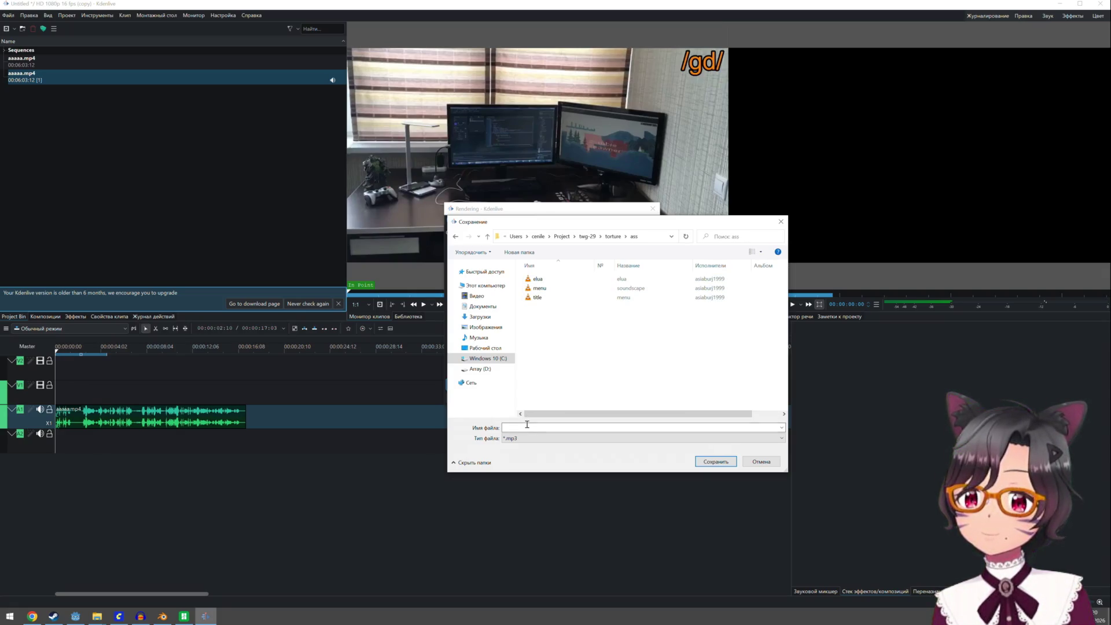
pyautogui.write('intro')
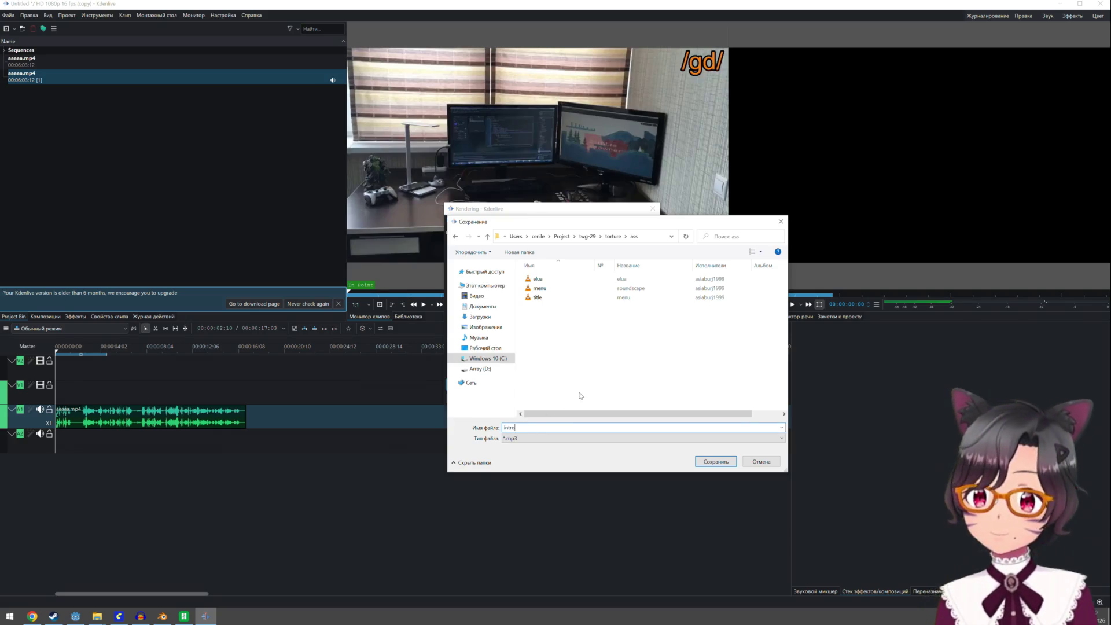
pyautogui.click(716, 461)
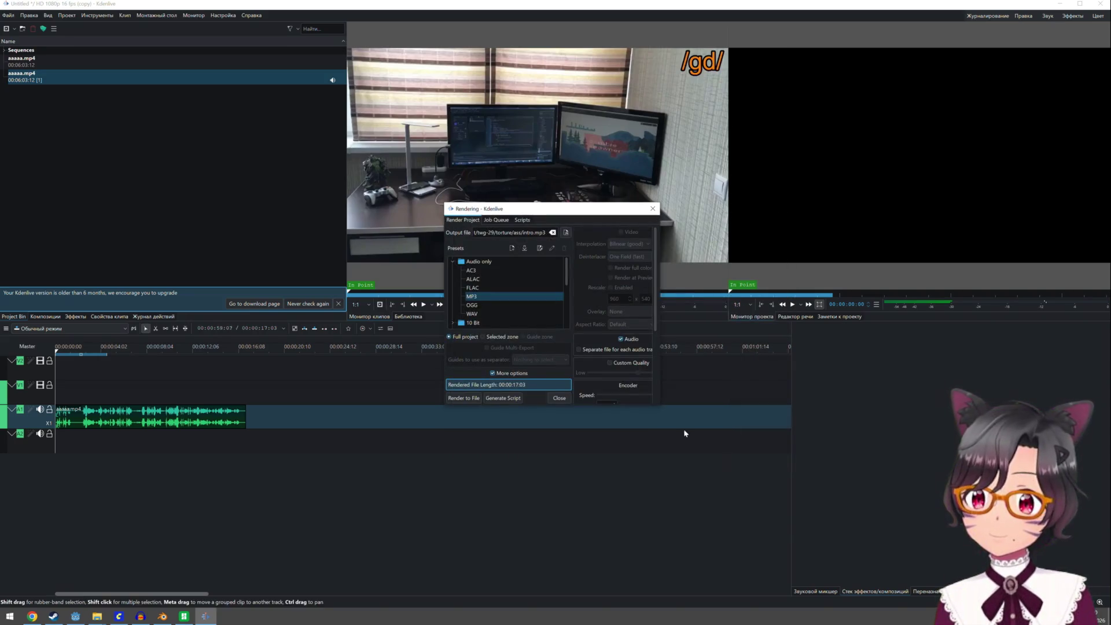
# Render the project to intro.mp3, then switch to the Godot project
pyautogui.moveTo(658, 404); pyautogui.dragTo(860, 513)
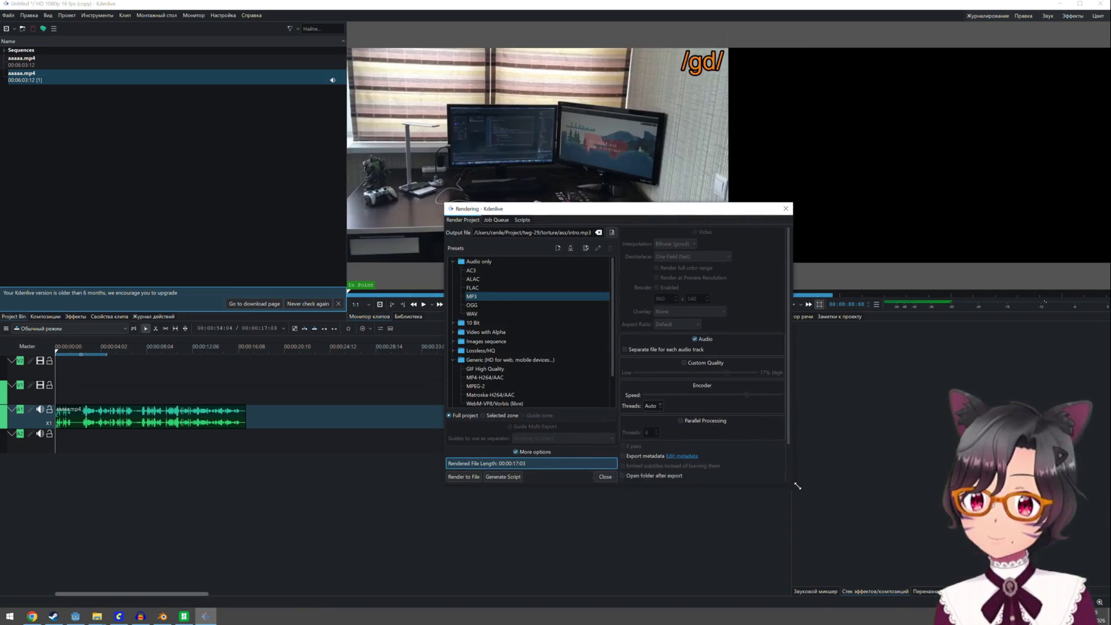
pyautogui.click(464, 507)
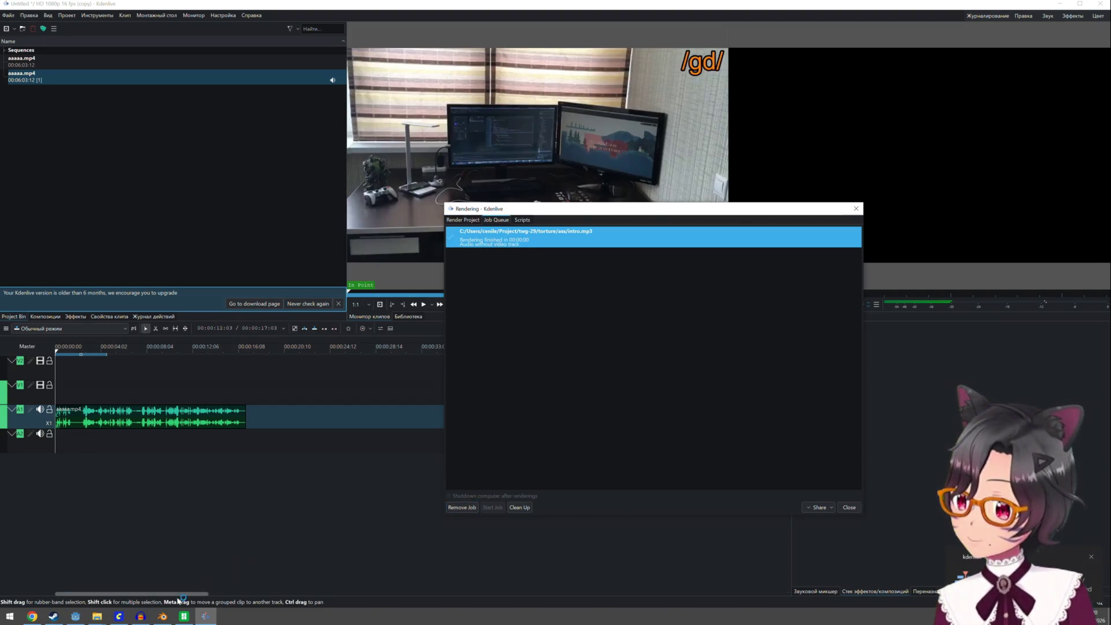
pyautogui.click(75, 616)
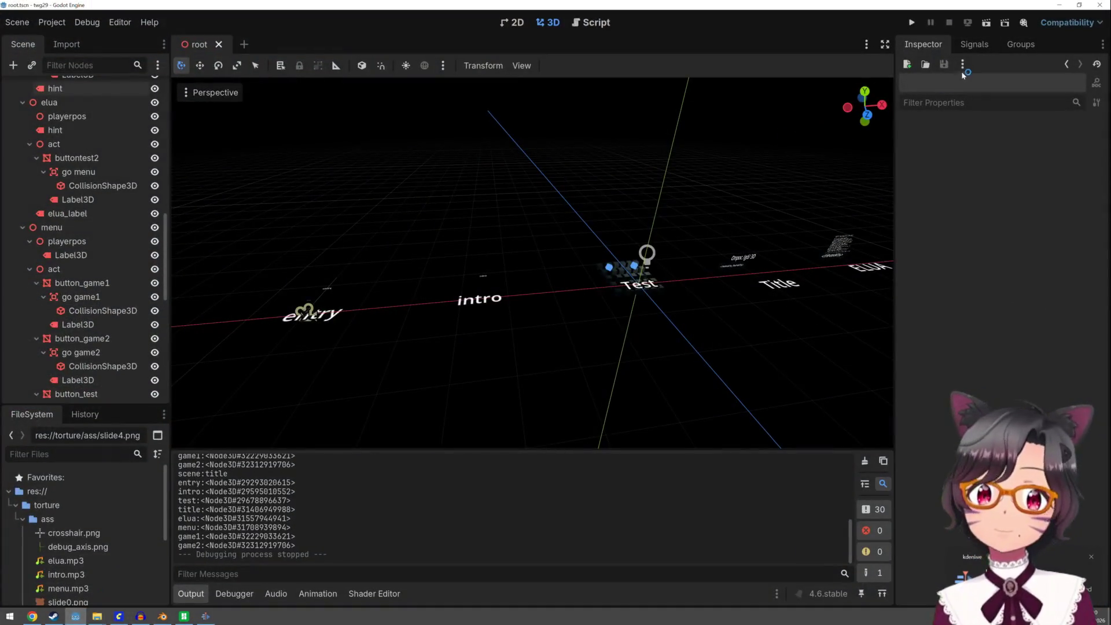
# Test-run the game through the intro and title scenes, then stop it
pyautogui.click(913, 24)
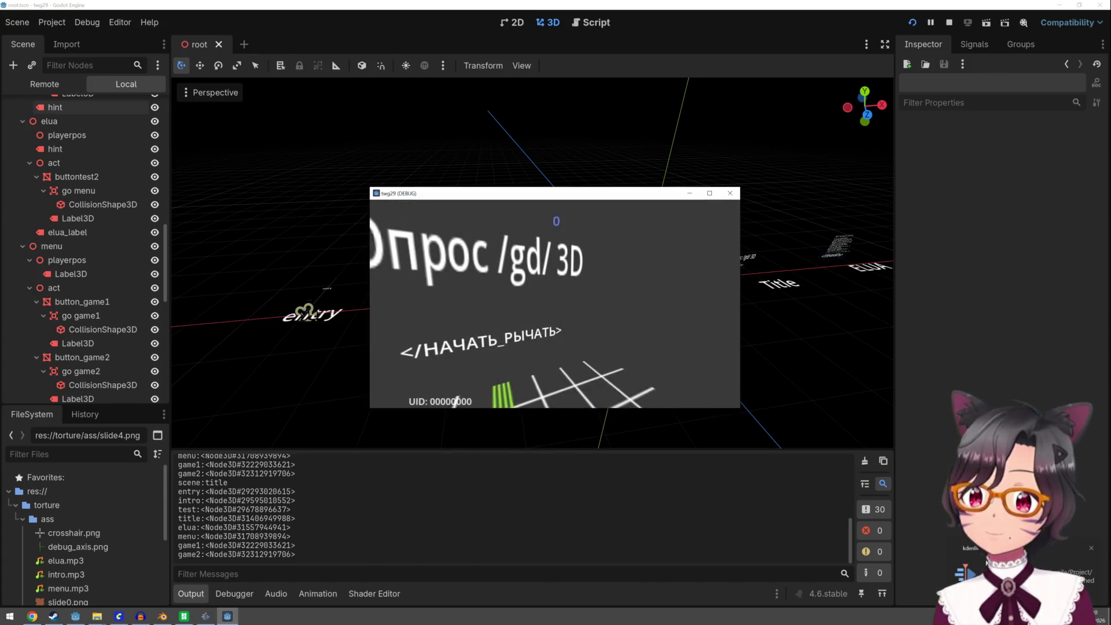
pyautogui.press('Escape')
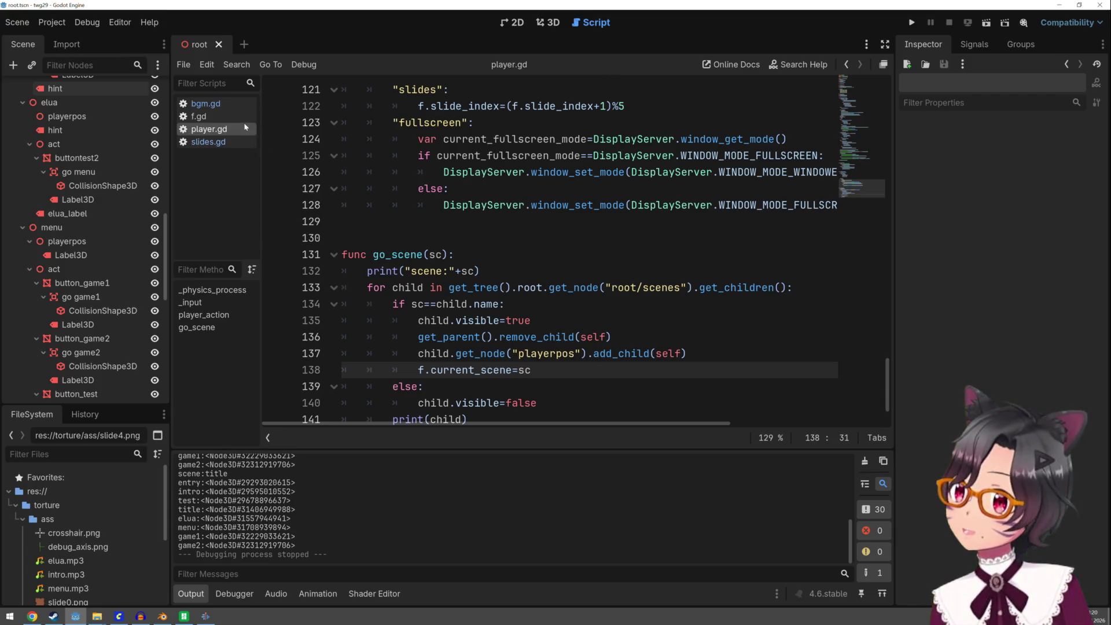
pyautogui.scroll(5, 390, 117)
pyautogui.scroll(5, 547, 105)
pyautogui.scroll(5, 703, 92)
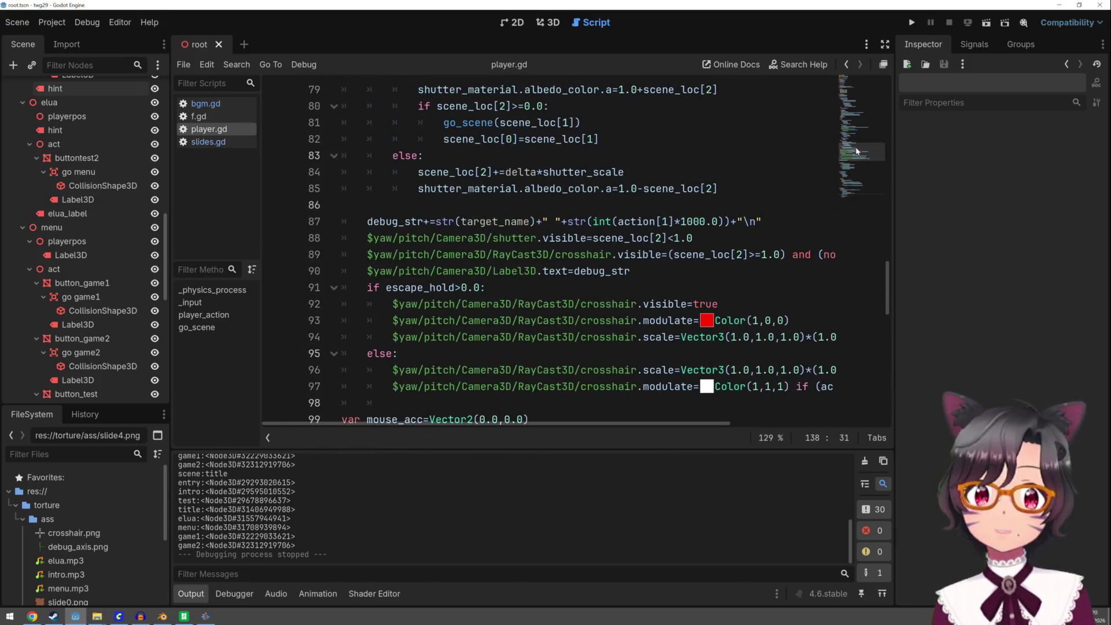
pyautogui.scroll(2, 861, 77)
# Scroll player.gd to the top and start editing the 5.0 autorun delay on line 19
pyautogui.moveTo(870, 137); pyautogui.dragTo(868, 74)
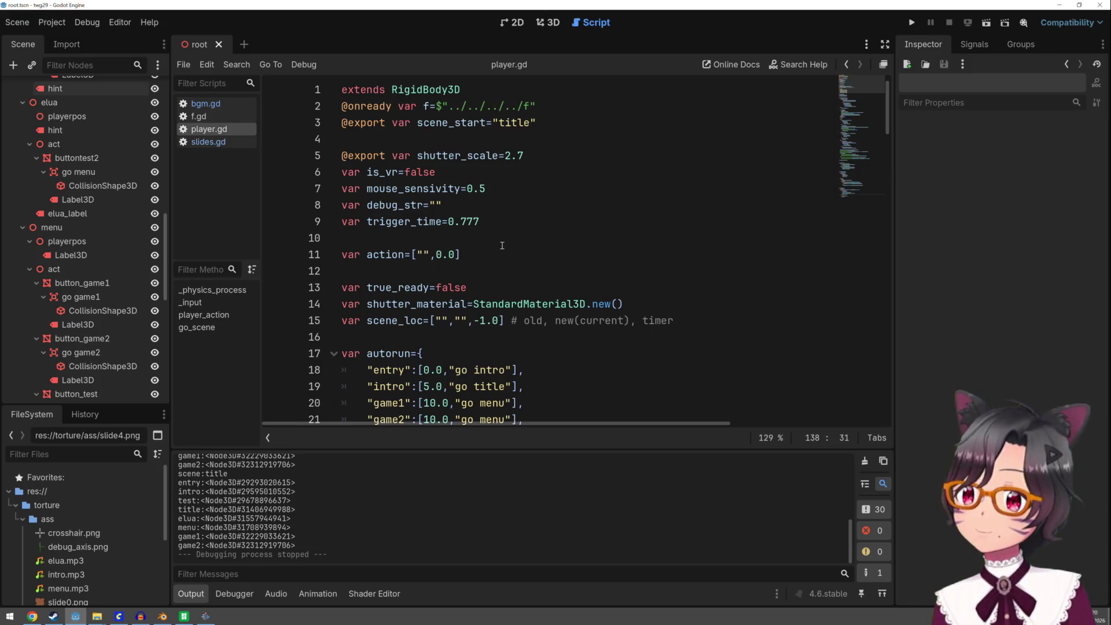
pyautogui.scroll(-2, 501, 246)
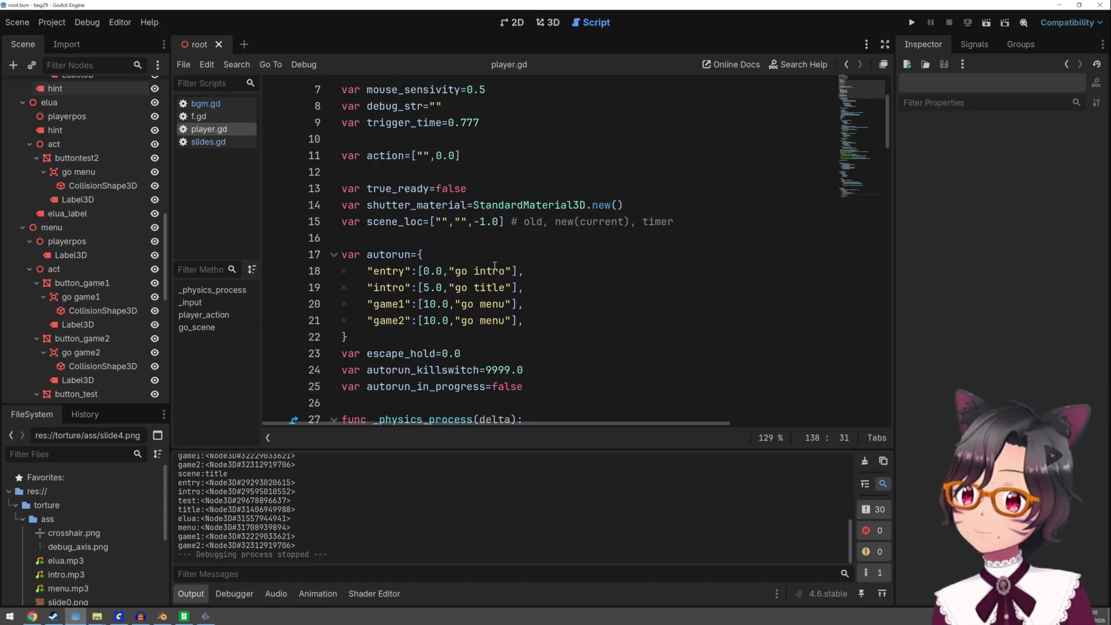
pyautogui.click(426, 287)
pyautogui.write('8')
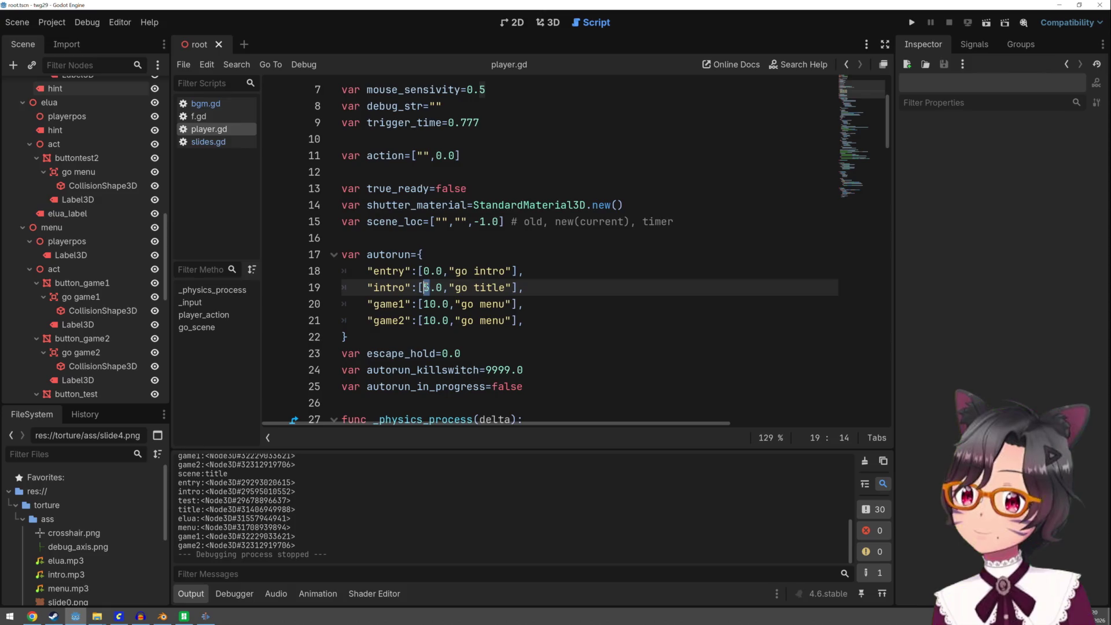
# Run the game with the new intro timing, accept the agreement (ПРИНЯТЬ) and flip through four slides
pyautogui.click(913, 23)
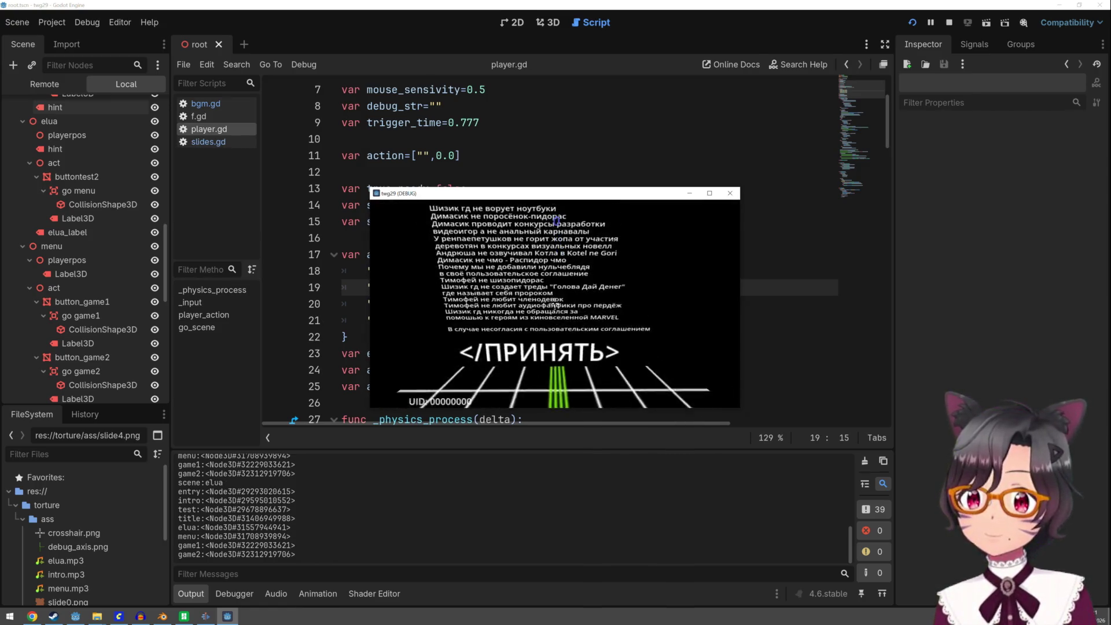
pyautogui.click(555, 303)
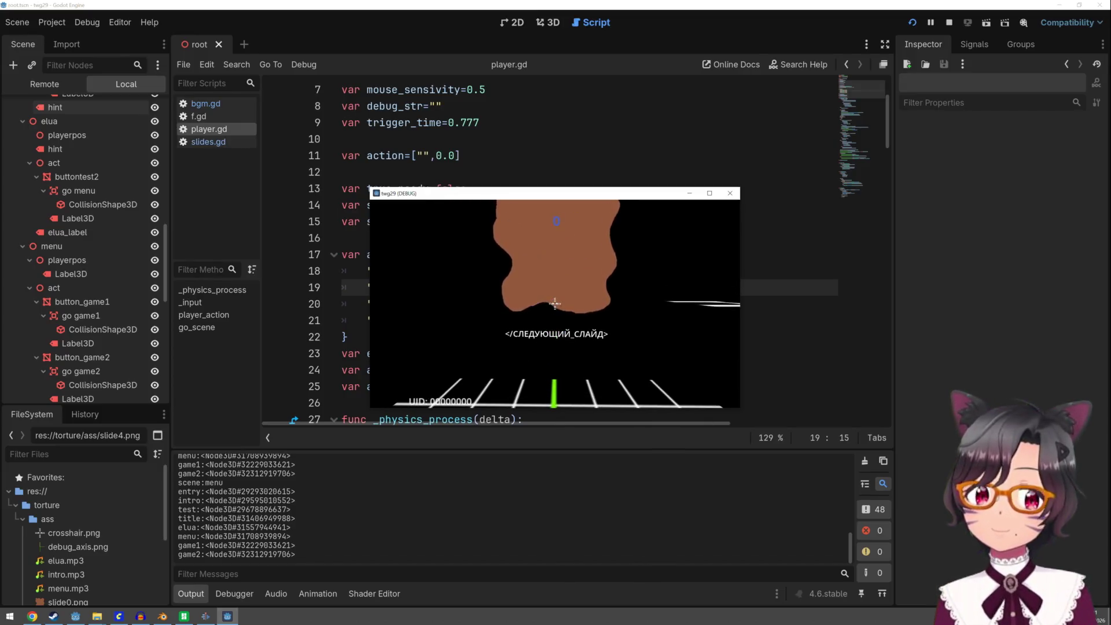
pyautogui.click(555, 304)
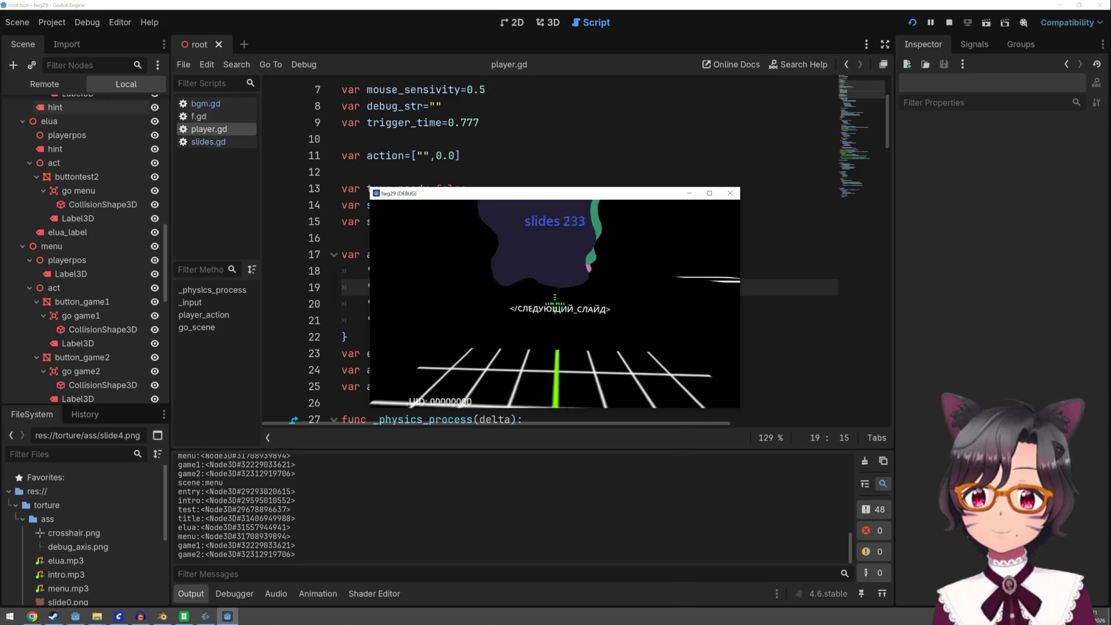
pyautogui.click(555, 304)
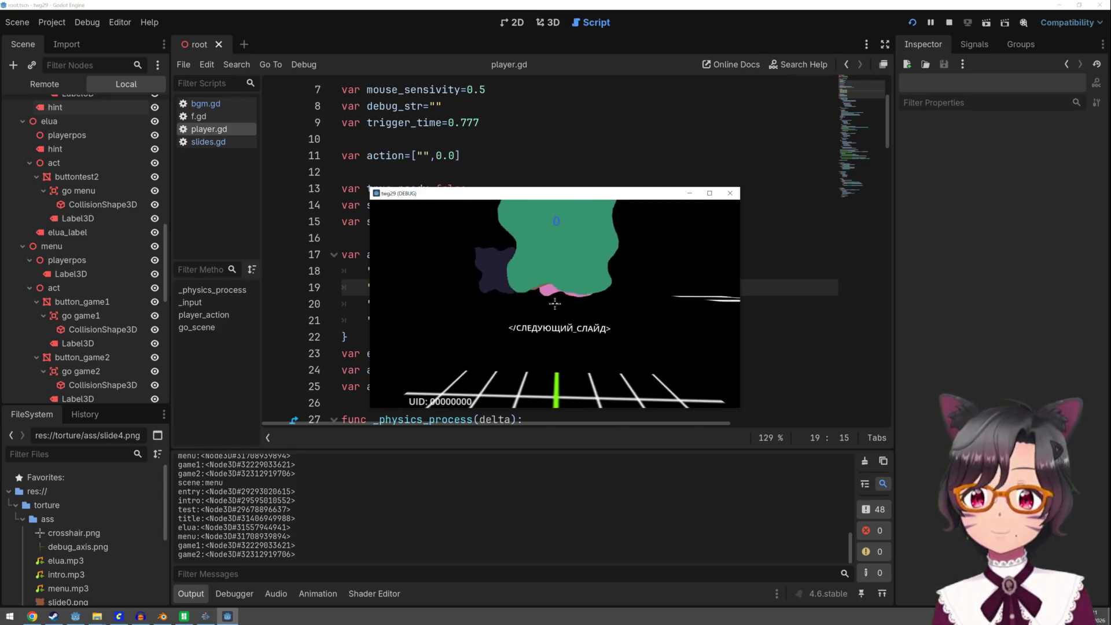
pyautogui.click(554, 304)
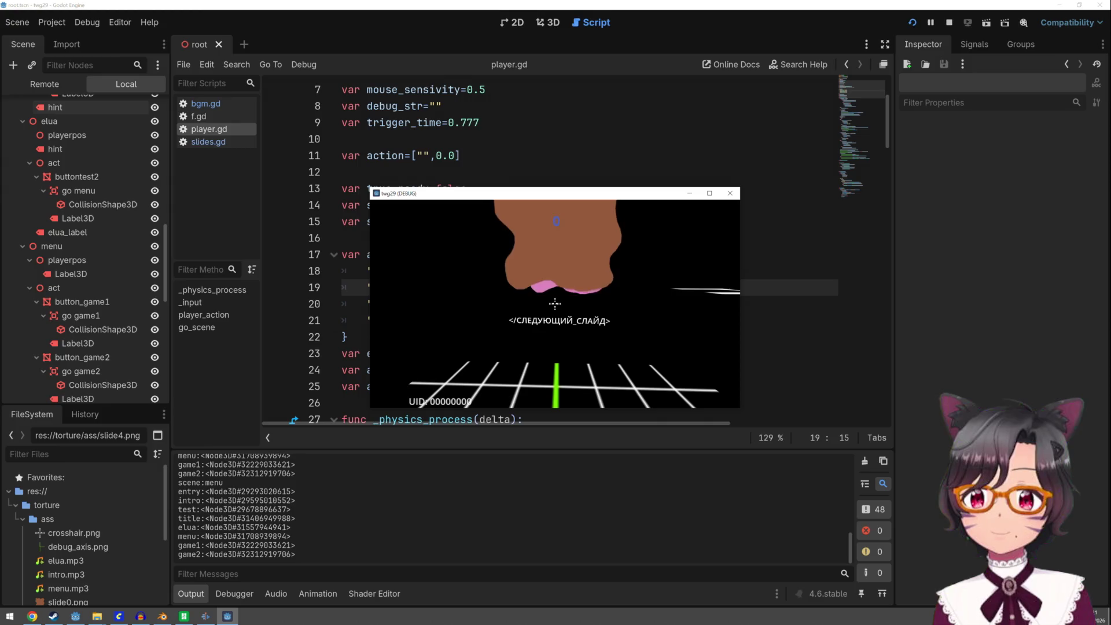
pyautogui.click(555, 304)
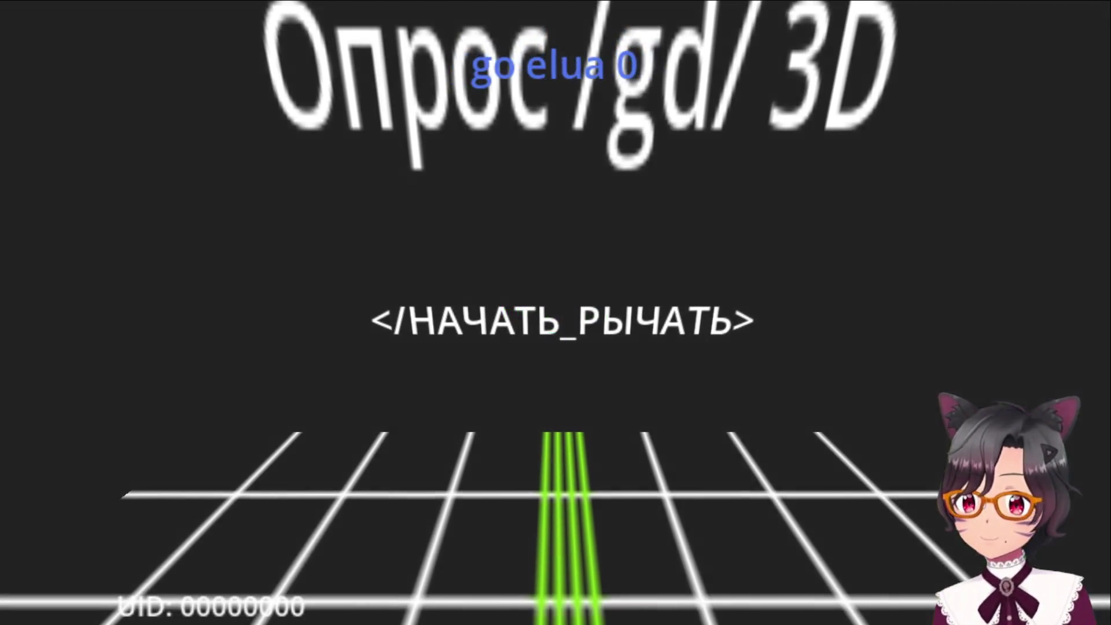
# Start from the title (НАЧАТЬ_РЫЧАТЬ), accept the agreement, and start again at the title
pyautogui.click(553, 313)
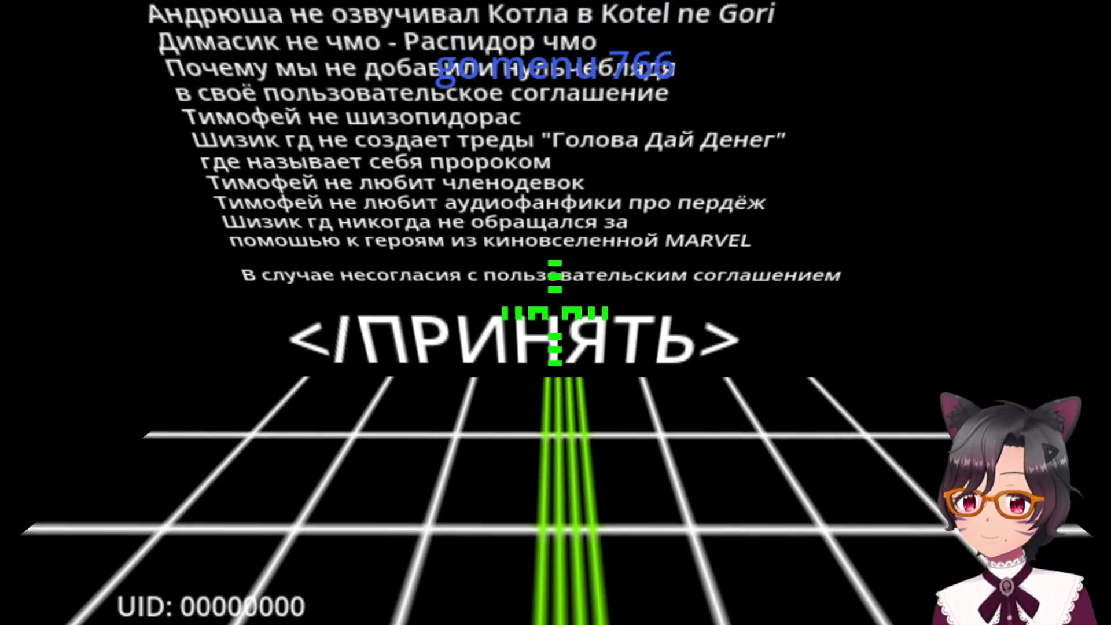
pyautogui.click(555, 313)
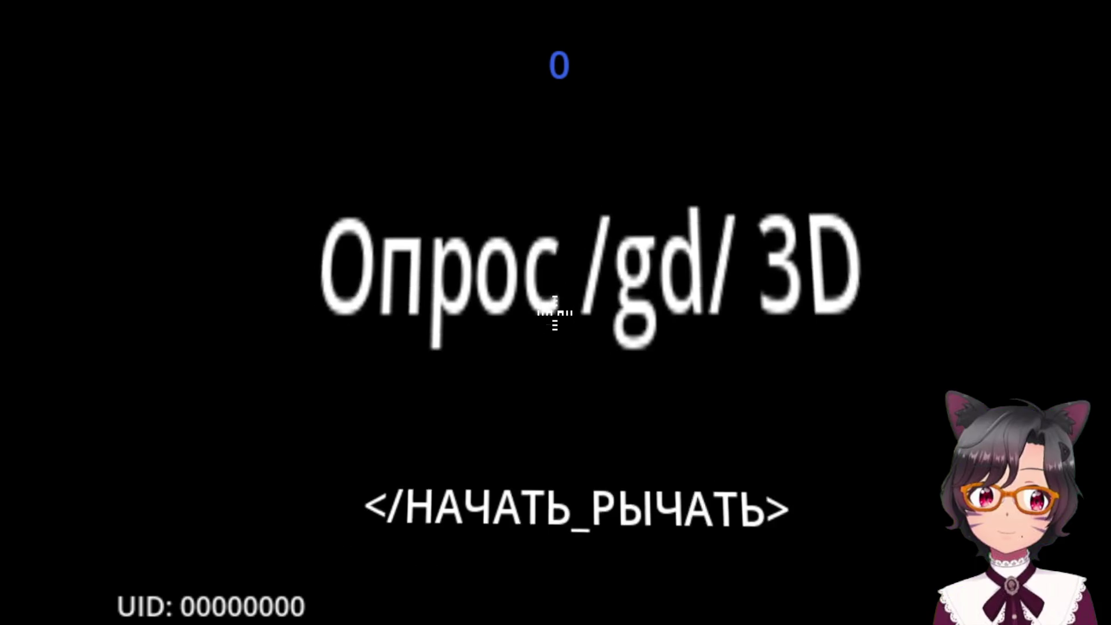
pyautogui.click(556, 312)
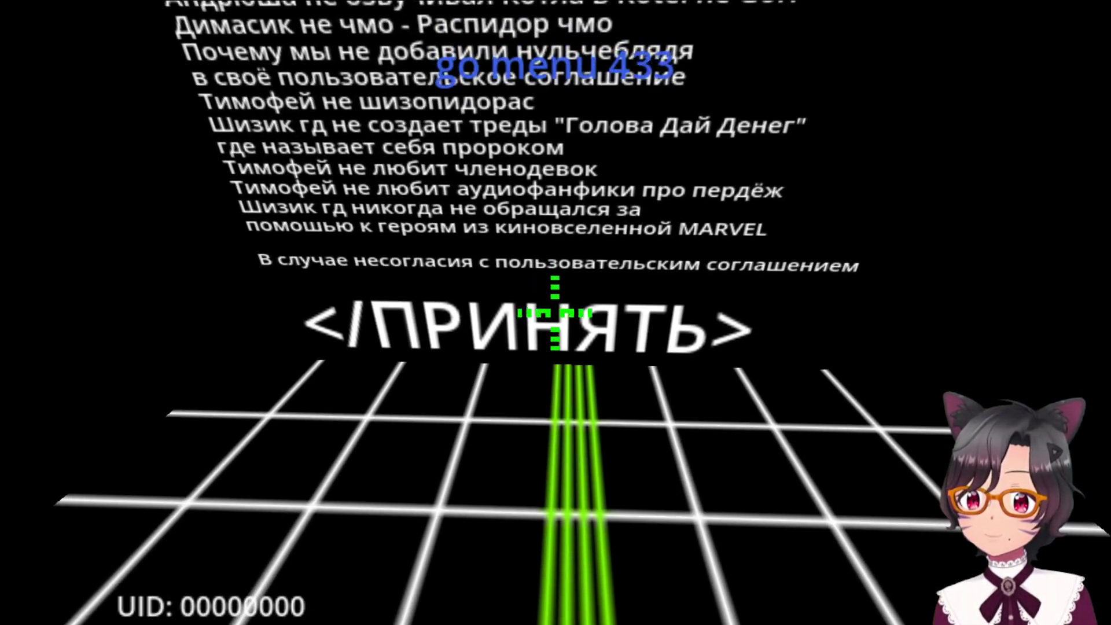
# Accept the agreement, enter Режим_Игры_1 from the main menu, then return to the 3D scene view
pyautogui.click(557, 313)
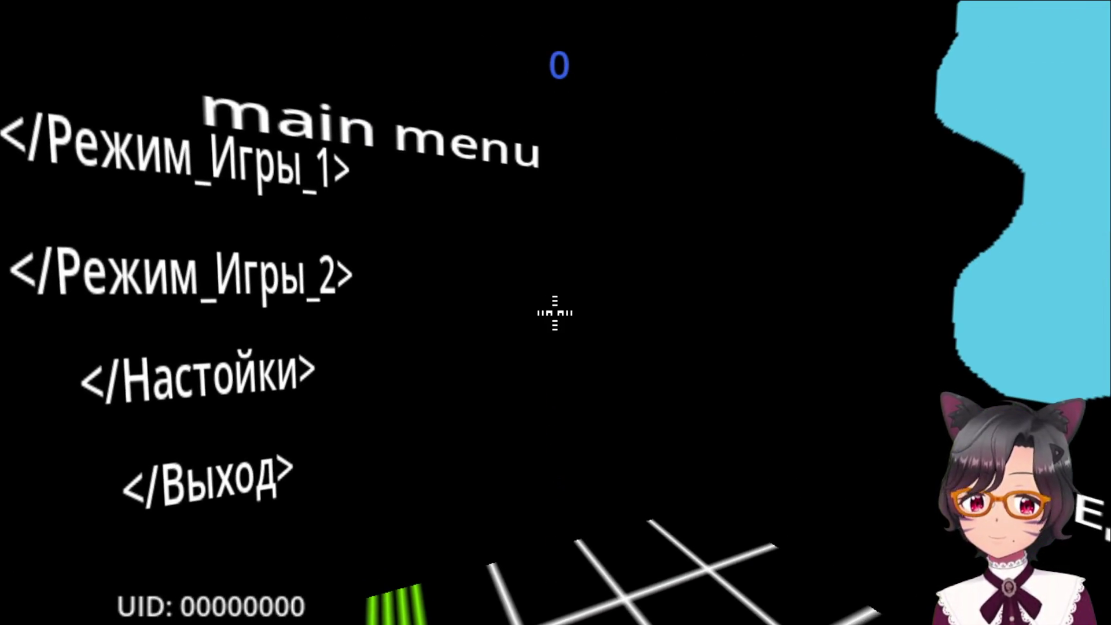
pyautogui.click(556, 312)
pyautogui.click(556, 312)
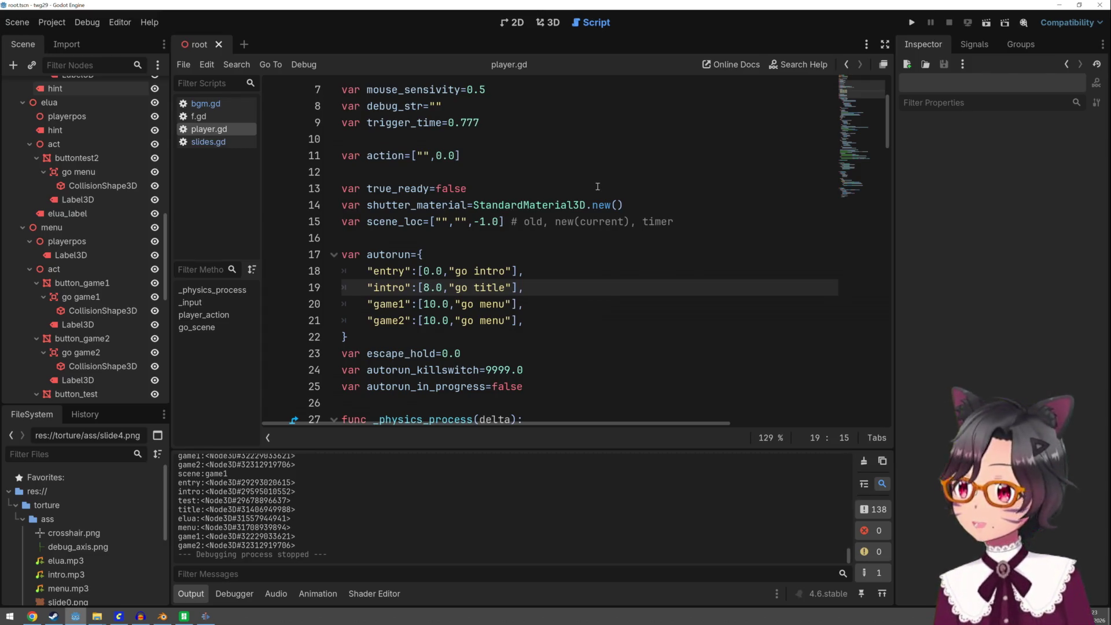
pyautogui.click(551, 23)
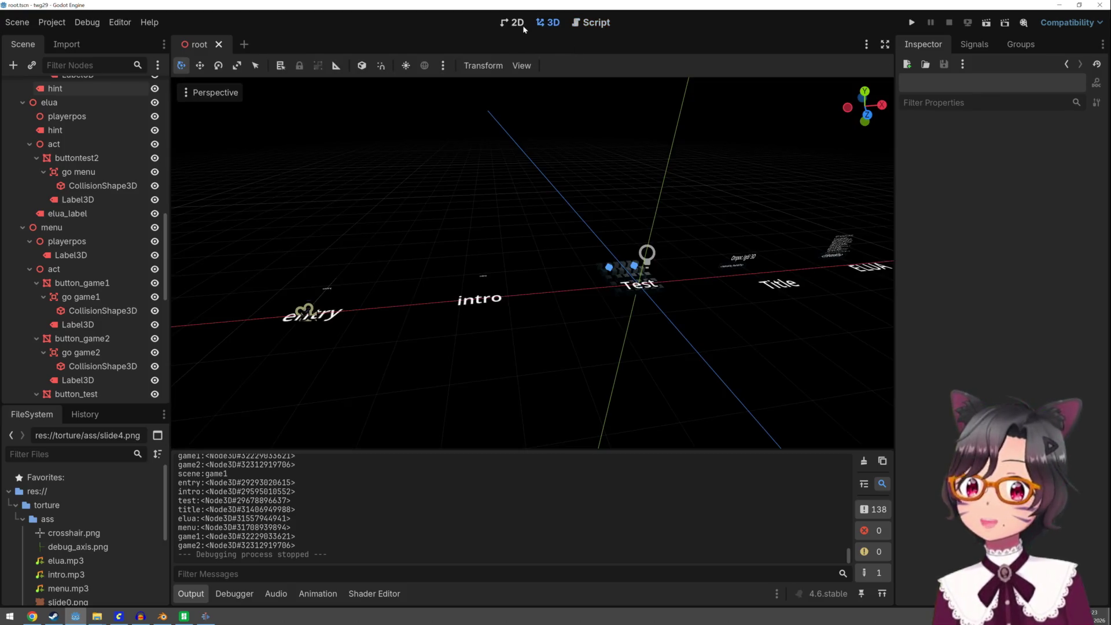
pyautogui.scroll(-2, 566, 203)
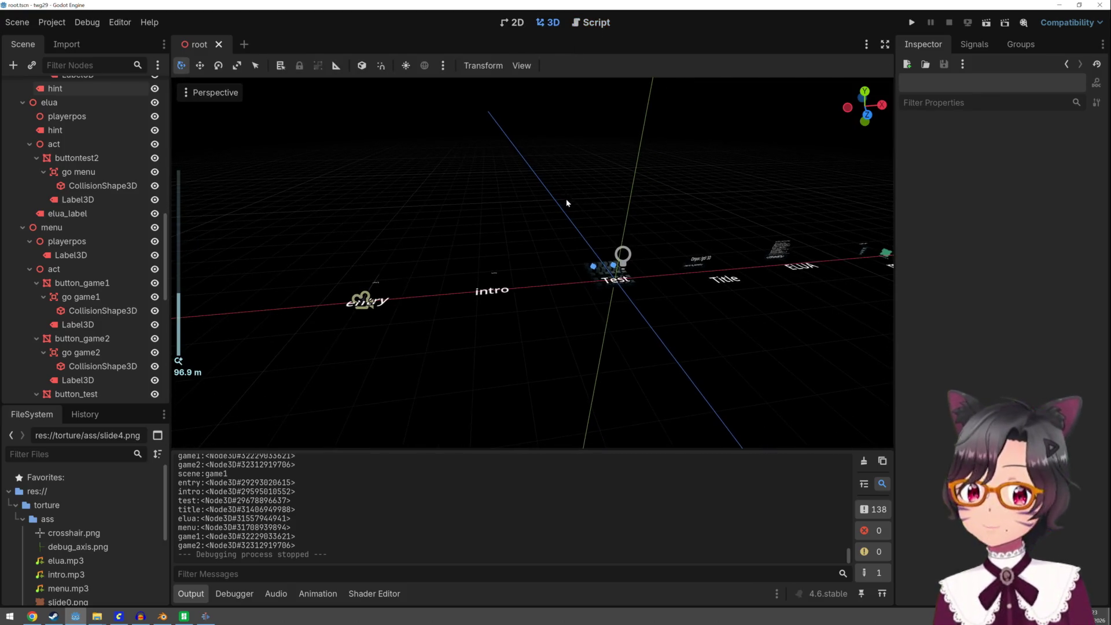
# Pan to the menu and game labels, select the game1 node and bring up its context actions
pyautogui.keyDown('shift'); pyautogui.moveTo(708, 238); pyautogui.dragTo(541, 296, button='middle'); pyautogui.keyUp('shift')
pyautogui.scroll(2, 484, 351)
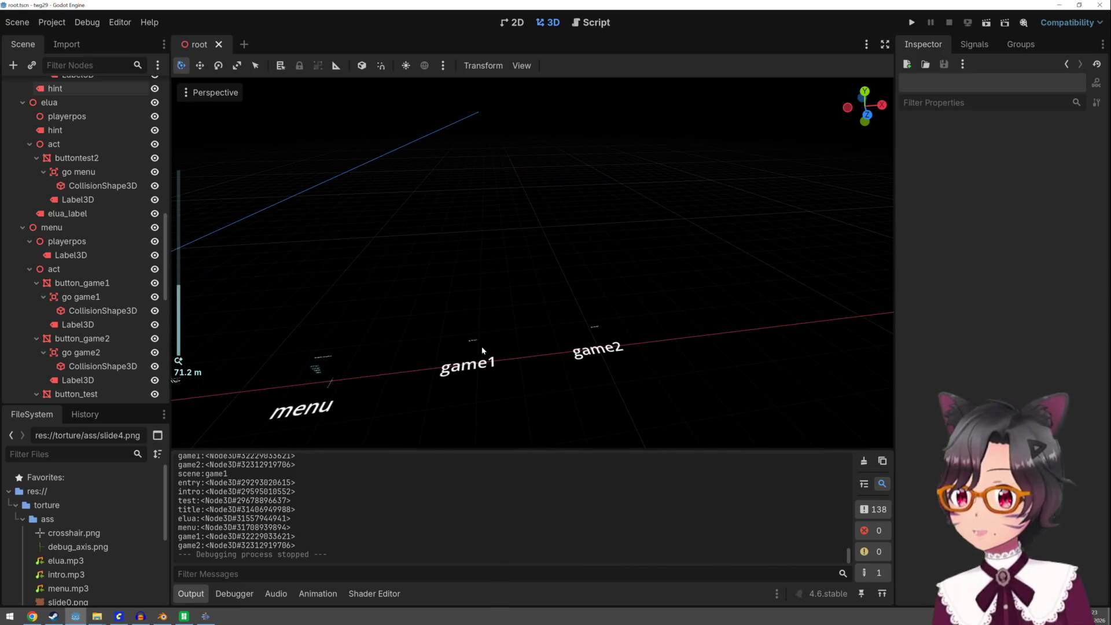
pyautogui.click(472, 360)
pyautogui.scroll(-1, 94, 330)
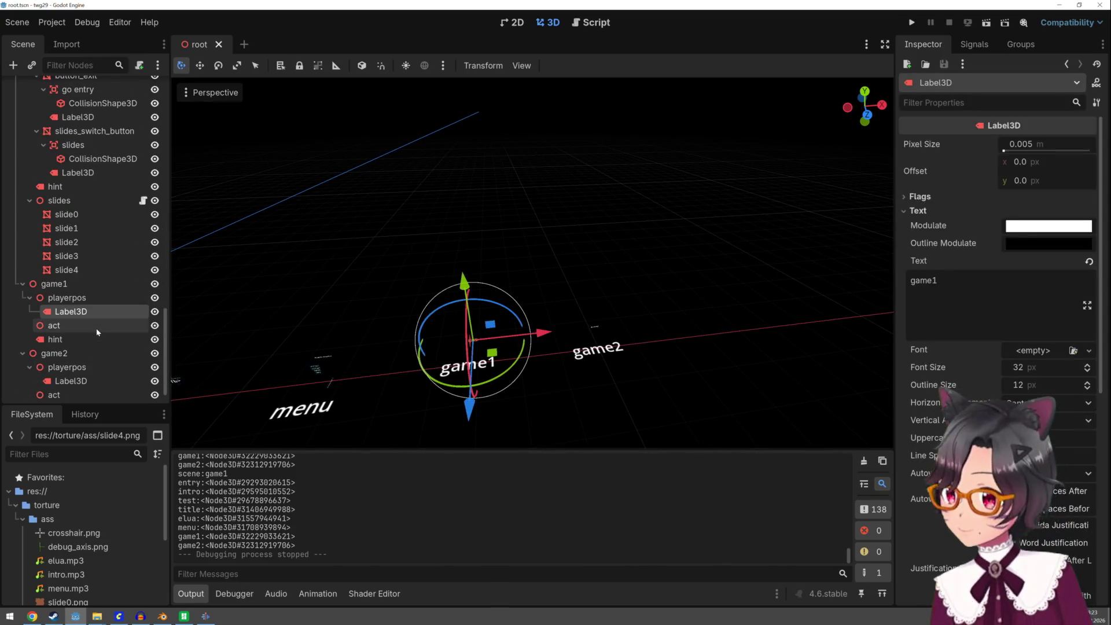
pyautogui.scroll(-1, 94, 325)
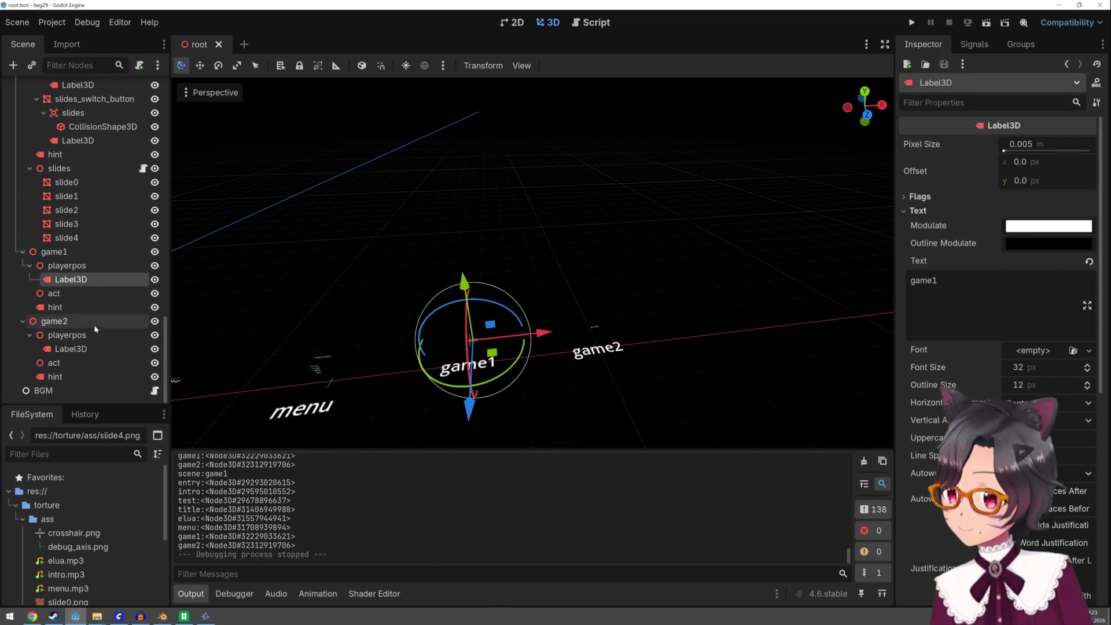
pyautogui.click(79, 255)
pyautogui.rightClick(79, 255)
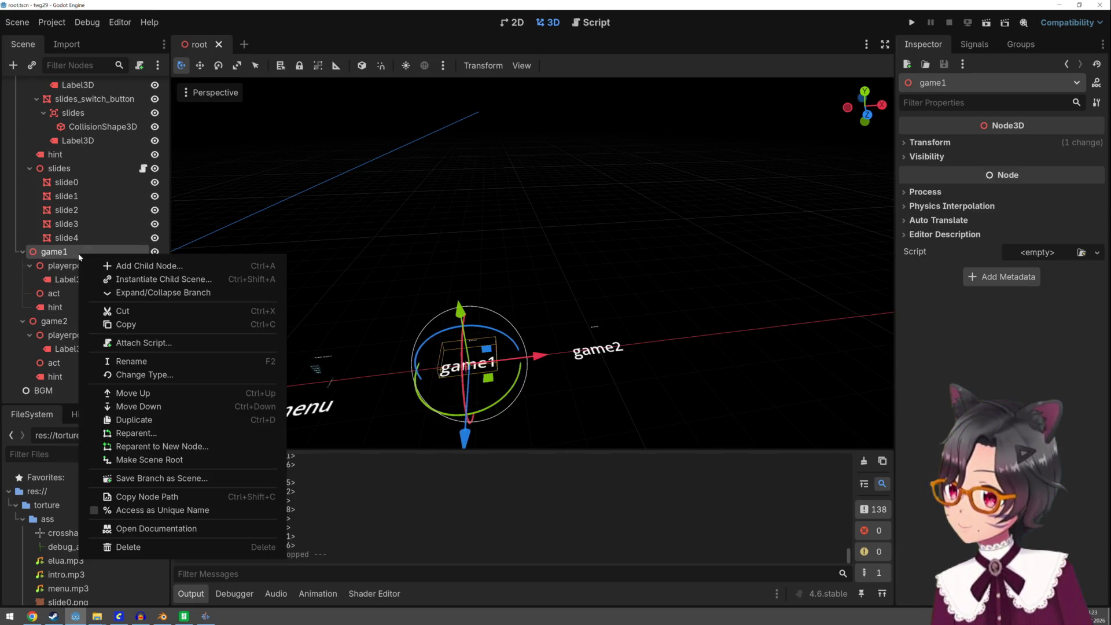
# Add a MeshInstance3D child under game1 and give it a box mesh
pyautogui.click(100, 264)
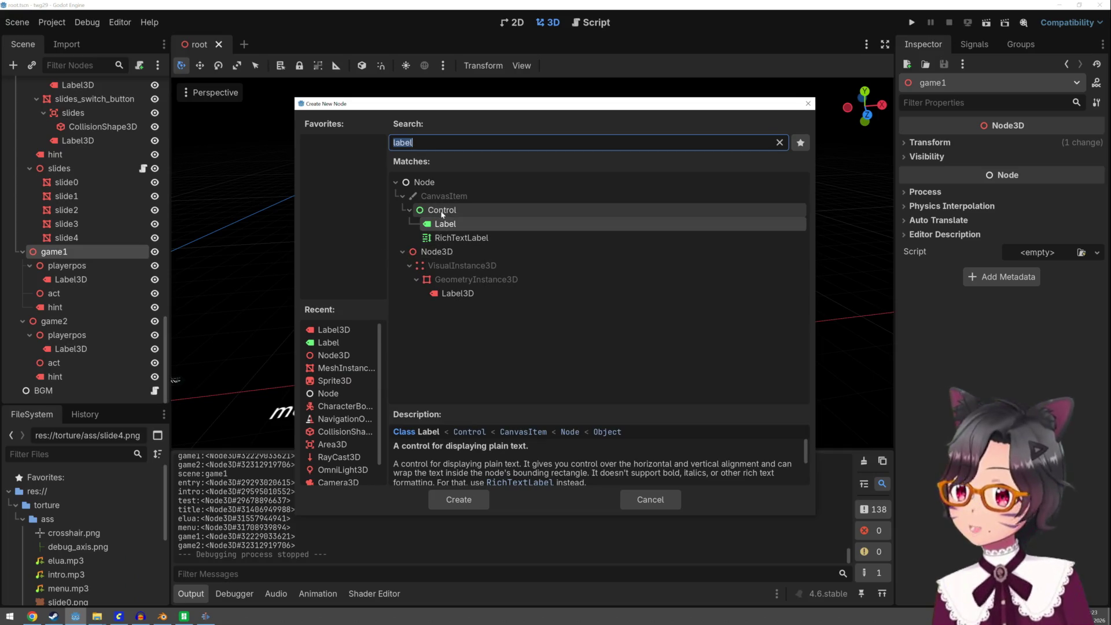
pyautogui.write('mesh')
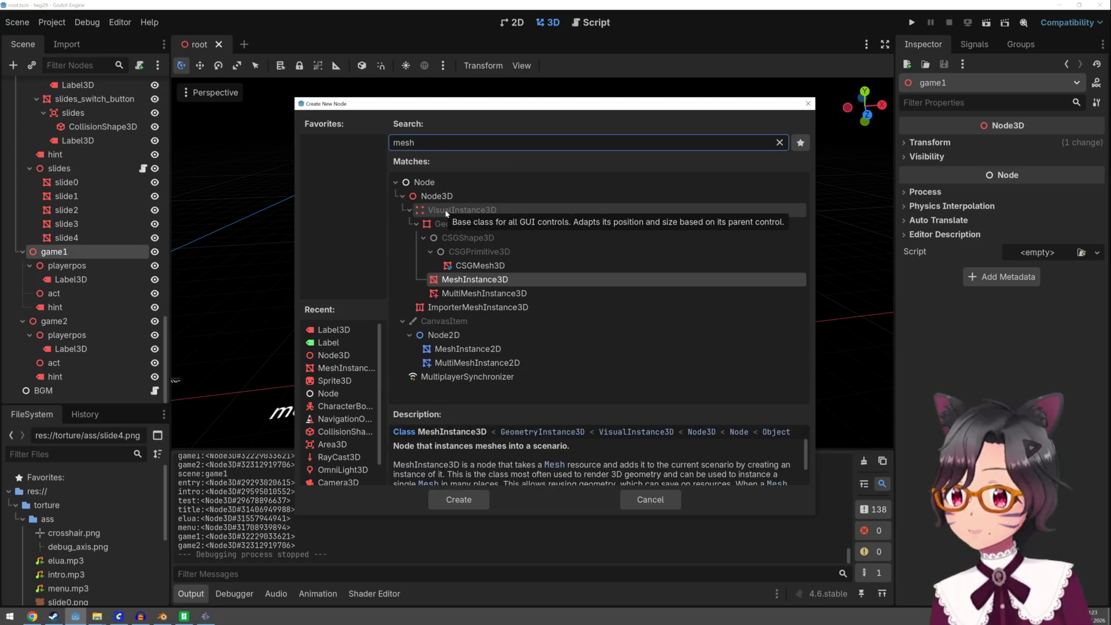
pyautogui.click(494, 284)
pyautogui.doubleClick(495, 283)
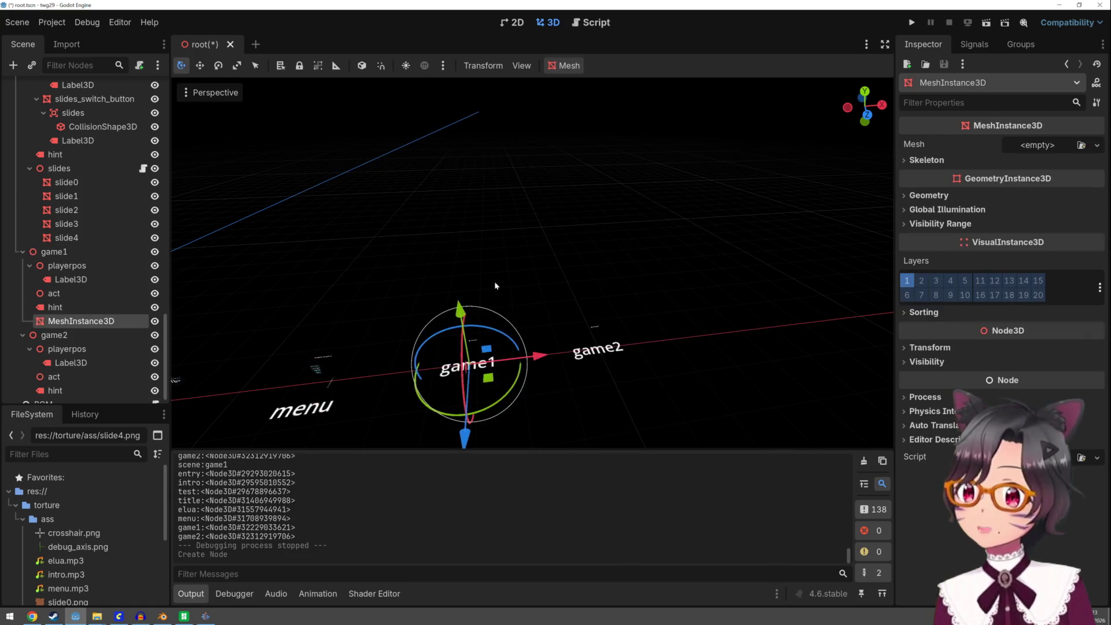
pyautogui.click(1048, 146)
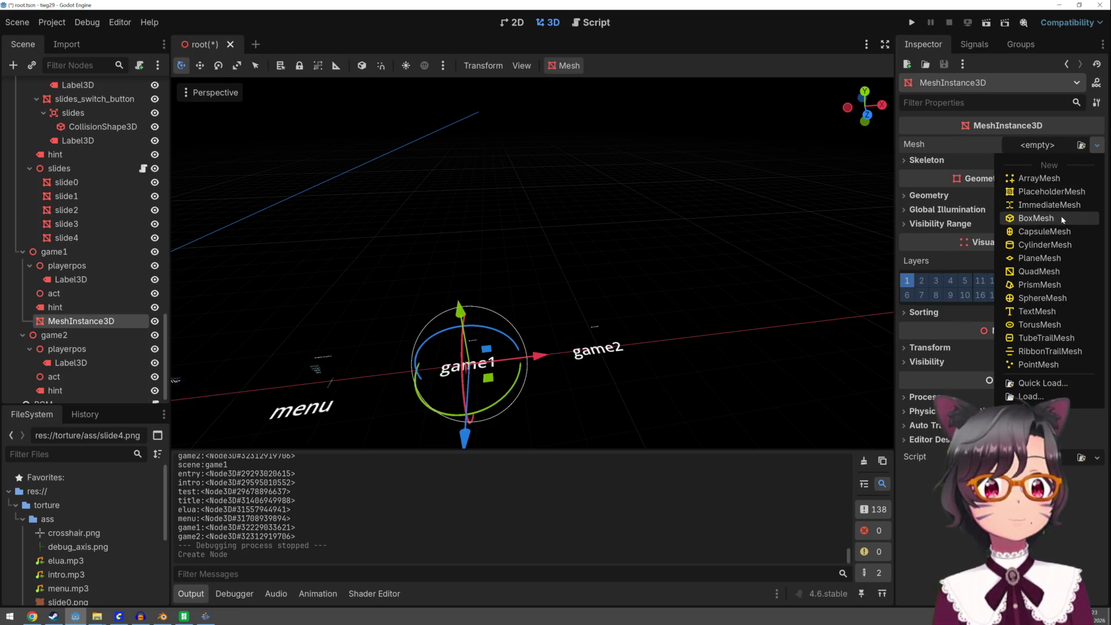
pyautogui.click(1036, 218)
pyautogui.scroll(5, 512, 406)
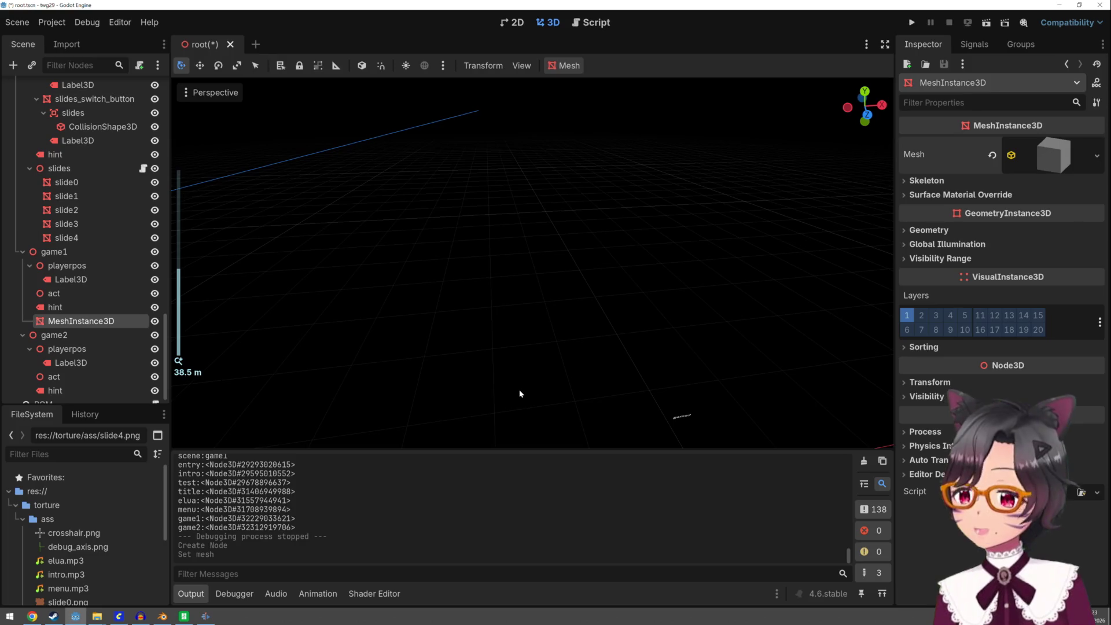
# Slide the mesh along its Z axis until it sits just above the game1 label
pyautogui.press('f')
pyautogui.moveTo(556, 308)
pyautogui.mouseDown(button='middle')
pyautogui.moveTo(612, 305)
pyautogui.moveTo(592, 309)
pyautogui.mouseUp(button='middle')
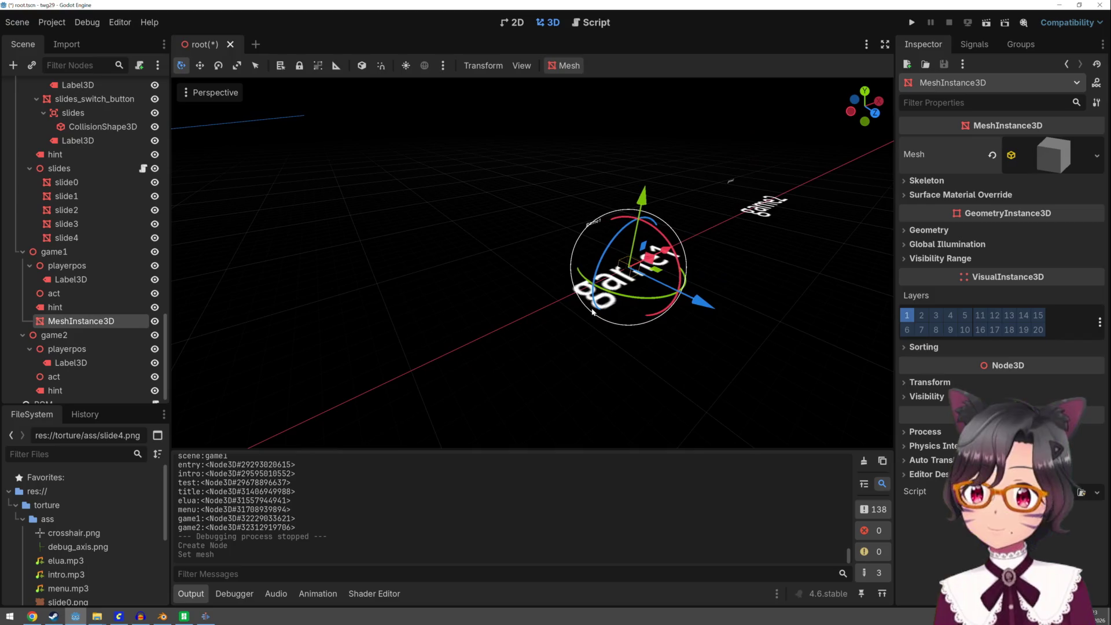
pyautogui.moveTo(685, 308)
pyautogui.mouseDown()
pyautogui.moveTo(645, 280)
pyautogui.moveTo(670, 181)
pyautogui.mouseUp()
pyautogui.moveTo(670, 181)
pyautogui.mouseDown(button='middle')
pyautogui.moveTo(681, 193)
pyautogui.moveTo(665, 194)
pyautogui.moveTo(715, 208)
pyautogui.moveTo(721, 222)
pyautogui.mouseUp(button='middle')
pyautogui.moveTo(718, 318); pyautogui.dragTo(709, 314)
pyautogui.moveTo(709, 314); pyautogui.dragTo(692, 234, button='middle')
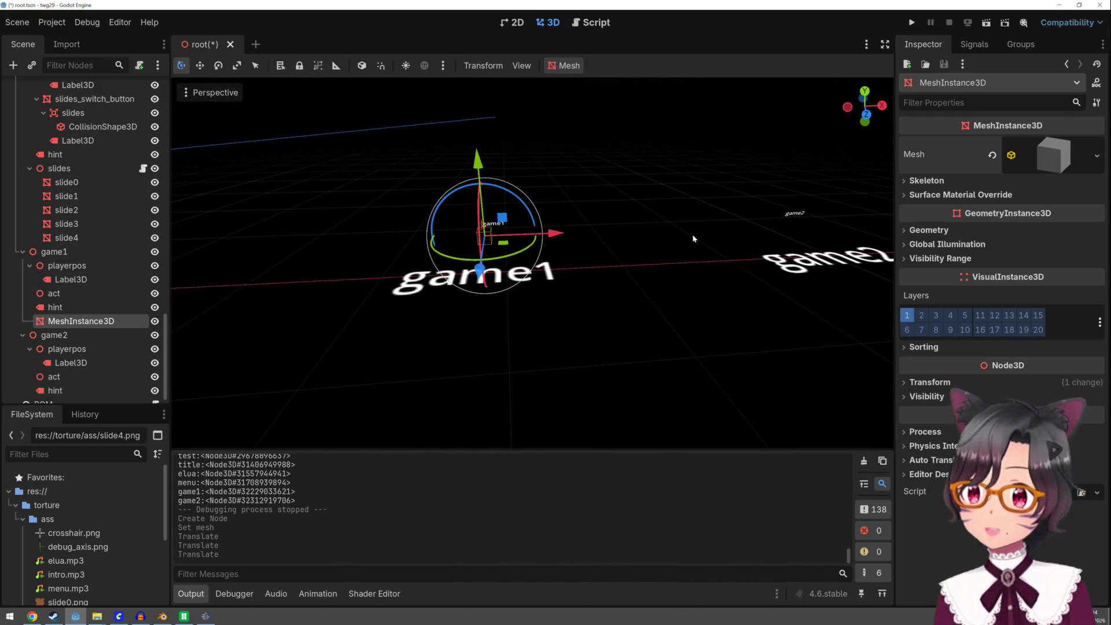
pyautogui.click(61, 251)
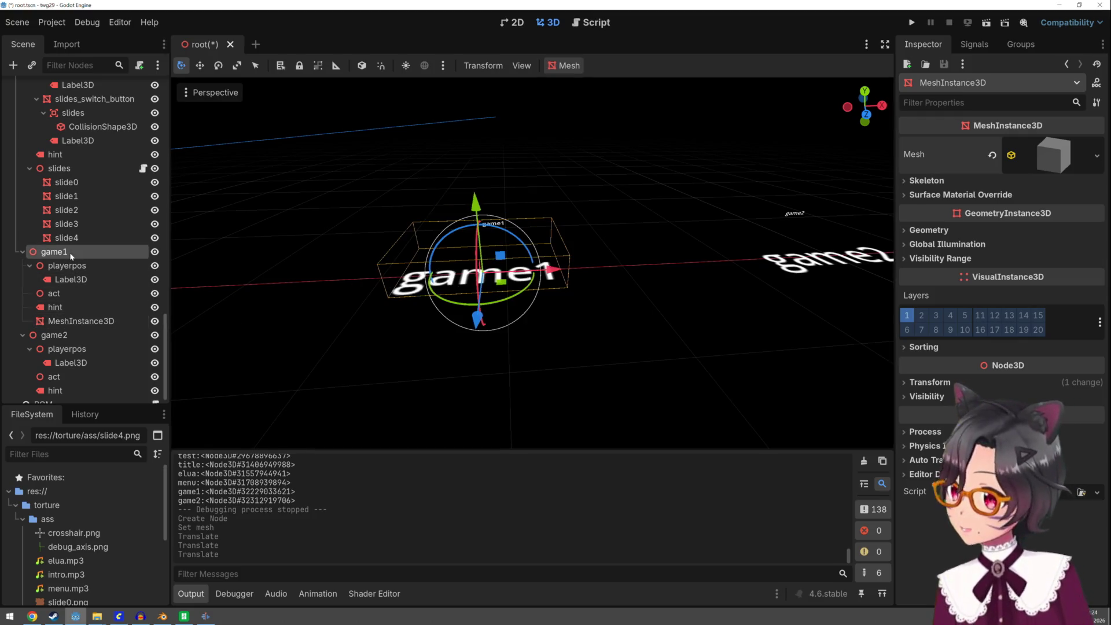
pyautogui.scroll(5, 82, 261)
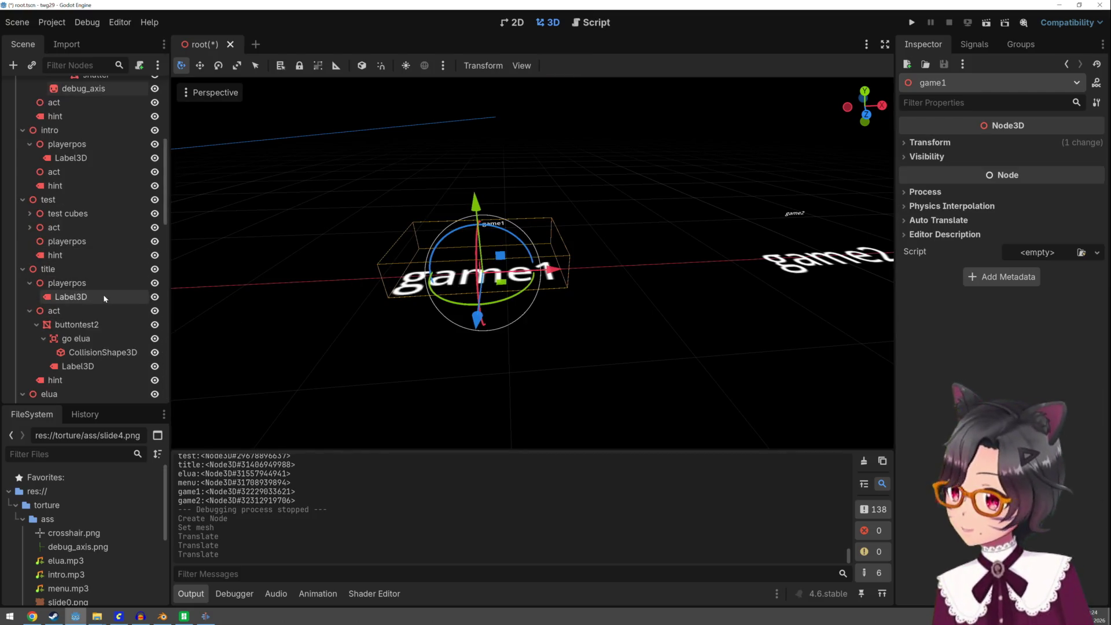
# Undo the last mesh translate and bring up game1's context actions again
pyautogui.hotkey('ctrl', 'z')
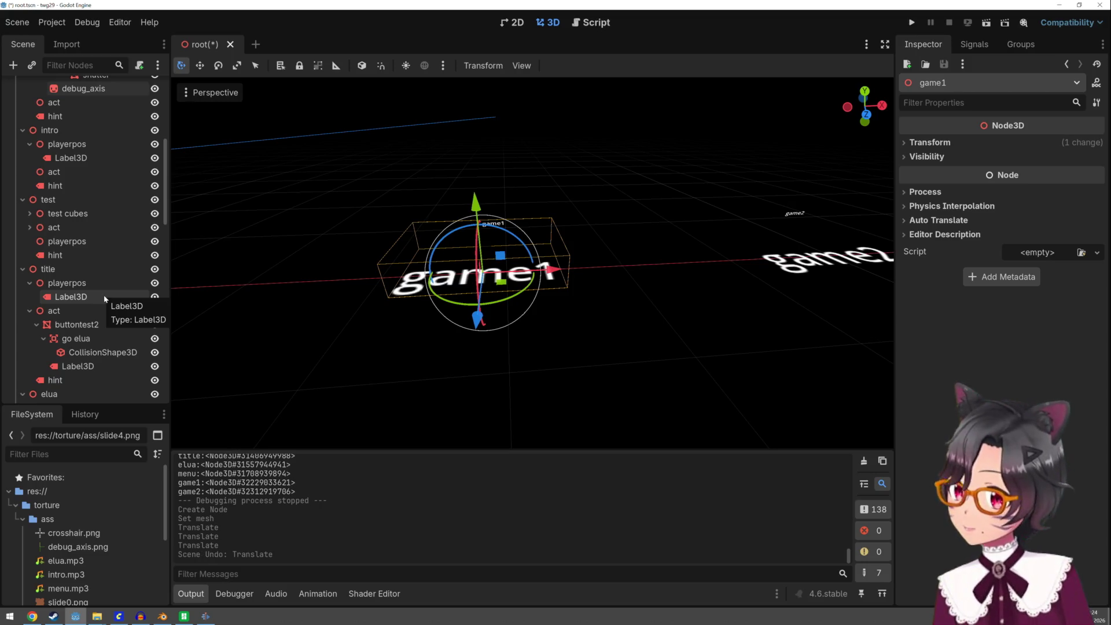
pyautogui.scroll(-2, 105, 299)
pyautogui.scroll(-3, 104, 300)
pyautogui.scroll(-2, 104, 300)
pyautogui.scroll(-2, 105, 301)
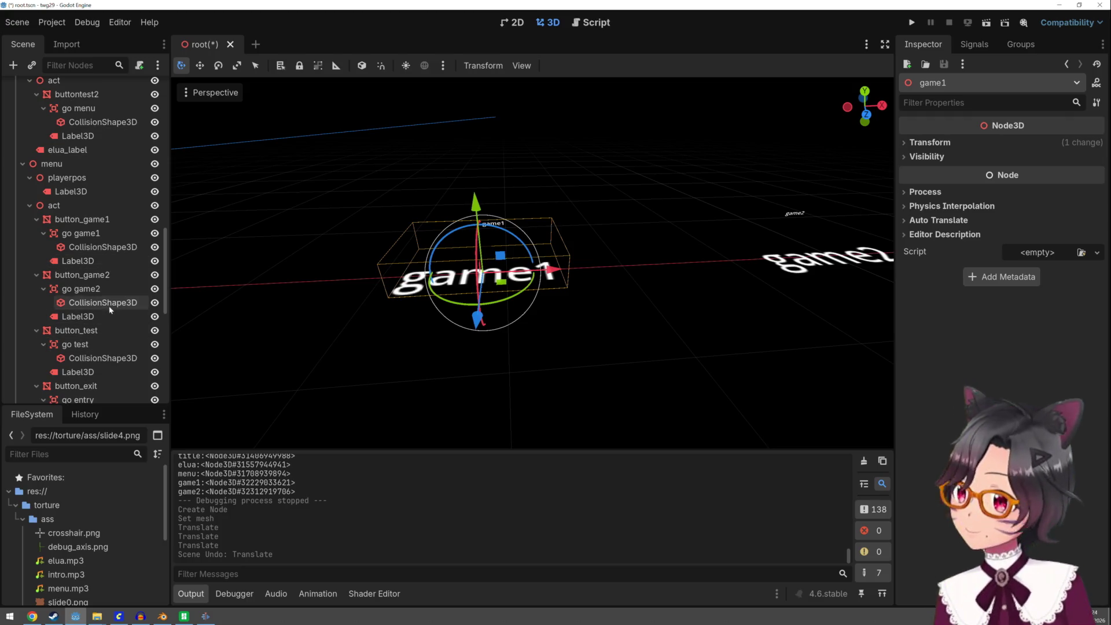
pyautogui.scroll(-5, 104, 300)
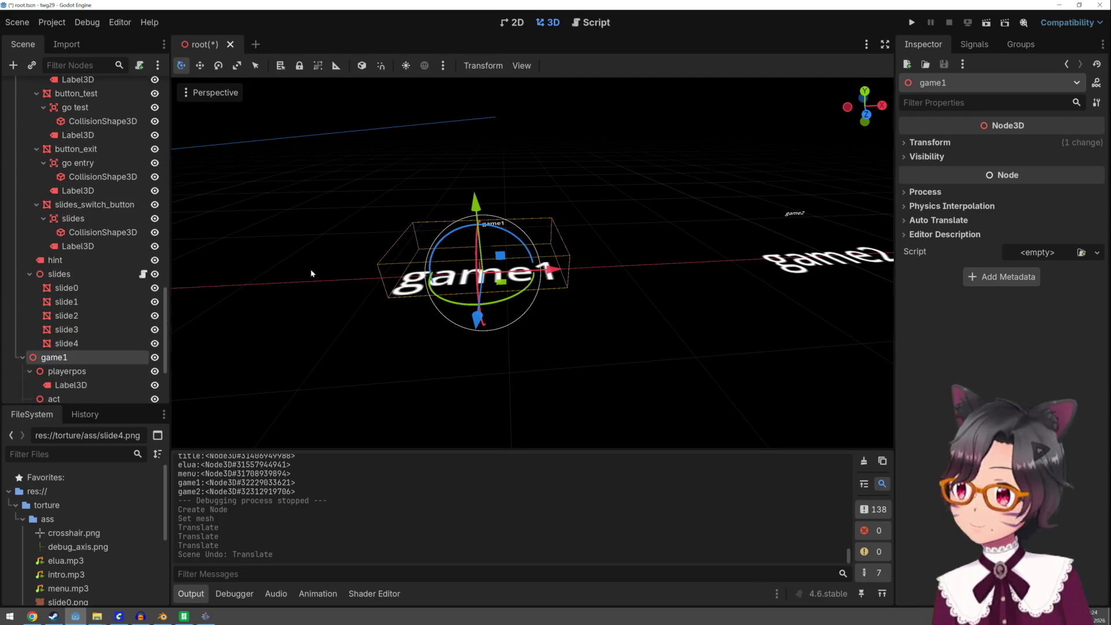
pyautogui.scroll(-3, 64, 346)
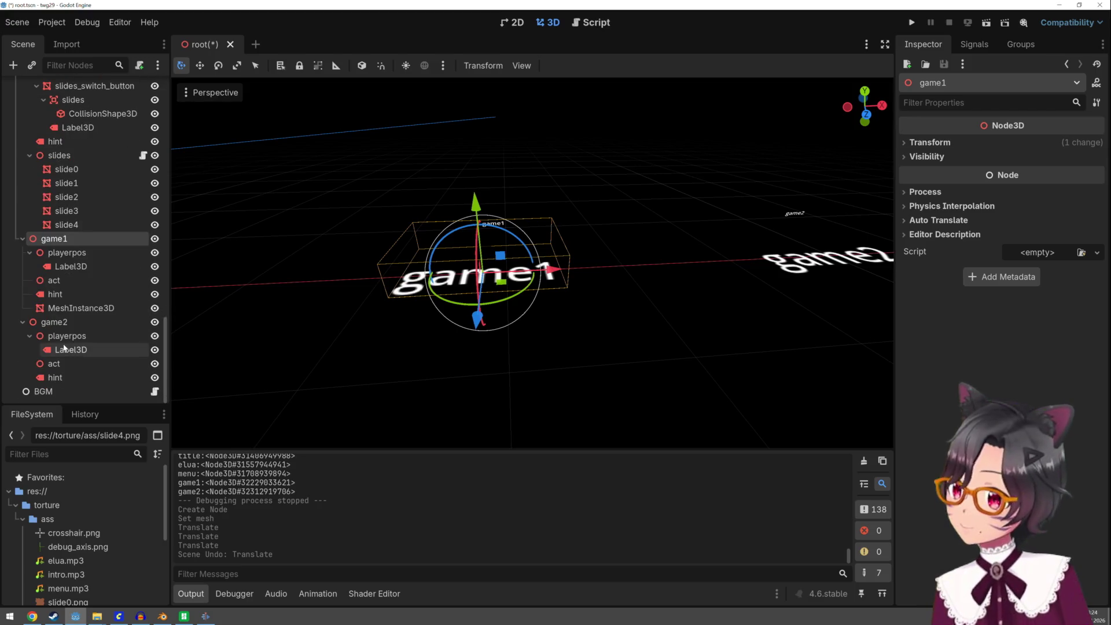
pyautogui.click(76, 307)
pyautogui.click(73, 240)
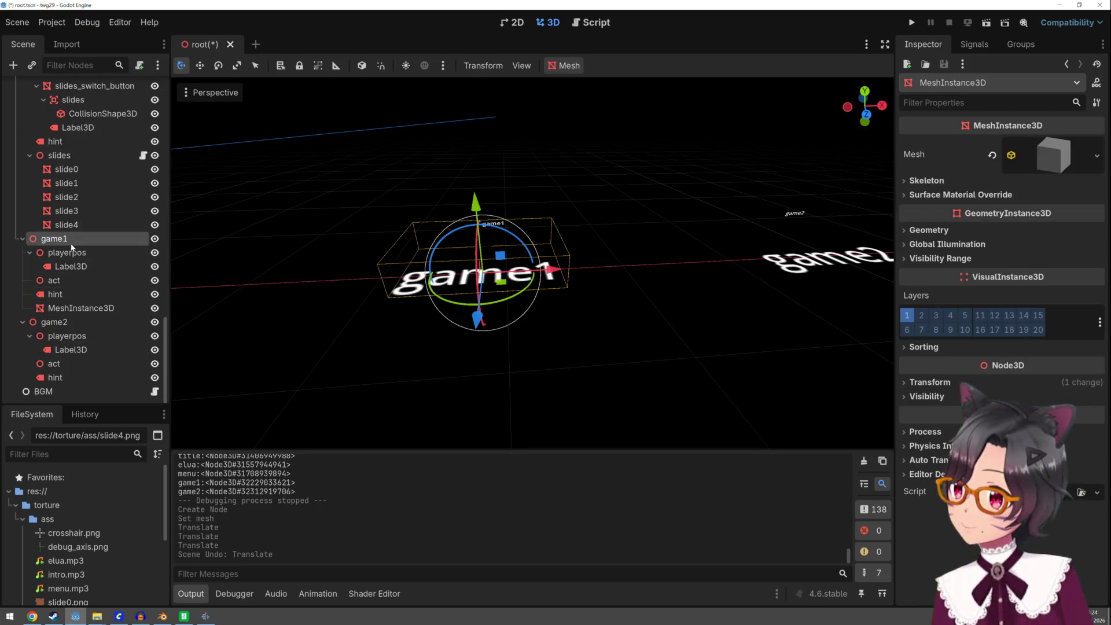
pyautogui.rightClick(94, 247)
# Add an OmniLight3D under game1 and move it left and up to sit beside the box mesh
pyautogui.click(94, 250)
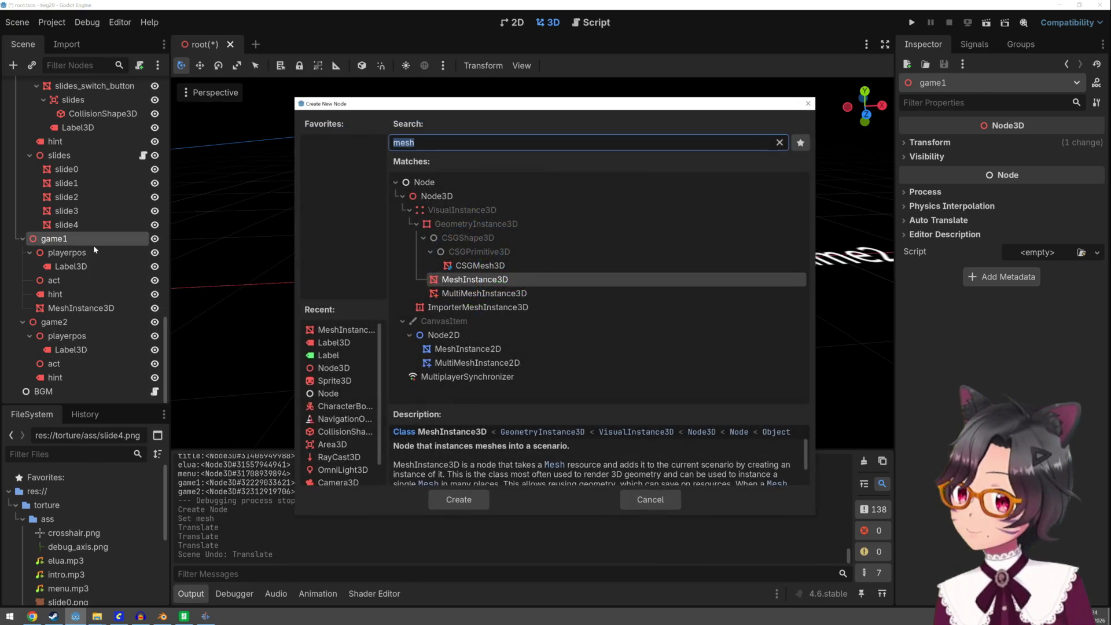
pyautogui.write('omnil')
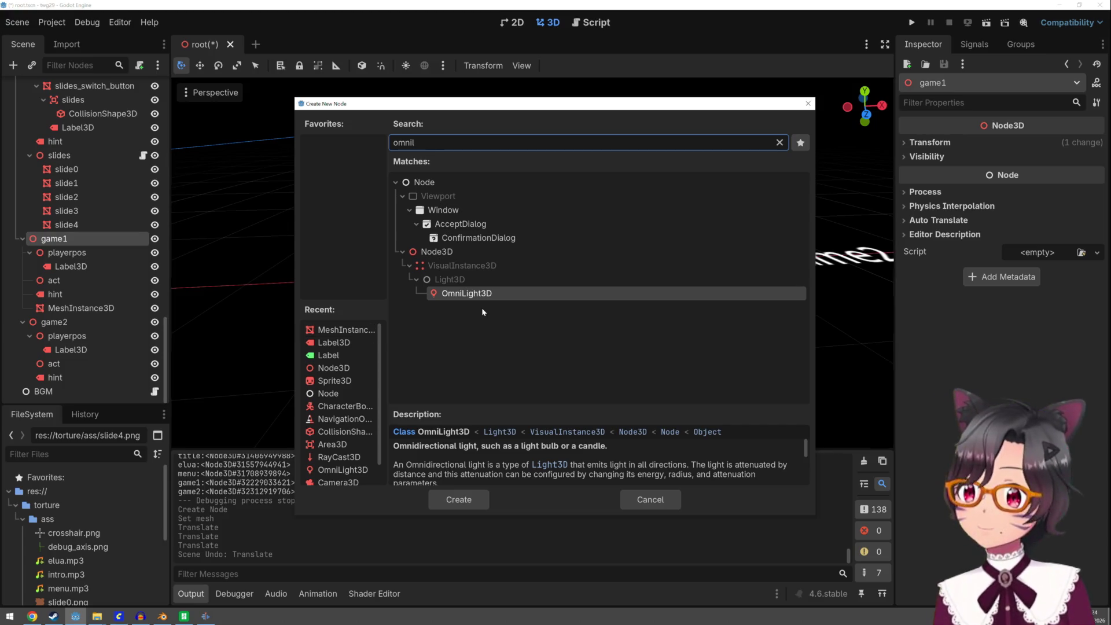
pyautogui.doubleClick(489, 294)
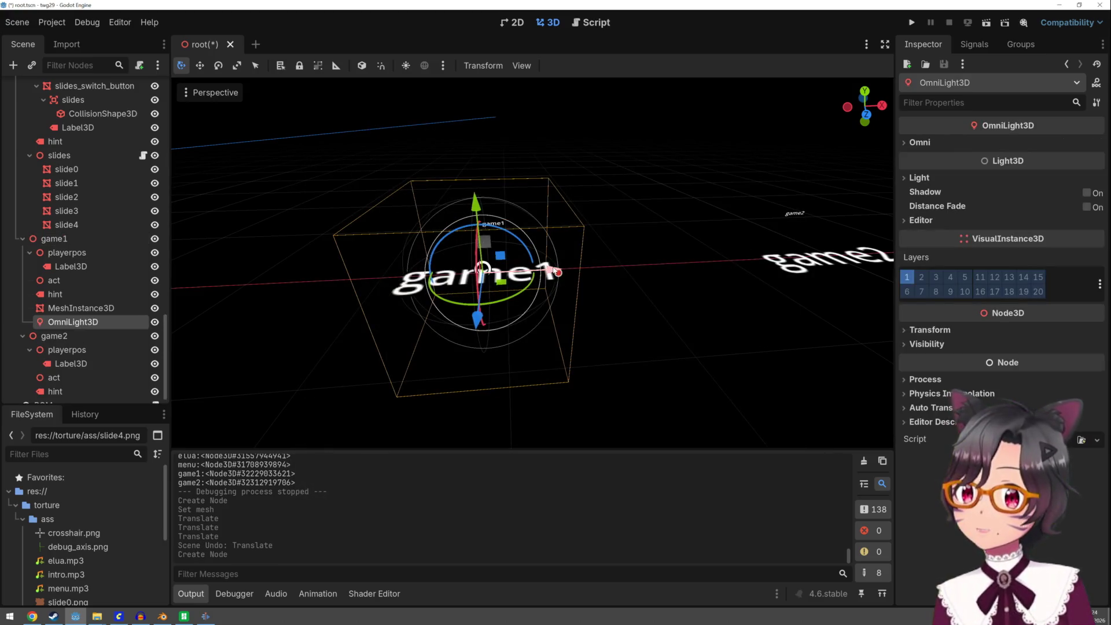
pyautogui.moveTo(527, 281); pyautogui.dragTo(481, 298)
pyautogui.moveTo(432, 327)
pyautogui.mouseDown()
pyautogui.moveTo(438, 187)
pyautogui.moveTo(456, 249)
pyautogui.moveTo(455, 237)
pyautogui.mouseUp()
pyautogui.moveTo(521, 232); pyautogui.dragTo(517, 234)
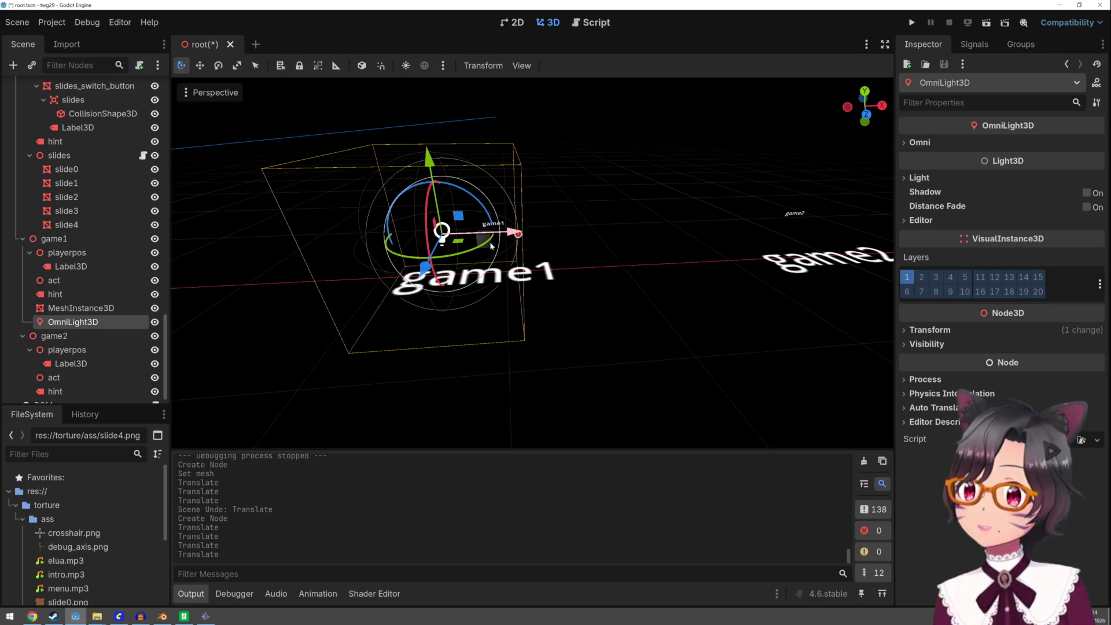
pyautogui.click(98, 308)
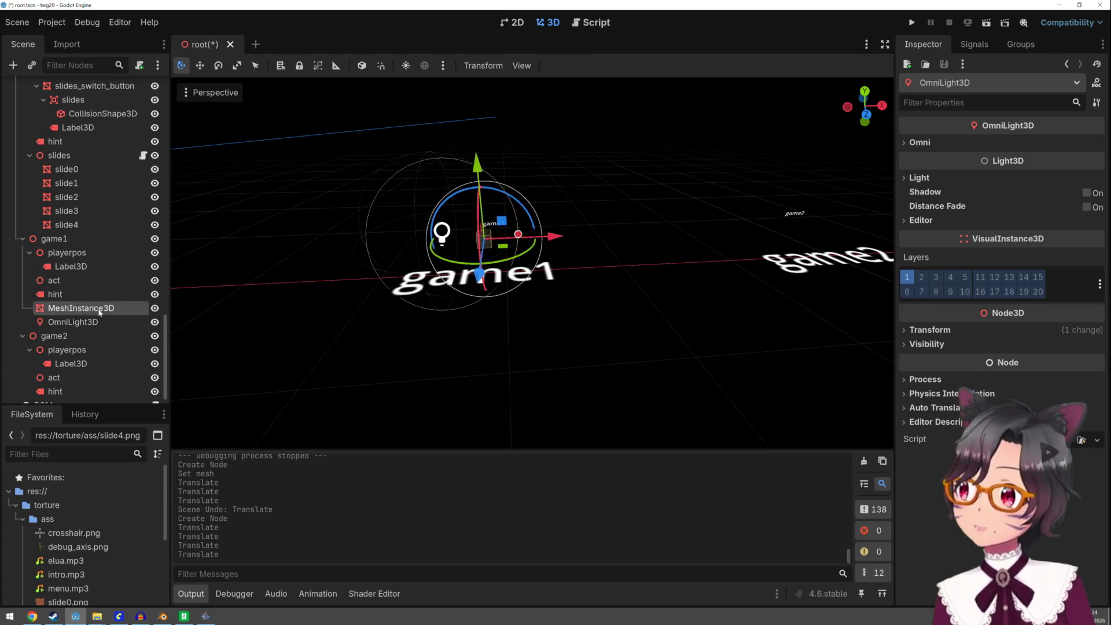
# Add an AnimationPlayer child node under the game1 mesh
pyautogui.rightClick(97, 308)
pyautogui.click(129, 313)
pyautogui.write('a')
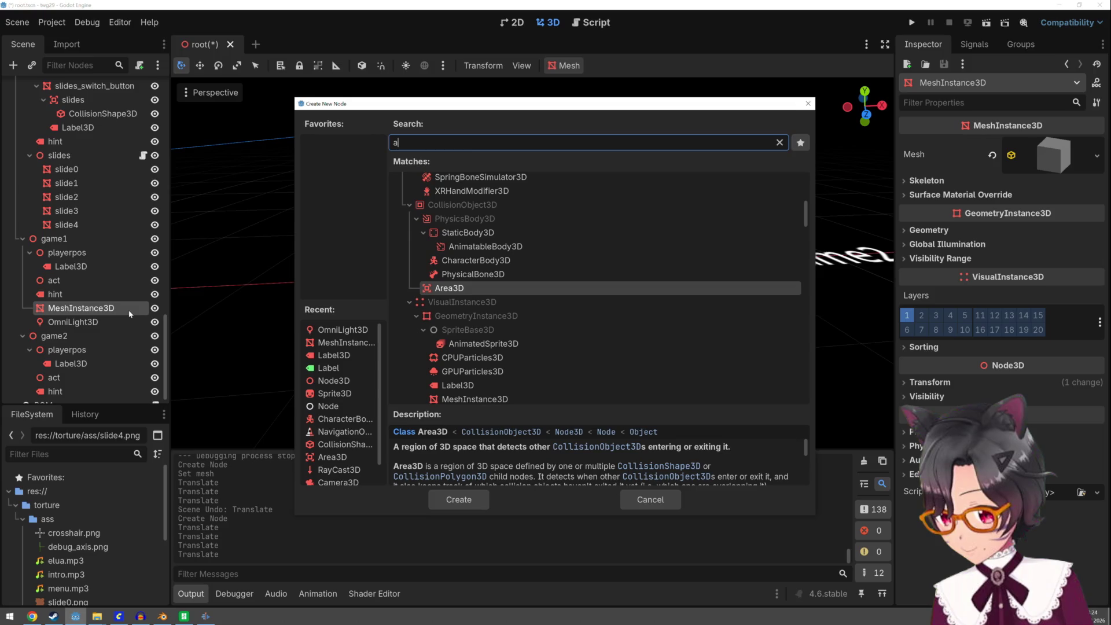
pyautogui.write('nima')
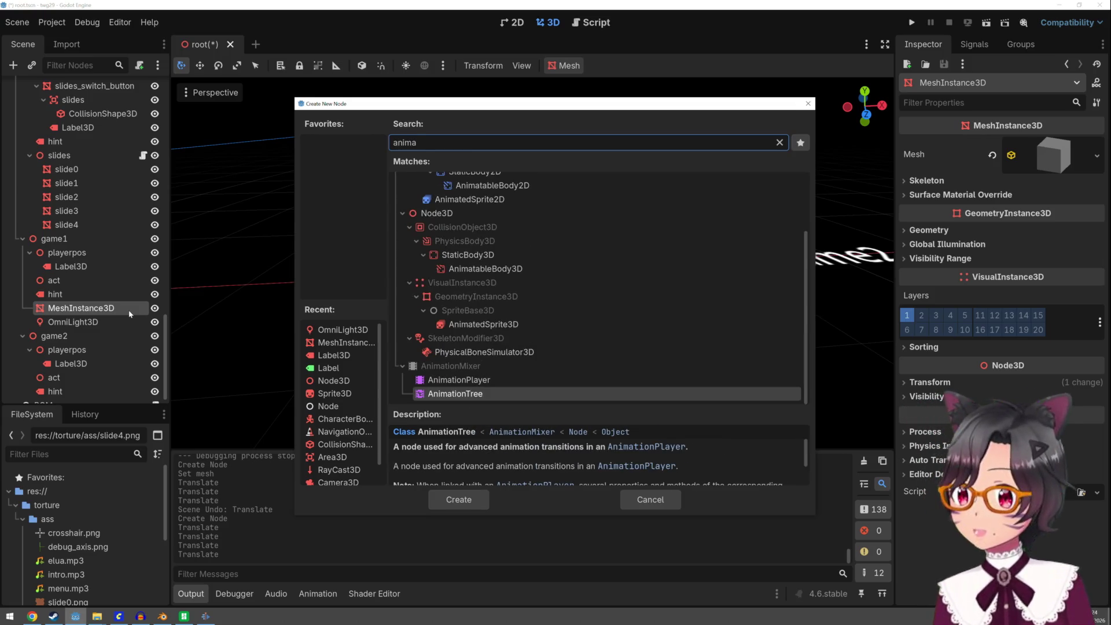
pyautogui.doubleClick(427, 379)
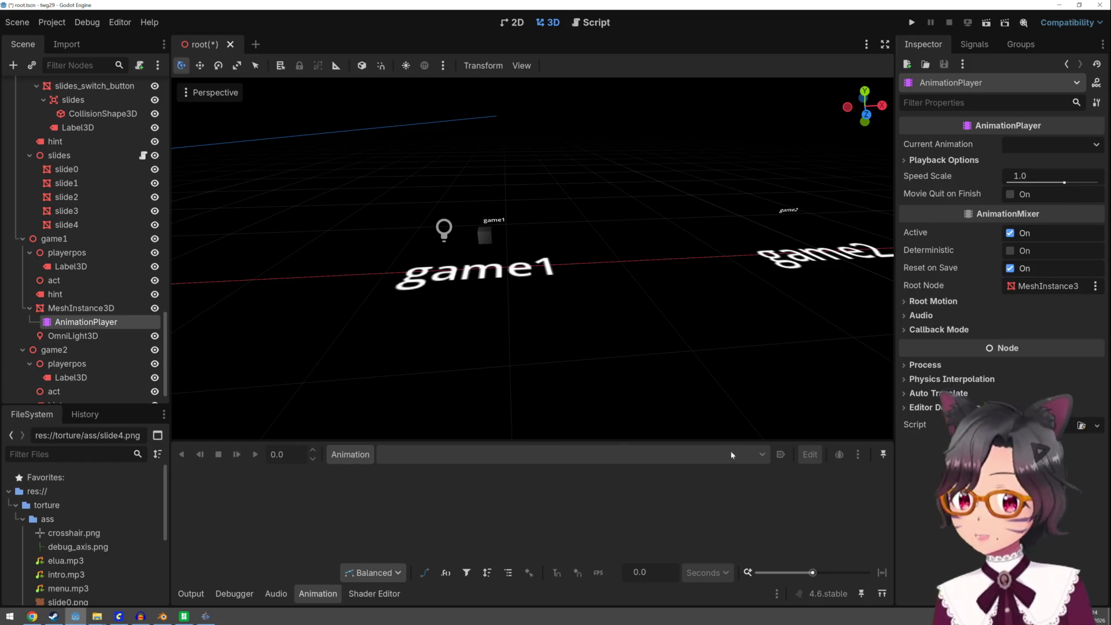
# Create a new empty animation named new_animation and select the mesh to animate
pyautogui.click(352, 454)
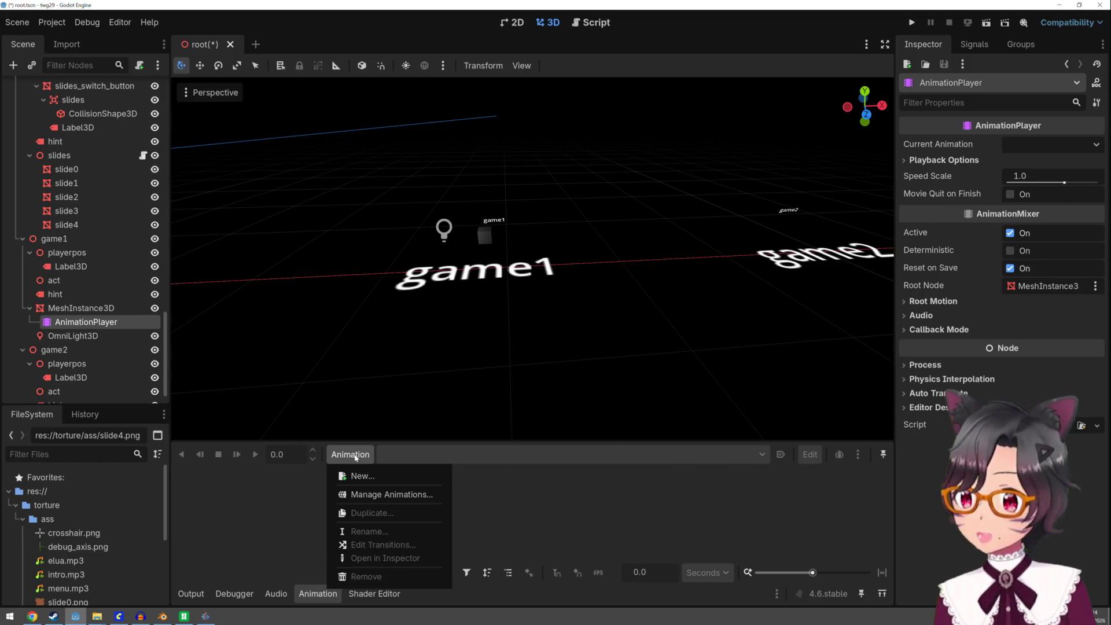
pyautogui.click(363, 476)
pyautogui.click(550, 333)
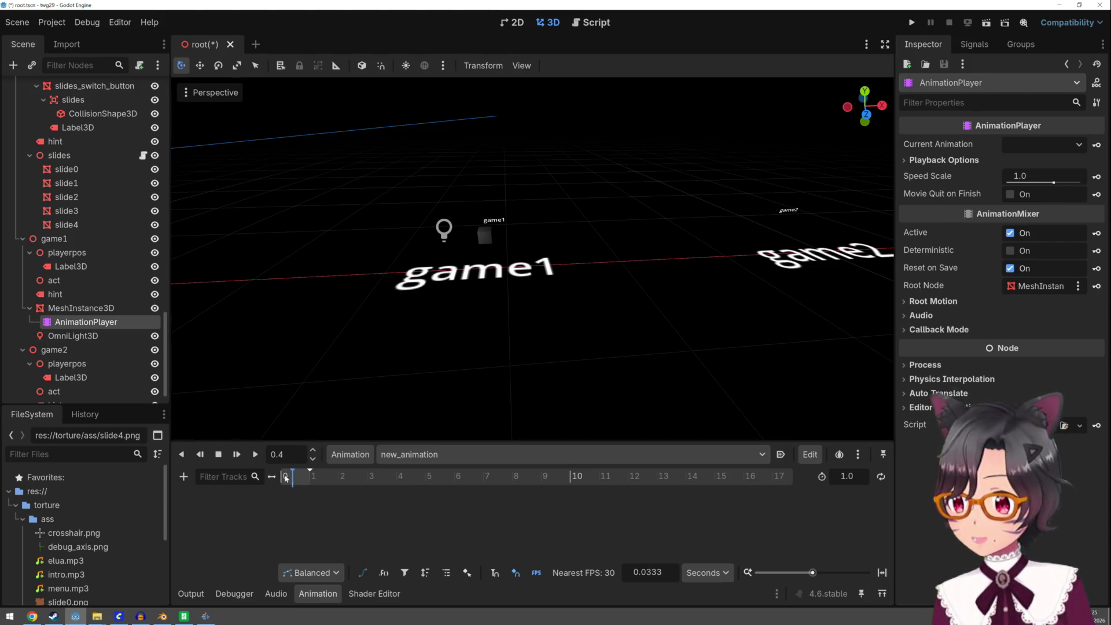
pyautogui.click(80, 308)
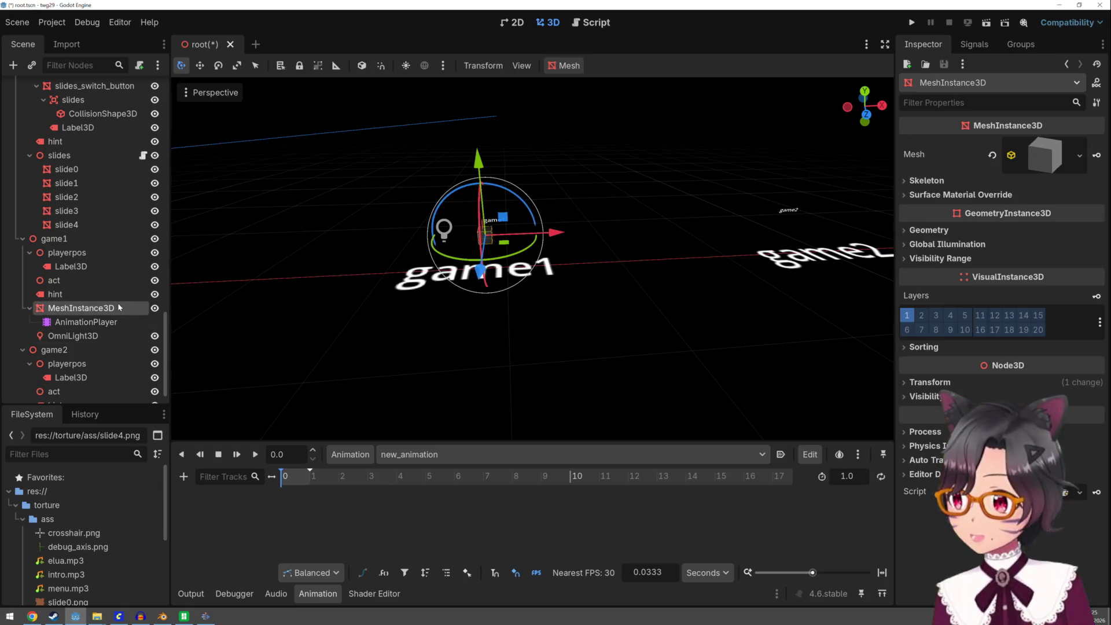
# Add a rotation track for the game1 mesh and set the animation length to 4 seconds
pyautogui.click(942, 381)
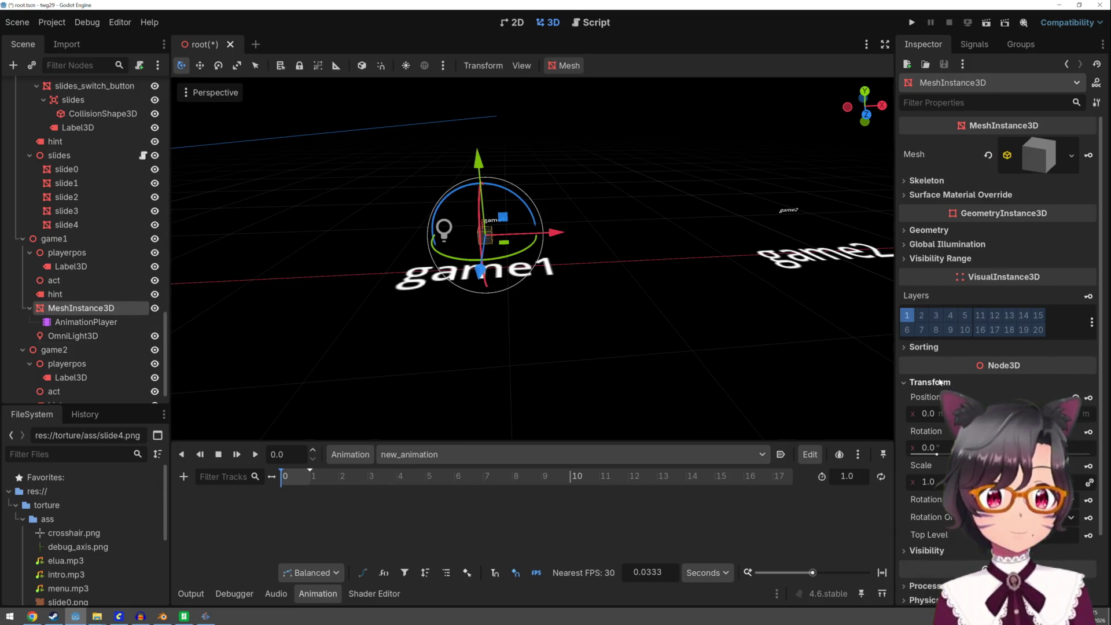
pyautogui.click(1087, 433)
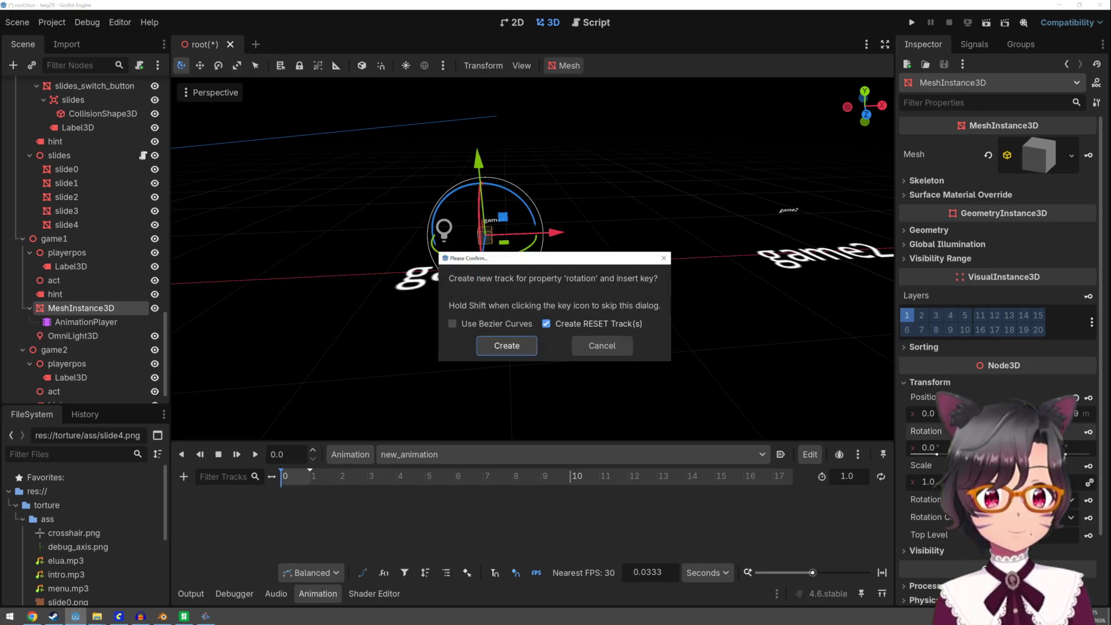
pyautogui.click(519, 345)
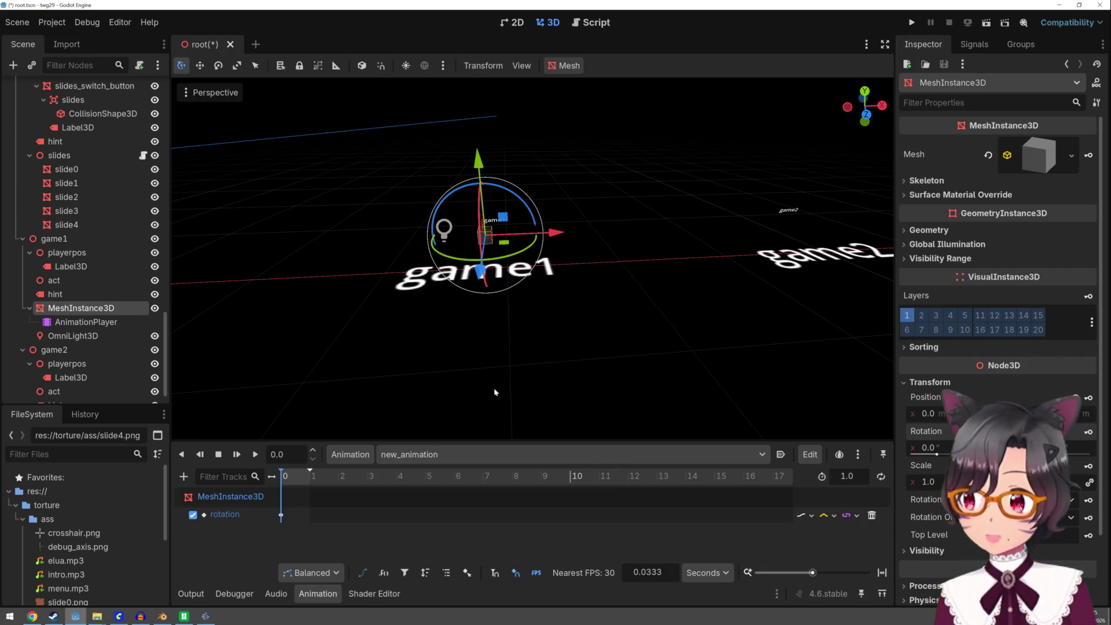
pyautogui.click(310, 475)
pyautogui.click(846, 476)
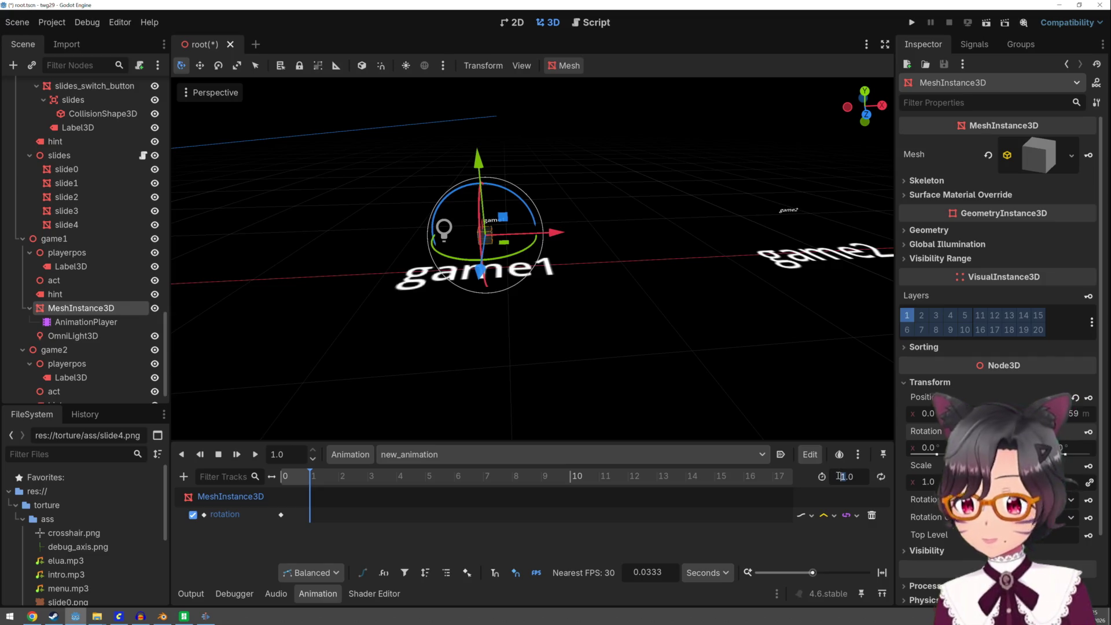
pyautogui.write('4')
pyautogui.press('Return')
# Keyframe a 360° X rotation at the 4-second mark and preview the spin
pyautogui.click(393, 477)
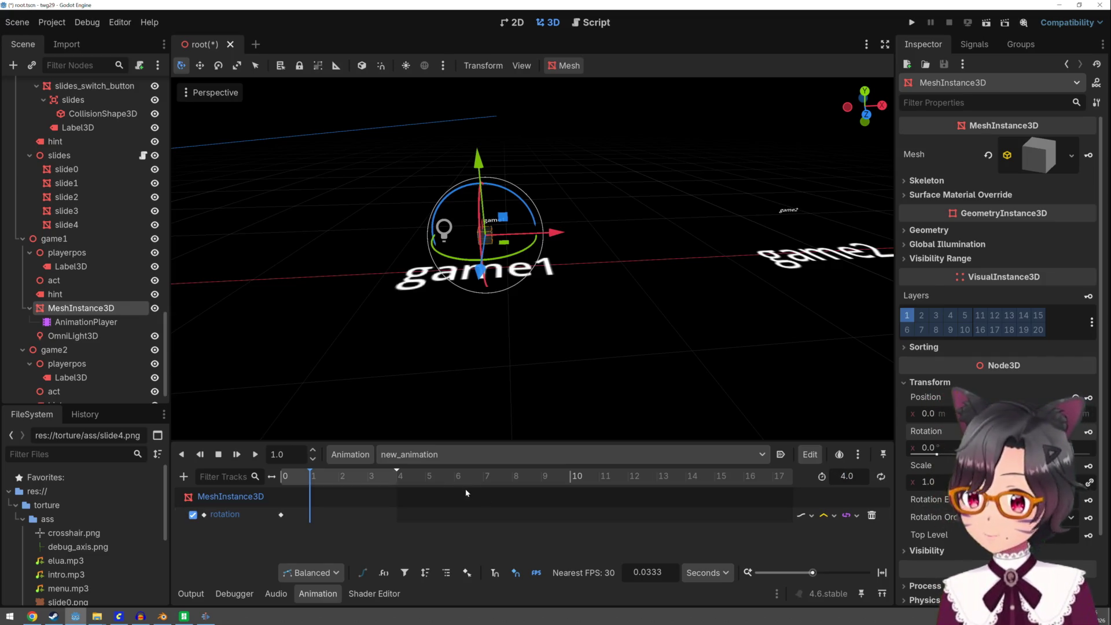
pyautogui.moveTo(393, 480); pyautogui.dragTo(398, 477)
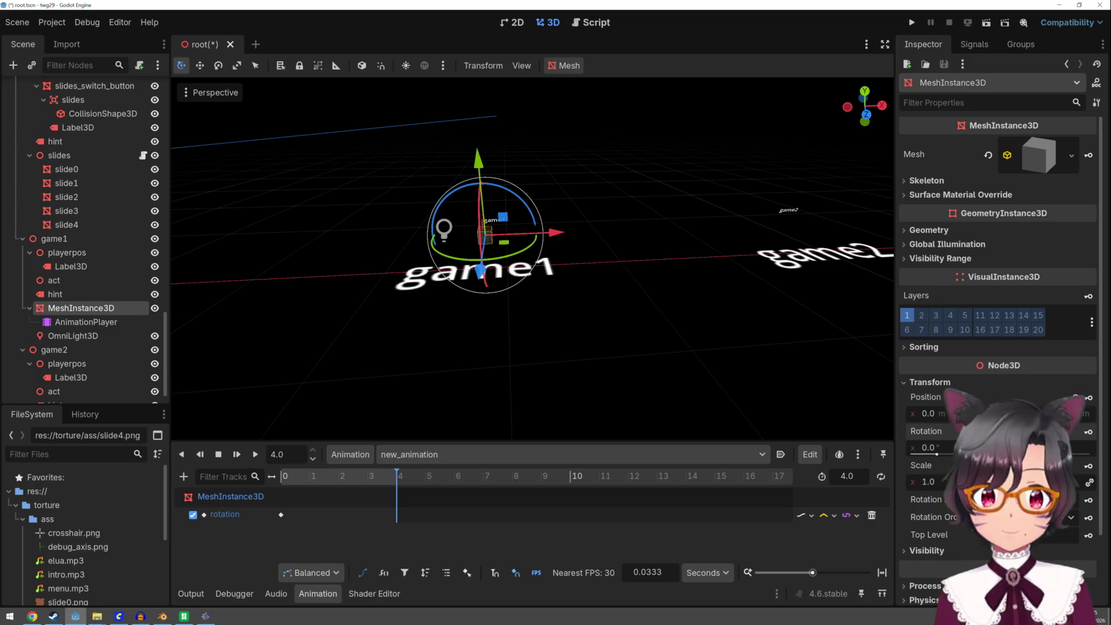
pyautogui.click(933, 448)
pyautogui.write('360')
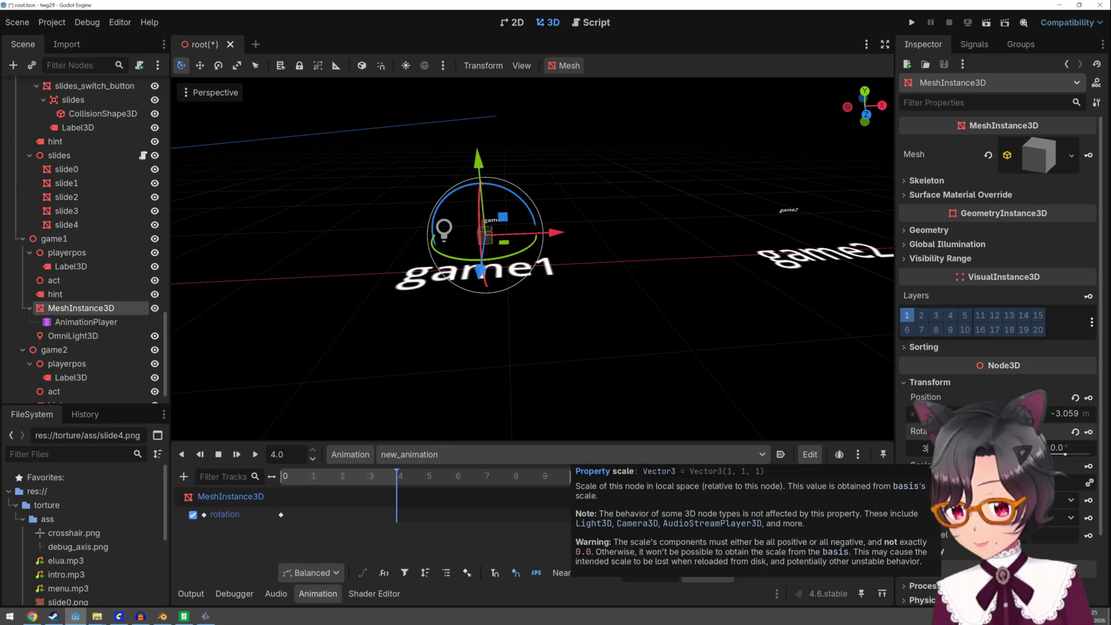
pyautogui.press('Return')
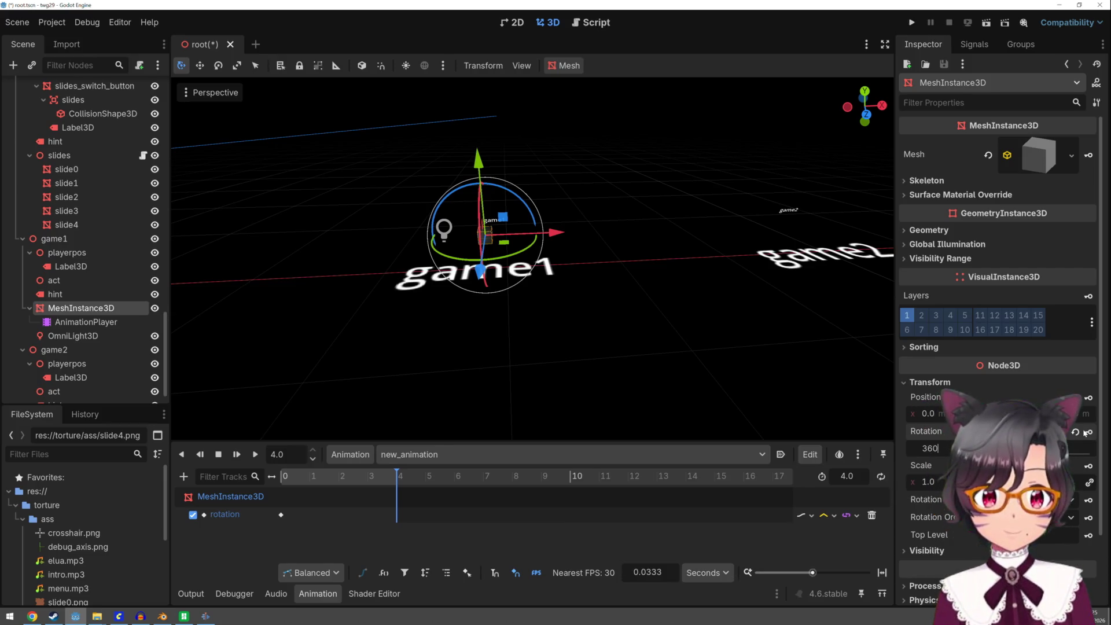
pyautogui.click(284, 476)
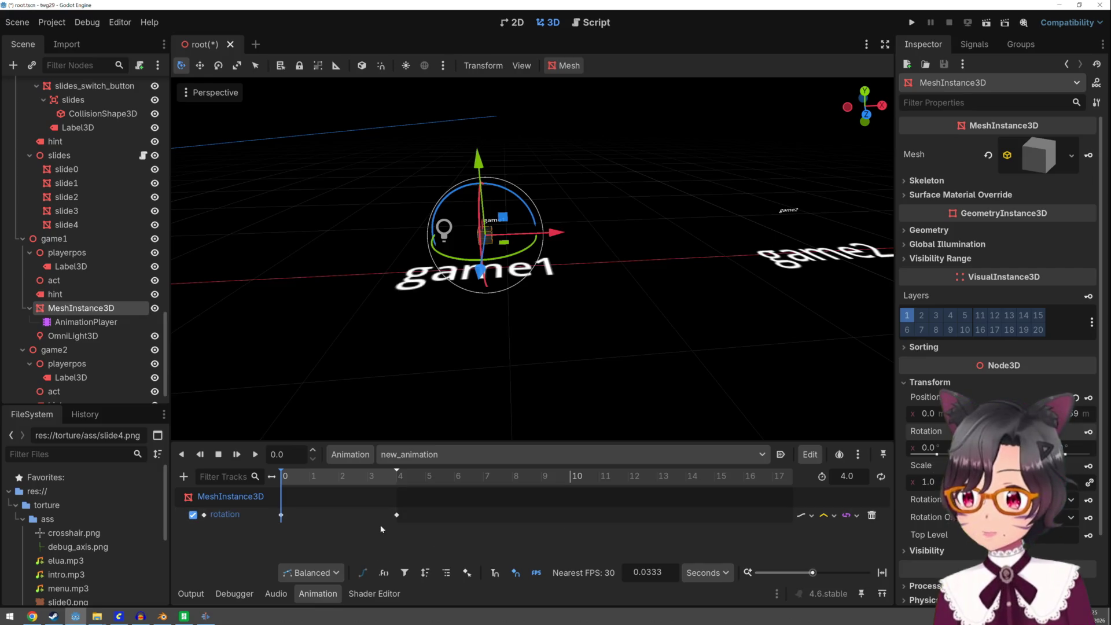
pyautogui.click(235, 455)
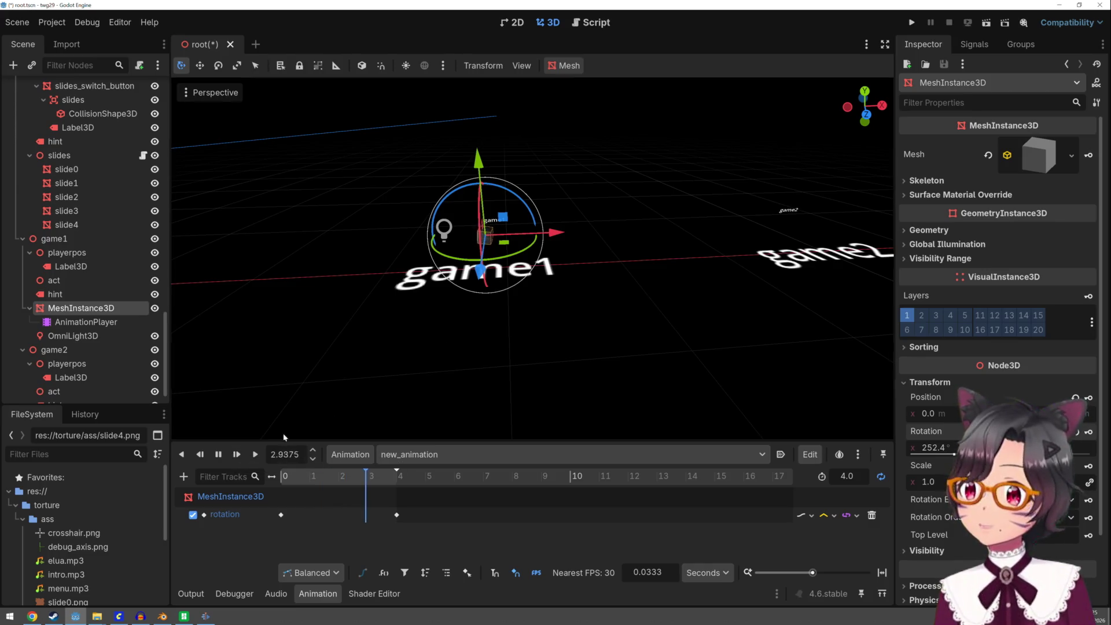
pyautogui.click(218, 454)
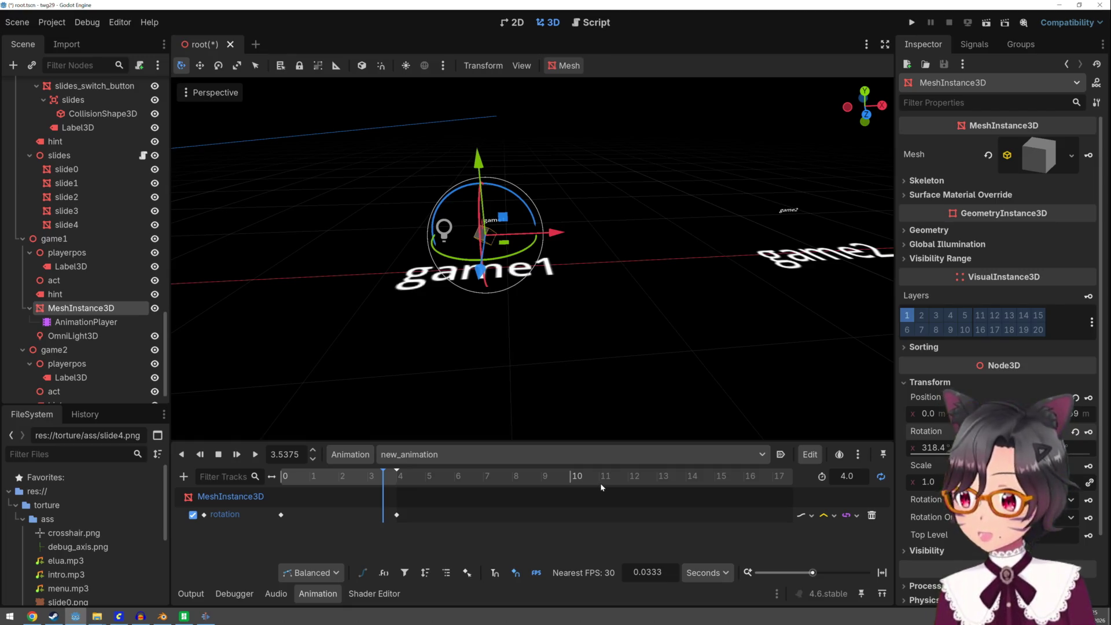
# Enable Autoplay on Load for new_animation and run the project to test it
pyautogui.click(857, 455)
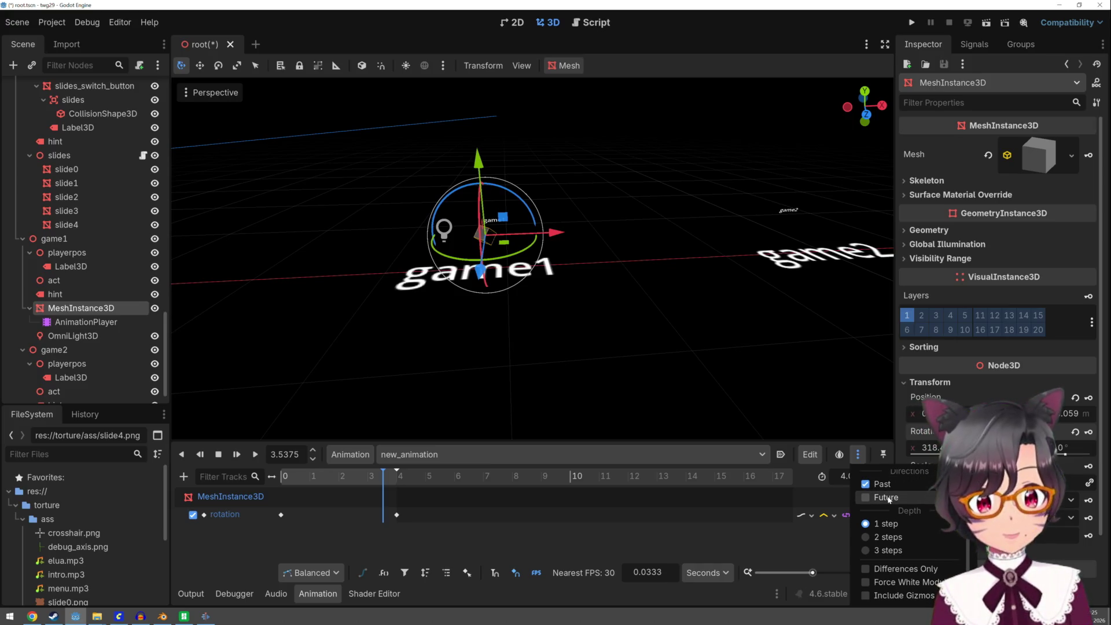
pyautogui.click(804, 485)
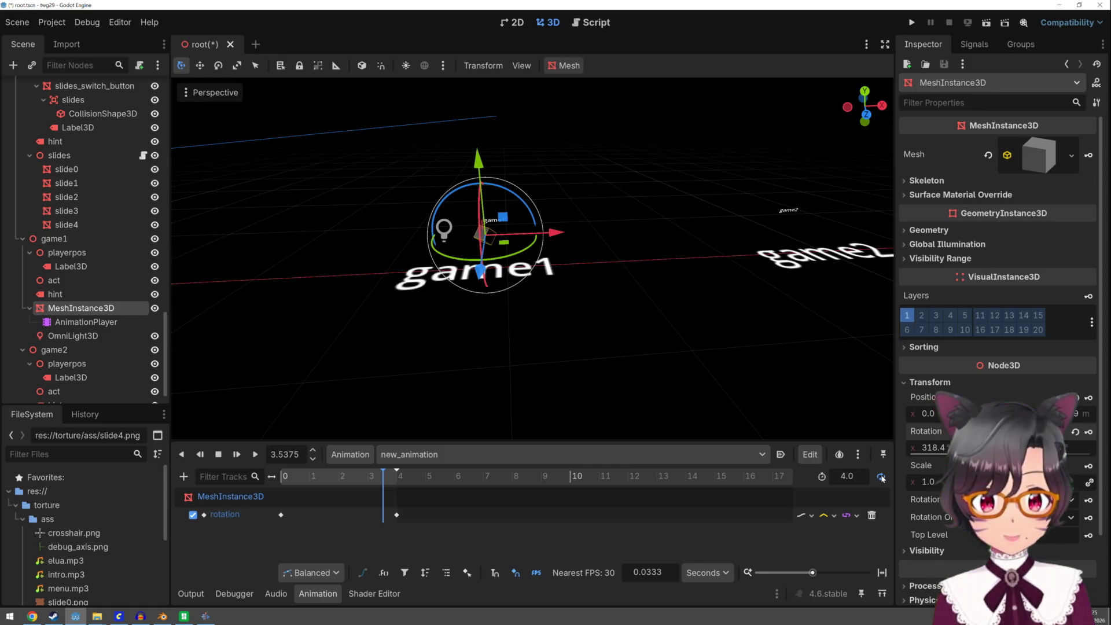
pyautogui.click(781, 454)
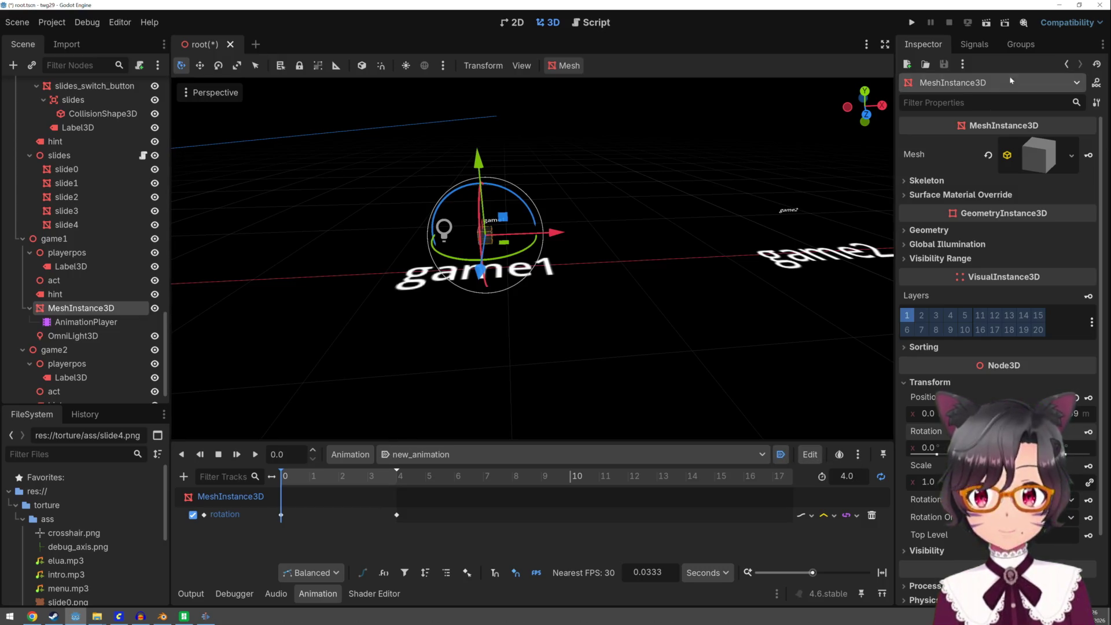
pyautogui.click(911, 24)
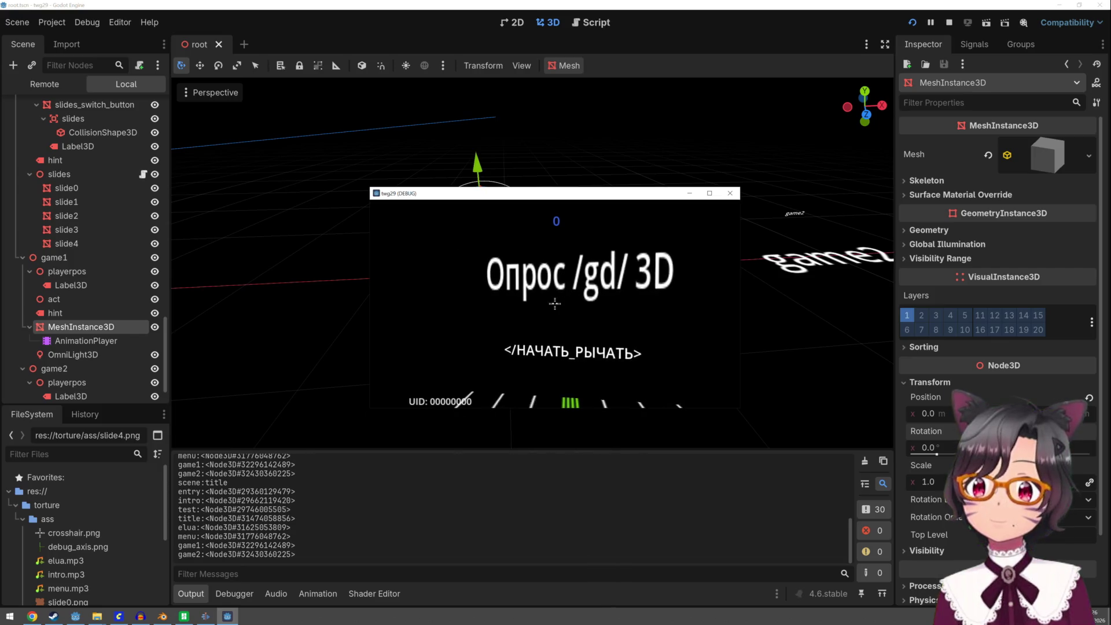
# Play through title, agreement and main menu into game mode 1, then stop the game
pyautogui.click(555, 304)
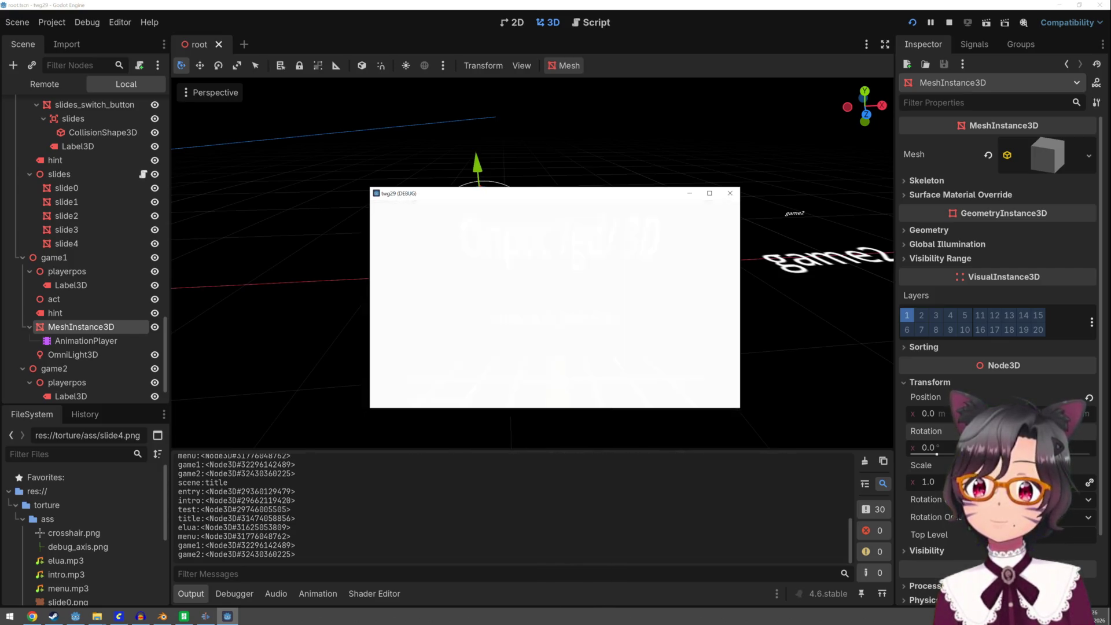
pyautogui.click(555, 303)
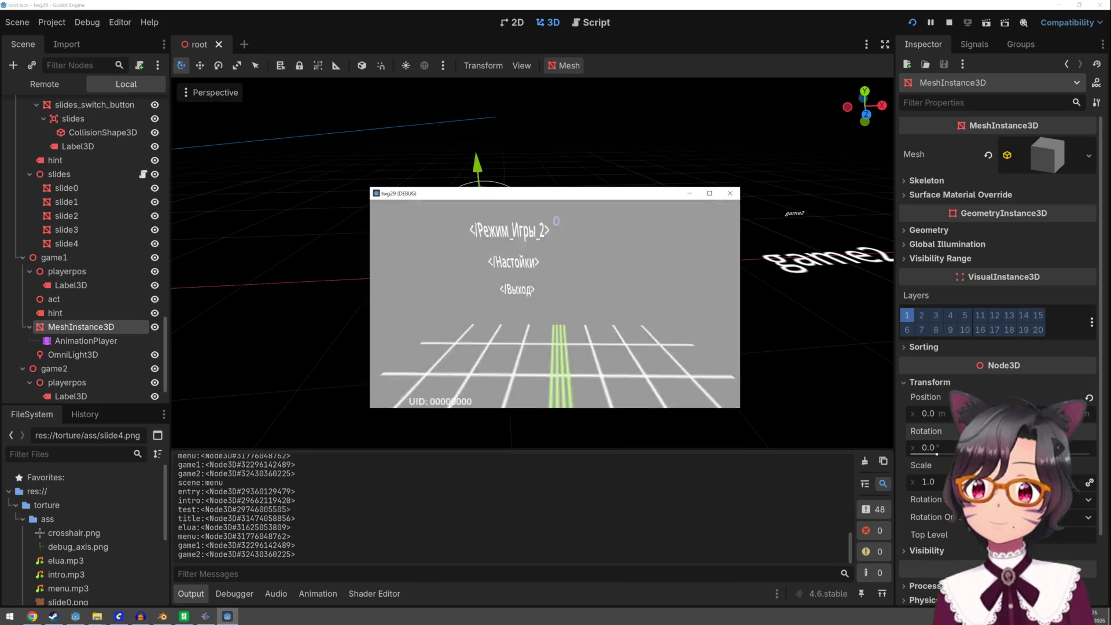
pyautogui.click(555, 304)
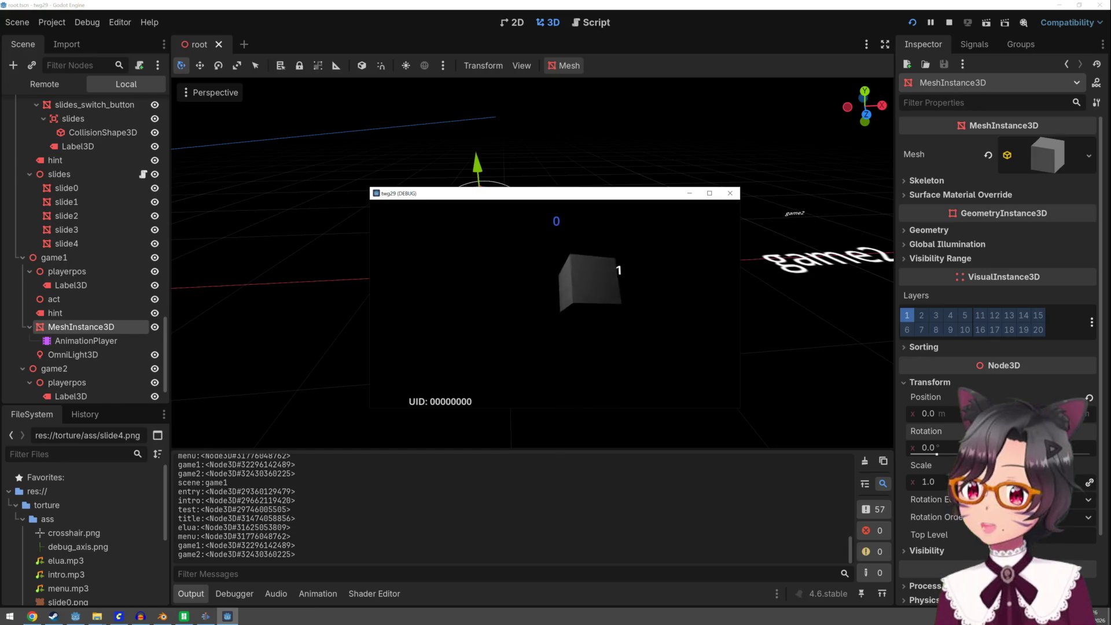
pyautogui.press('Escape')
pyautogui.scroll(-2, 567, 263)
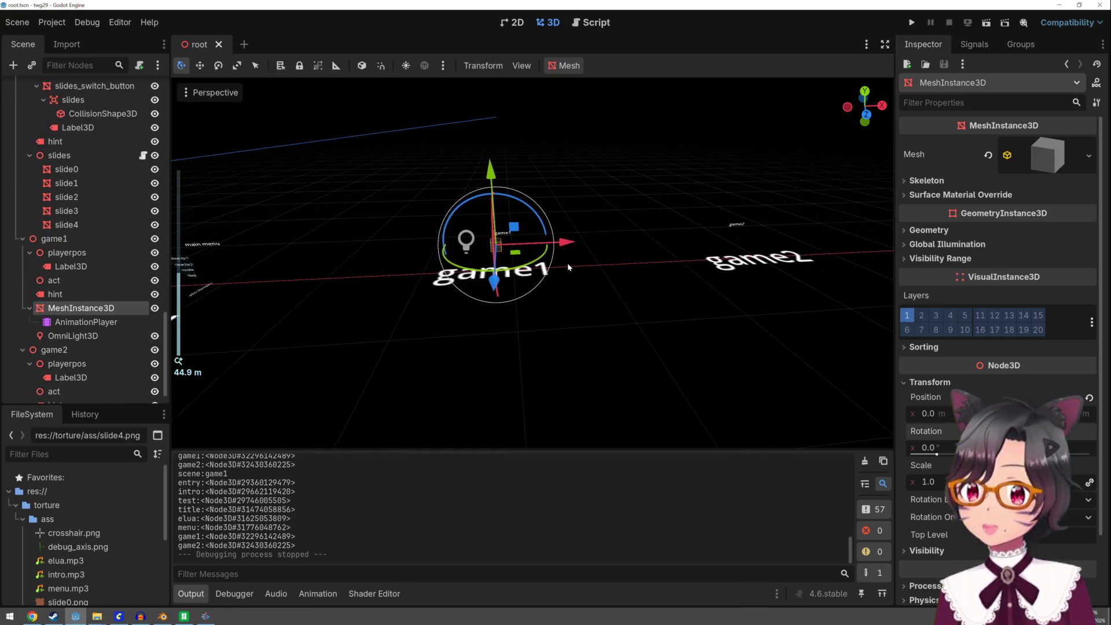
pyautogui.scroll(3, 556, 248)
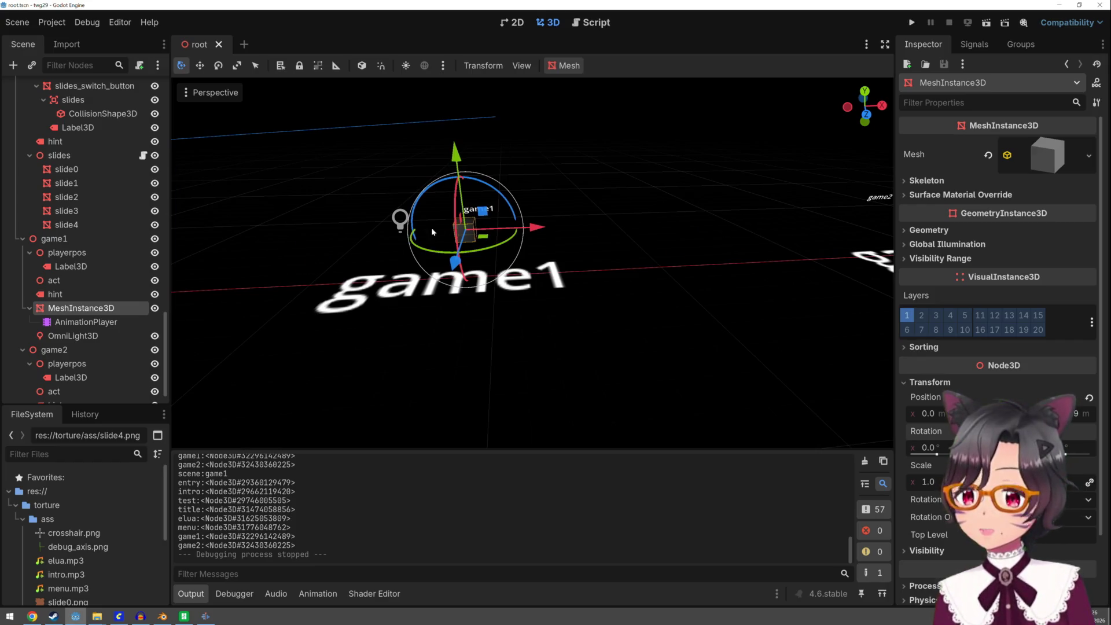
# Select the Label3D under game1's playerpos in the Scene dock
pyautogui.moveTo(433, 232); pyautogui.dragTo(485, 279, button='middle')
pyautogui.moveTo(580, 263); pyautogui.dragTo(562, 248, button='middle')
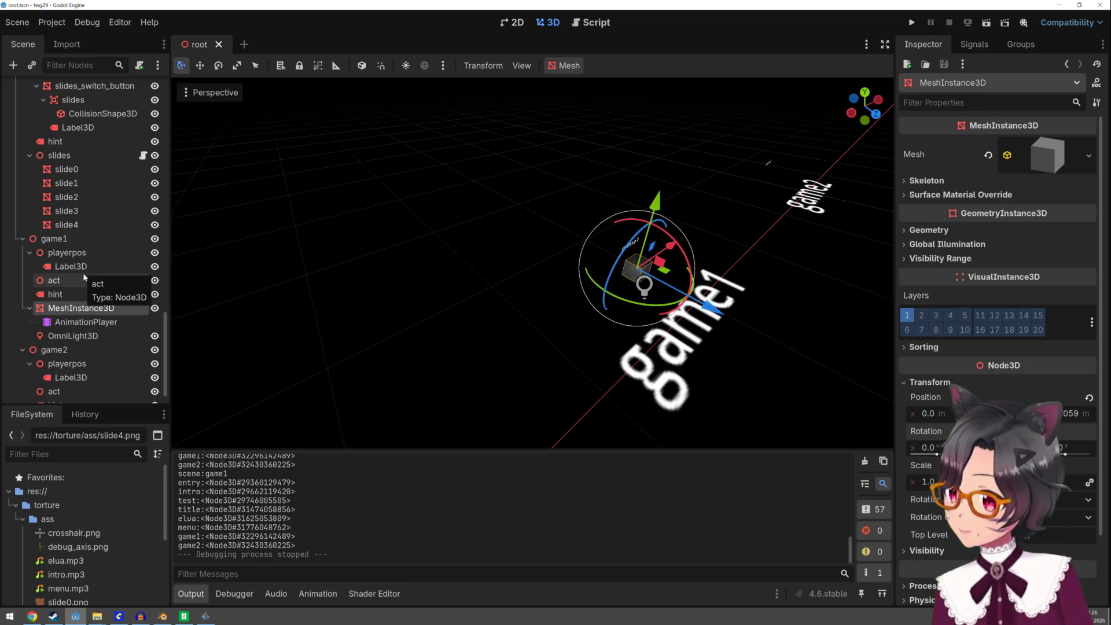
pyautogui.click(75, 290)
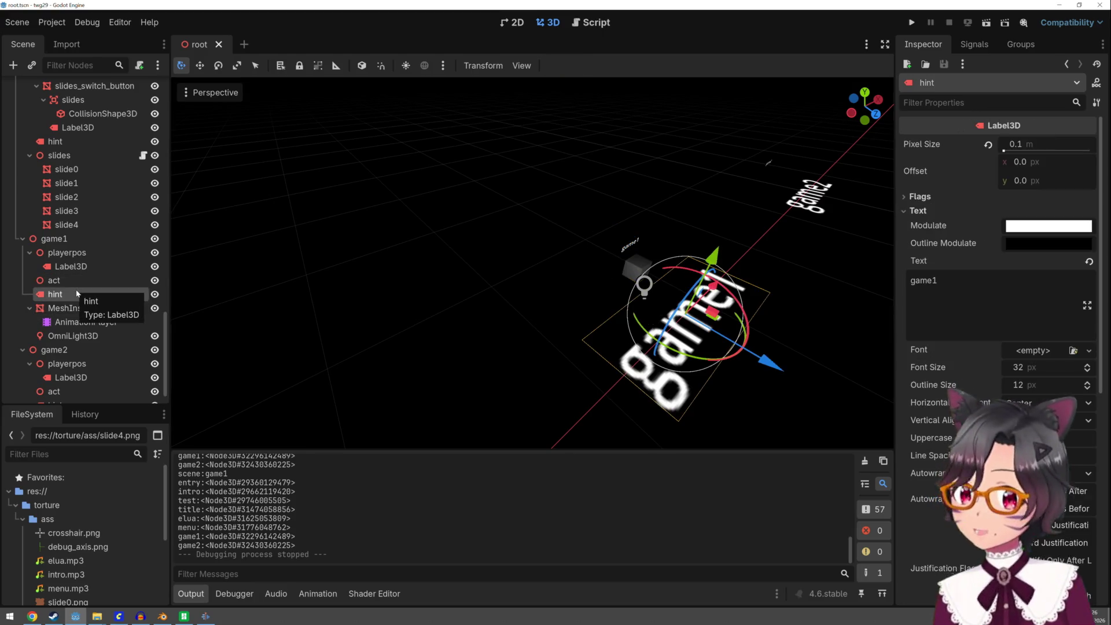
pyautogui.click(80, 268)
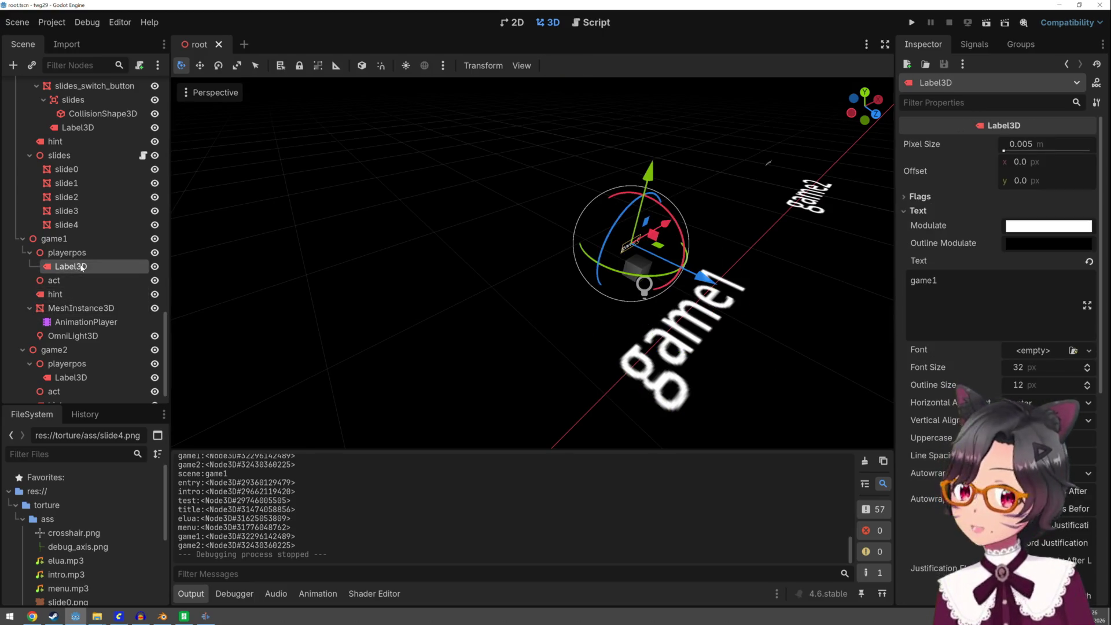
# Drag the label along Z, Y and X so it sits right beside the cube
pyautogui.moveTo(701, 276); pyautogui.dragTo(741, 304)
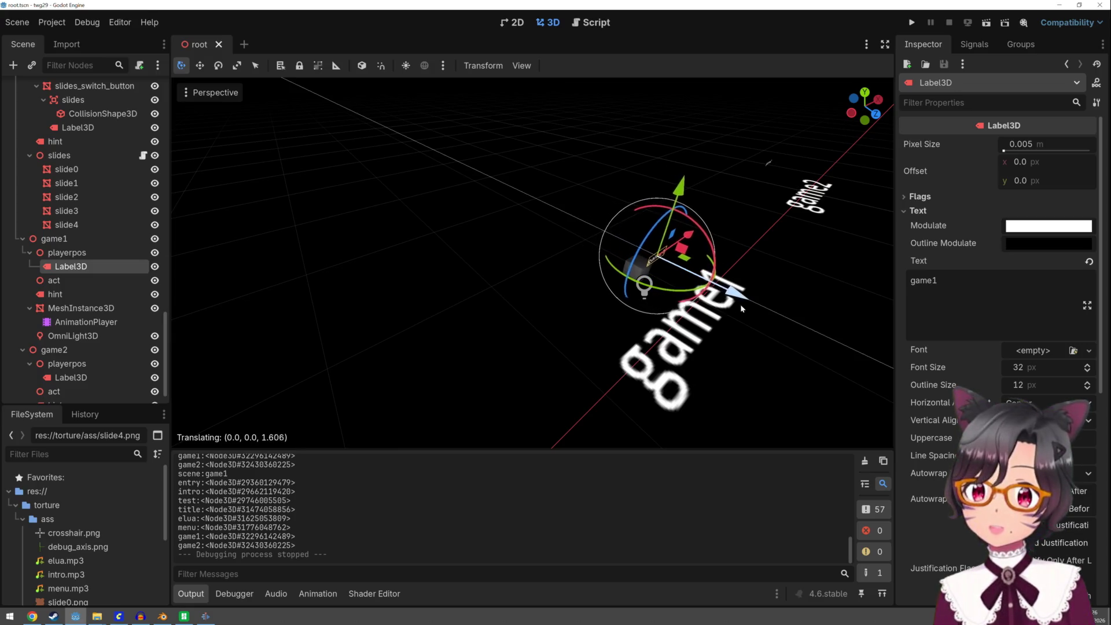
pyautogui.moveTo(834, 225); pyautogui.dragTo(553, 254, button='middle')
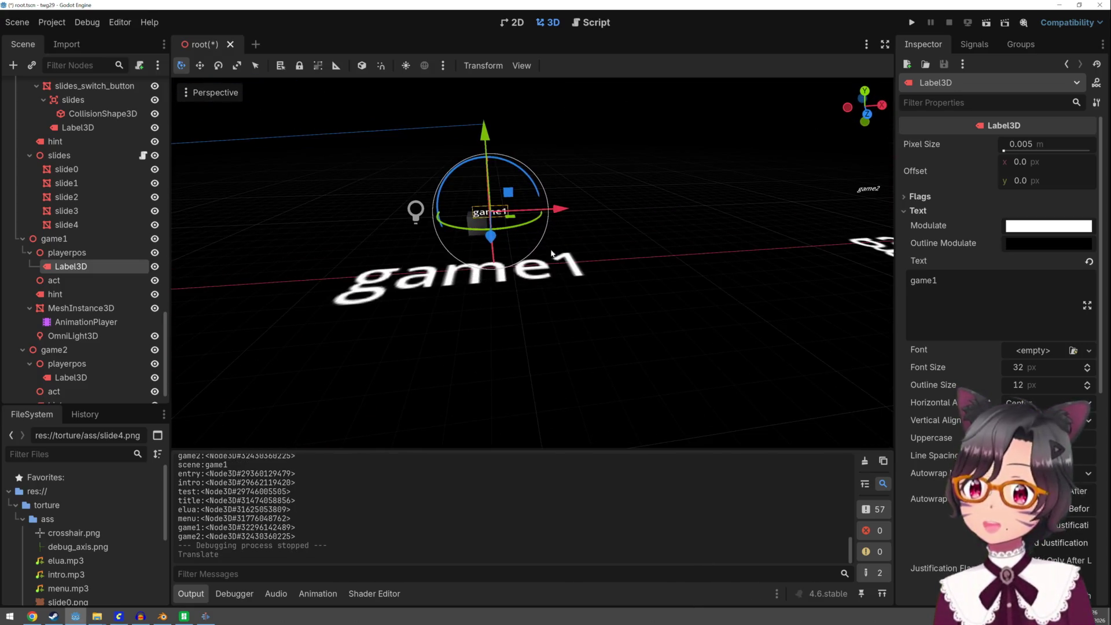
pyautogui.moveTo(491, 246)
pyautogui.mouseDown()
pyautogui.moveTo(484, 139)
pyautogui.moveTo(491, 148)
pyautogui.mouseUp()
pyautogui.moveTo(556, 226); pyautogui.dragTo(534, 226)
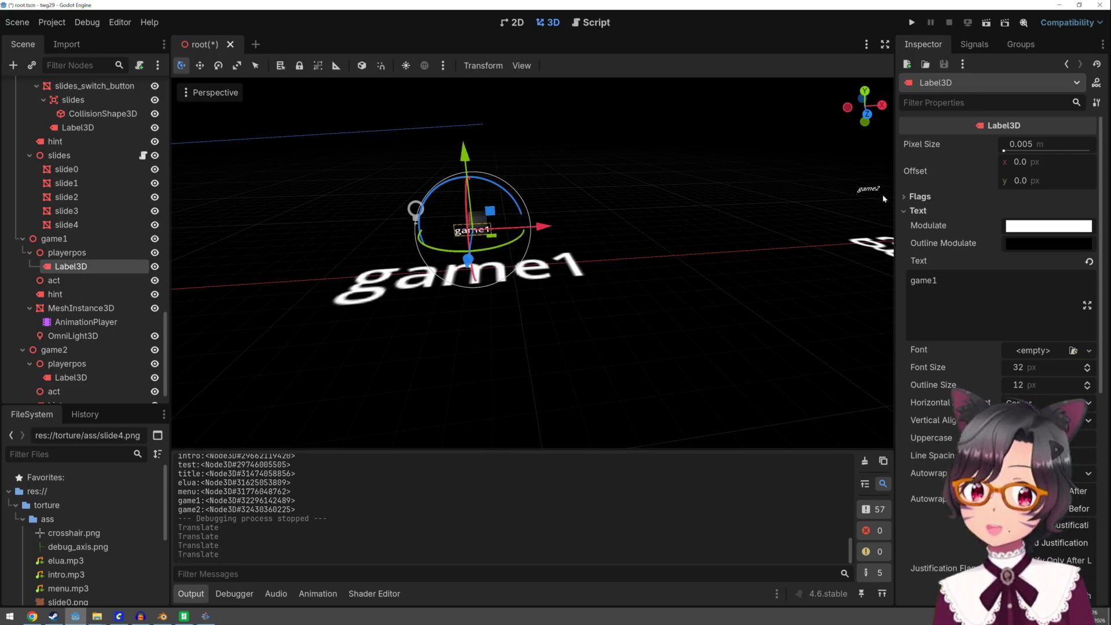
pyautogui.doubleClick(965, 276)
pyautogui.write('Демонстрация Куба 1')
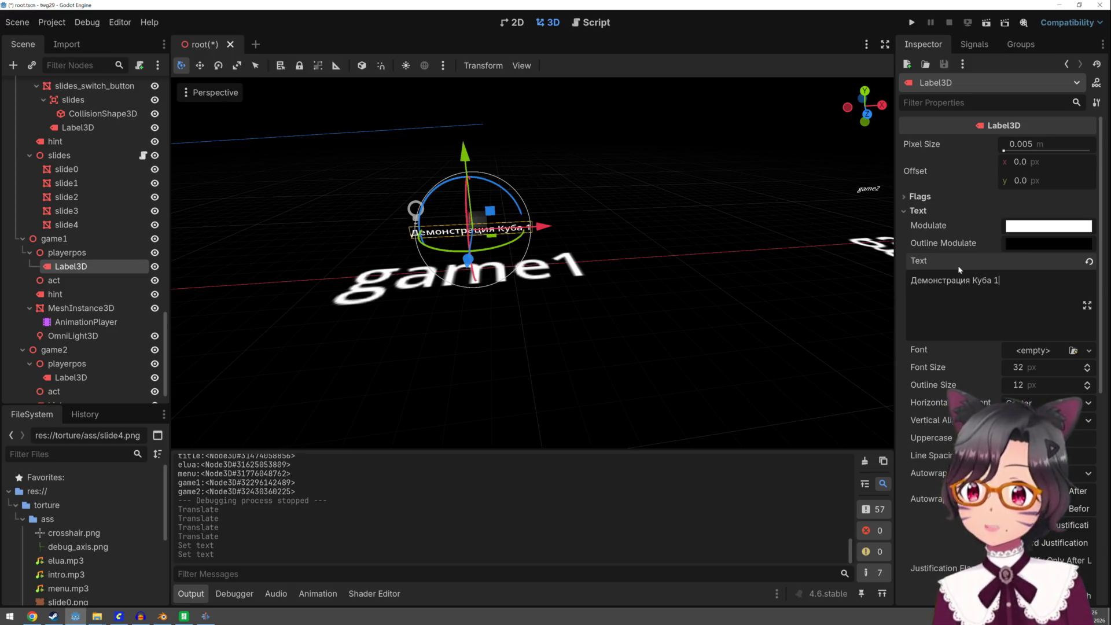
# Rewrite the label text as "// Демонстрация_Куба_1" with underscores and a leading //
pyautogui.press('BackSpace')
pyautogui.press('BackSpace')
pyautogui.write('_1')
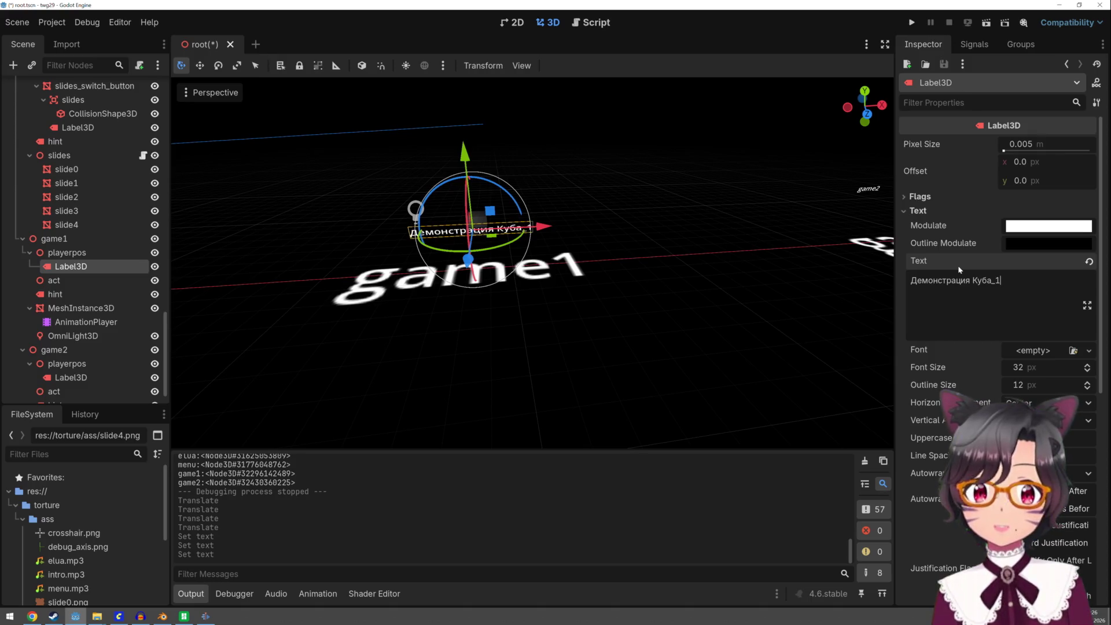
pyautogui.press('Left')
pyautogui.press('BackSpace')
pyautogui.write('_')
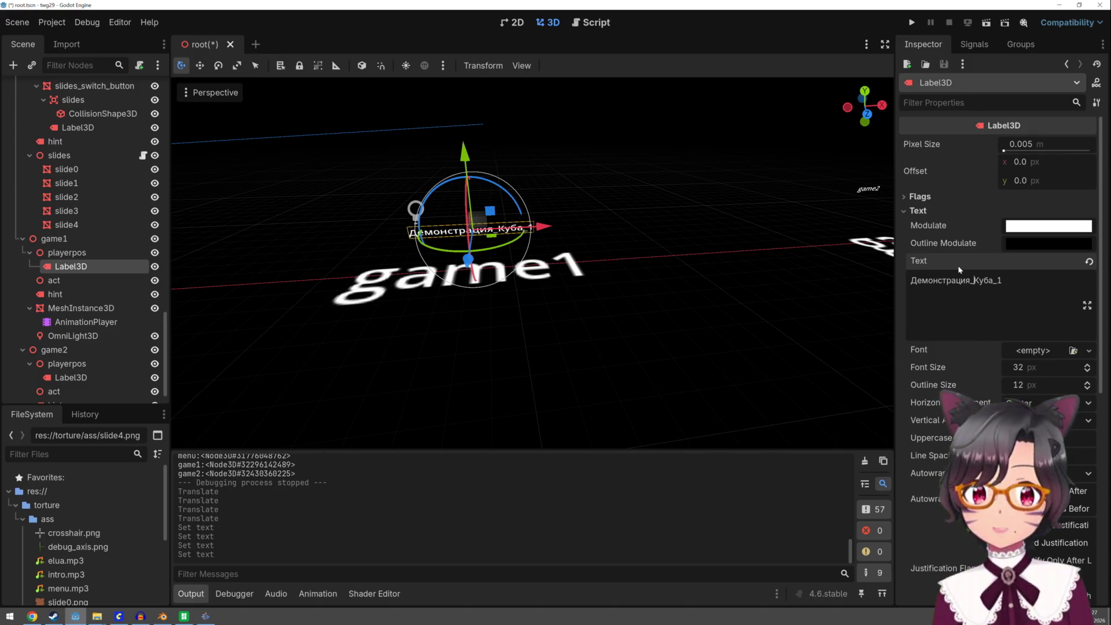
pyautogui.press('Home')
pyautogui.write('//')
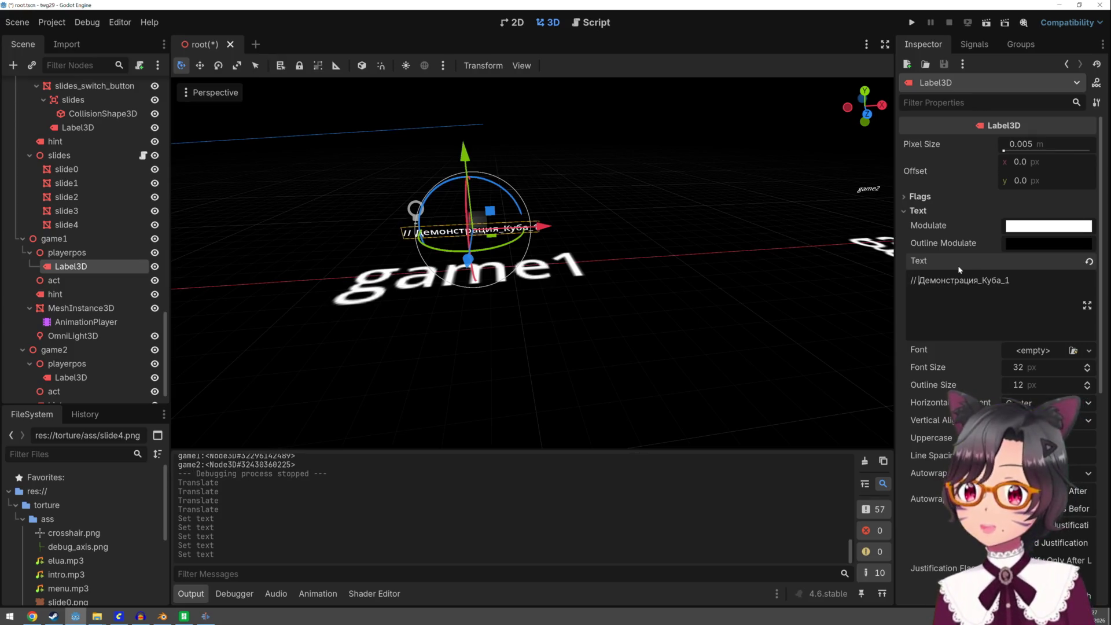
pyautogui.click(691, 175)
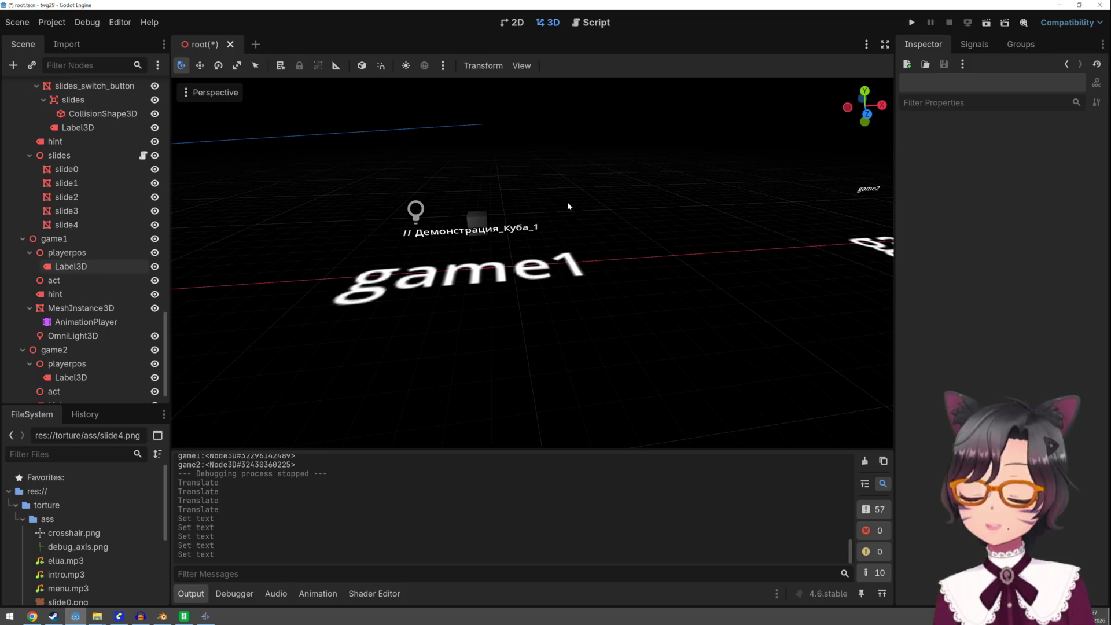
# Lower the renamed label slightly beside the cube and launch the game to check it
pyautogui.click(531, 228)
pyautogui.moveTo(471, 156); pyautogui.dragTo(466, 165)
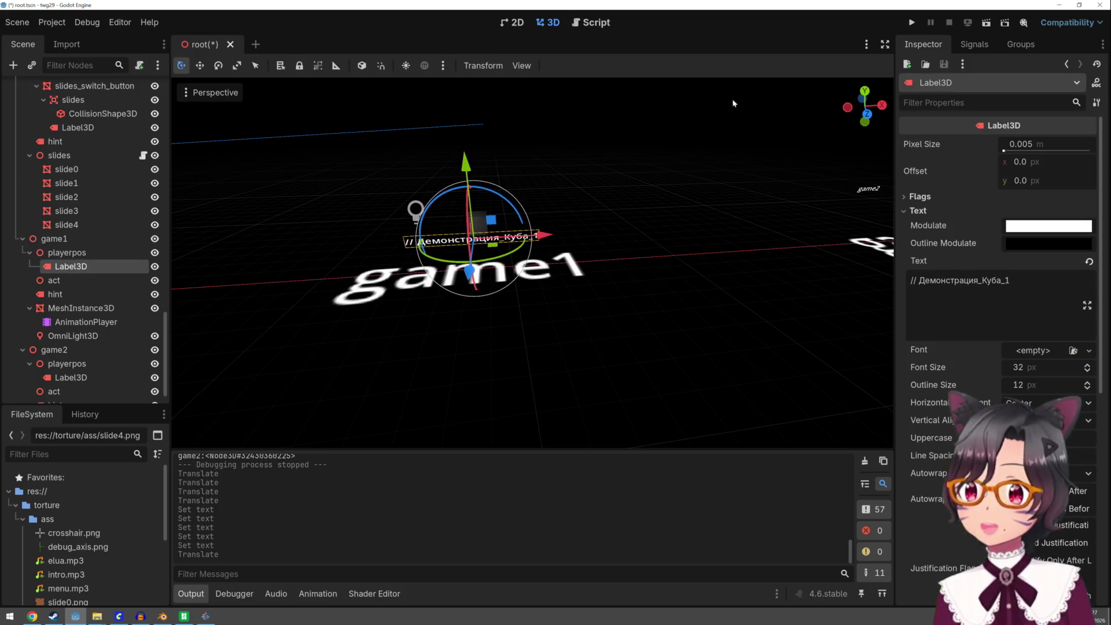
pyautogui.click(912, 21)
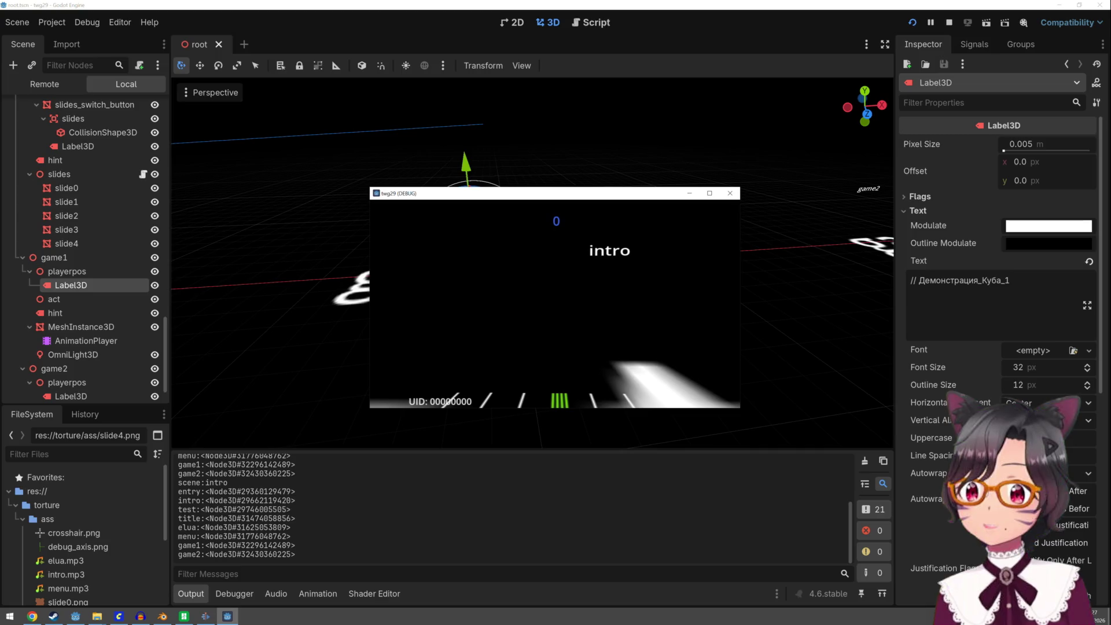
# Stop the running game and select the player node
pyautogui.press('Escape')
pyautogui.scroll(3, 92, 277)
pyautogui.scroll(3, 98, 276)
pyautogui.scroll(3, 96, 276)
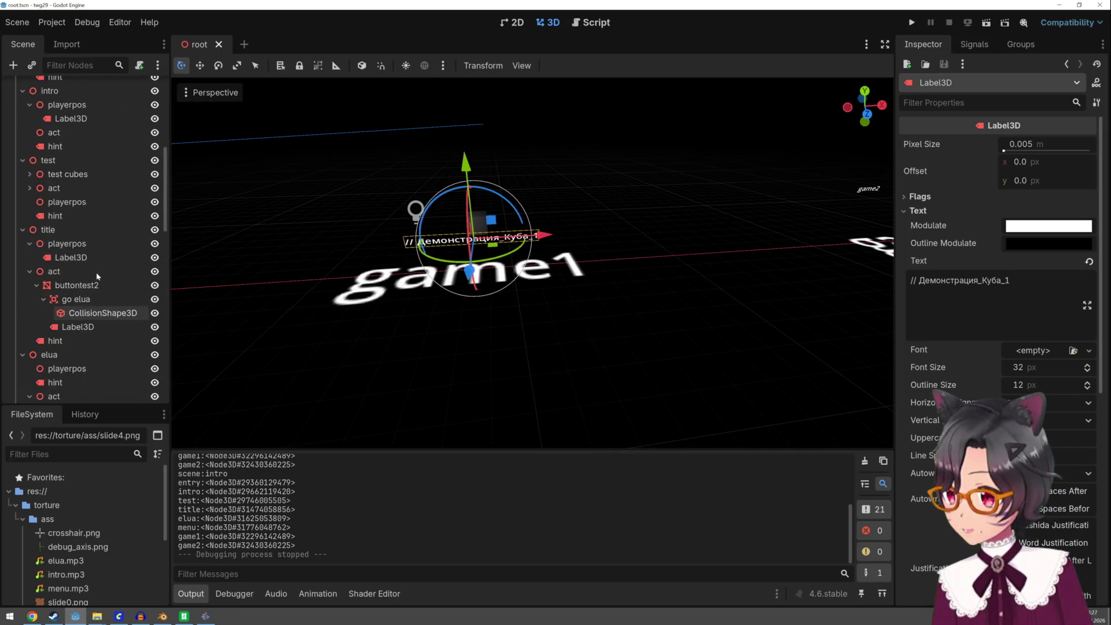
pyautogui.scroll(3, 96, 272)
pyautogui.scroll(3, 96, 272)
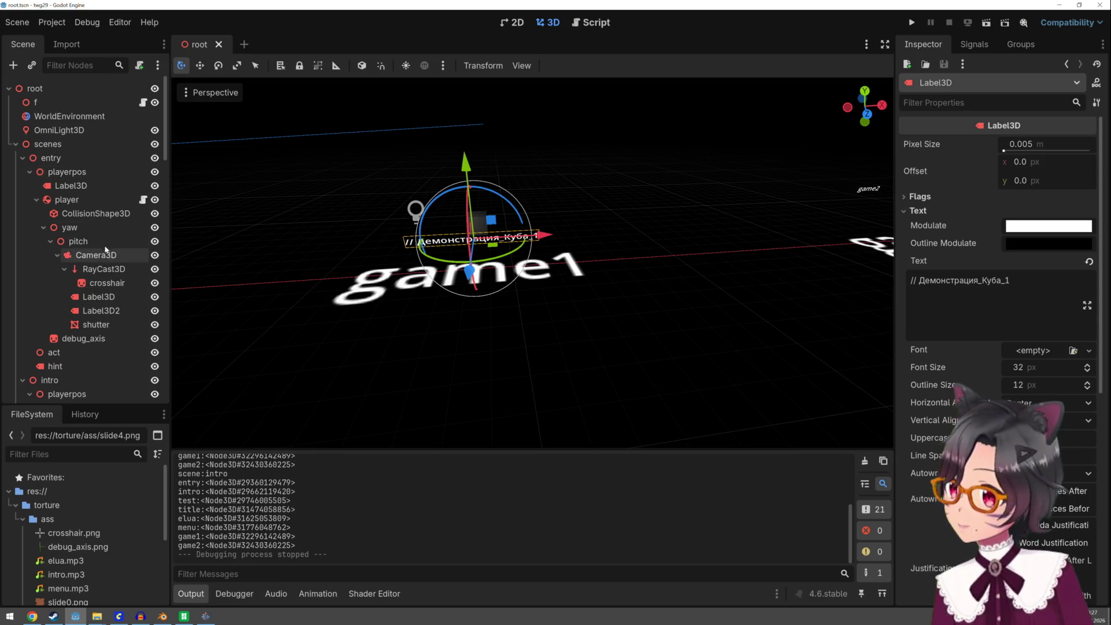
pyautogui.click(100, 201)
# Change the player's Scene Start value from "entry" to "menu", fixing typos
pyautogui.doubleClick(1030, 144)
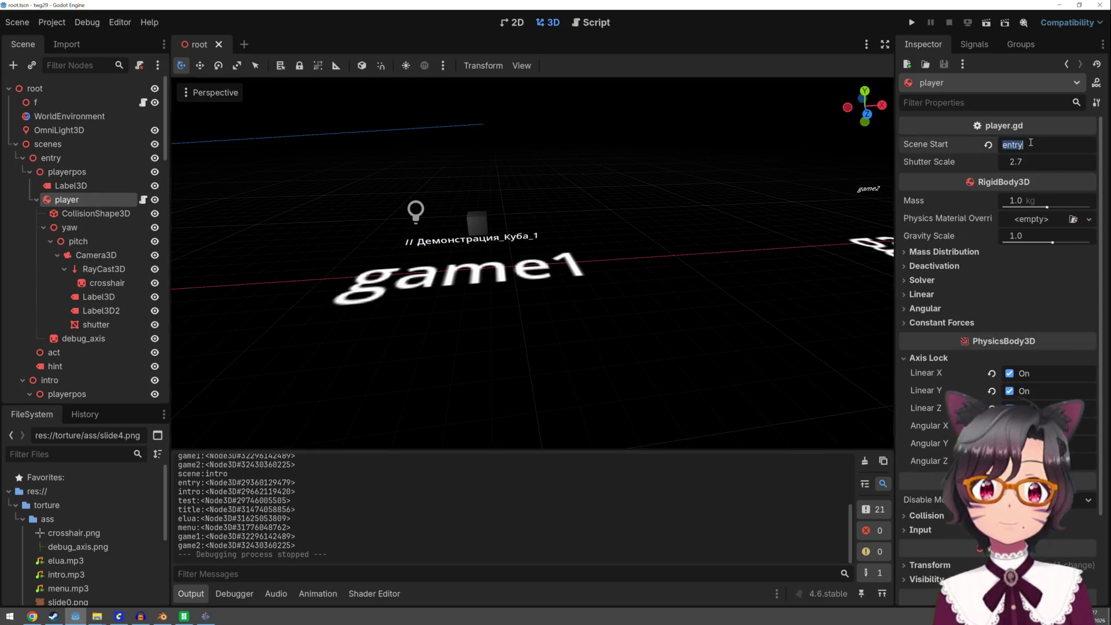
pyautogui.write('ьутг')
pyautogui.press('Return')
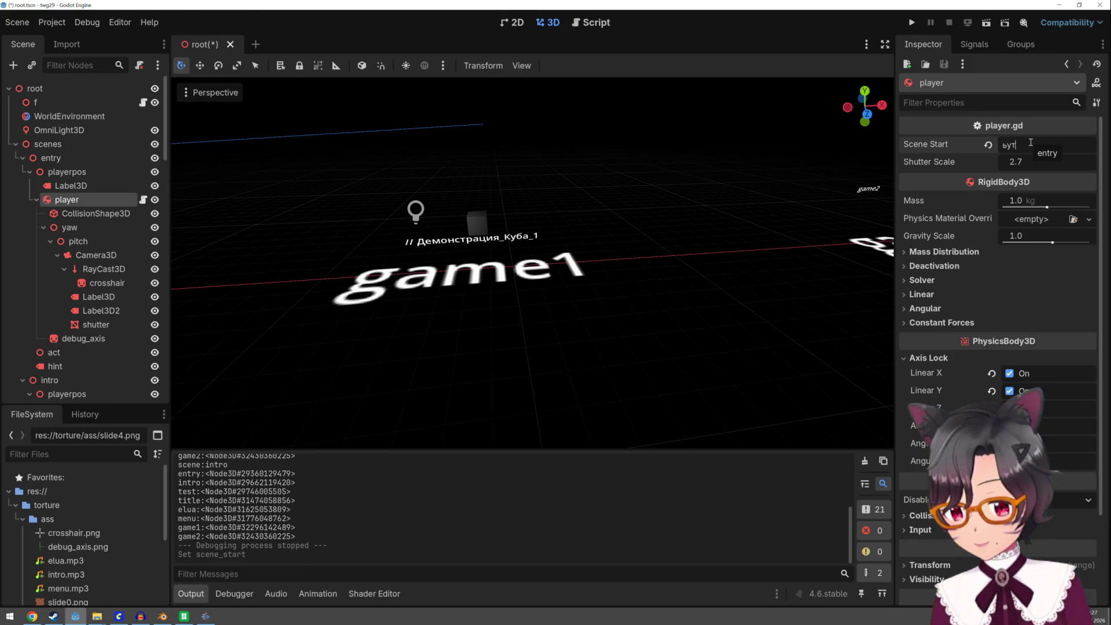
pyautogui.press('BackSpace')
pyautogui.press('BackSpace')
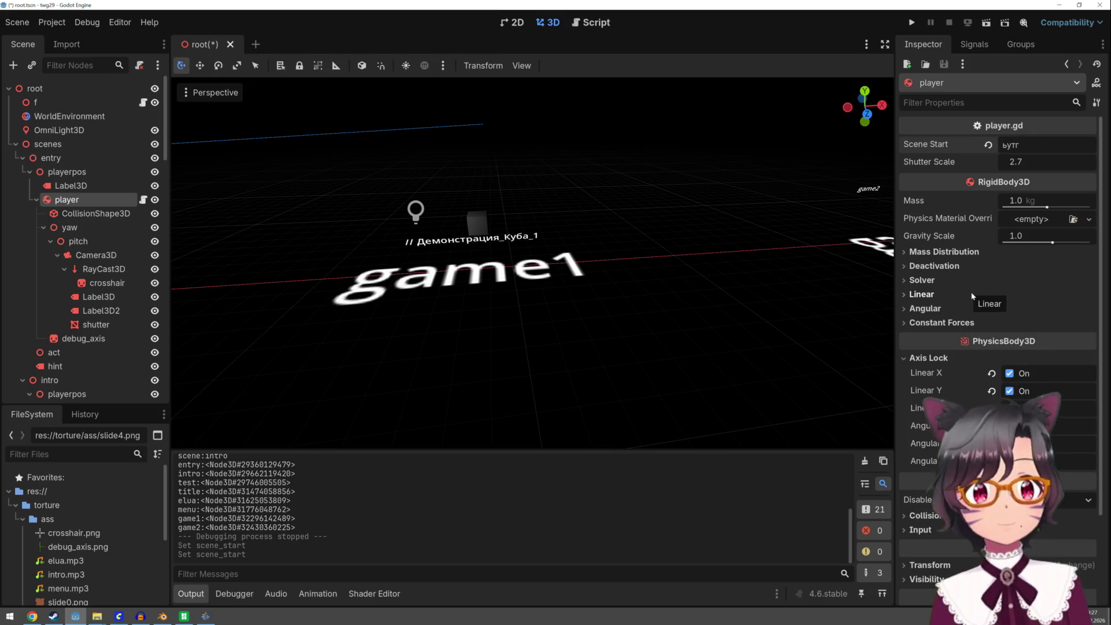
pyautogui.press('BackSpace')
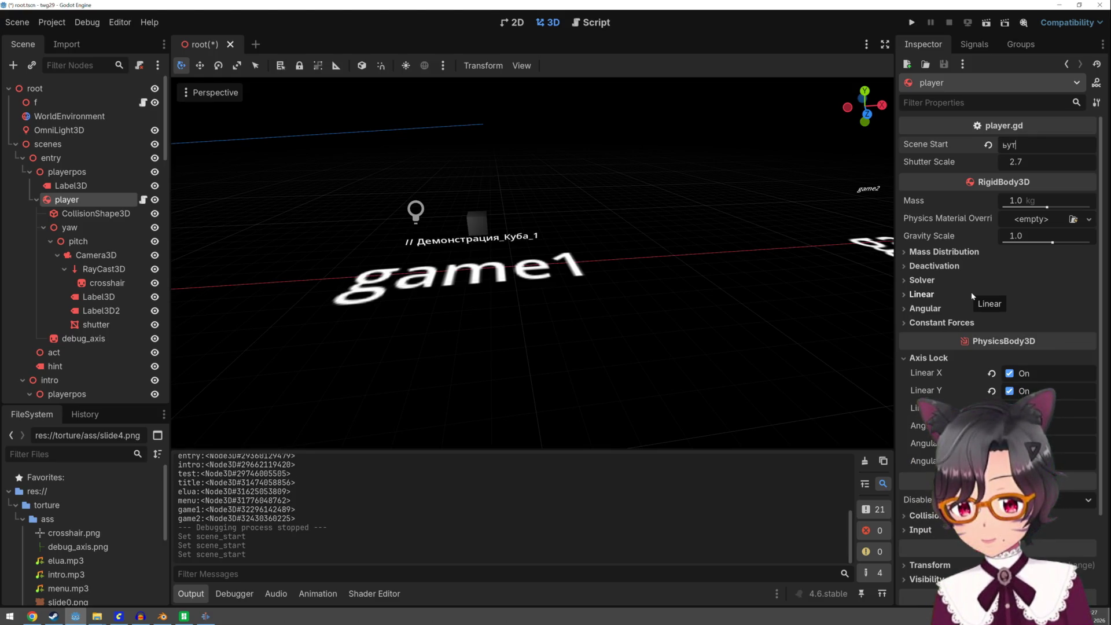
pyautogui.press('BackSpace')
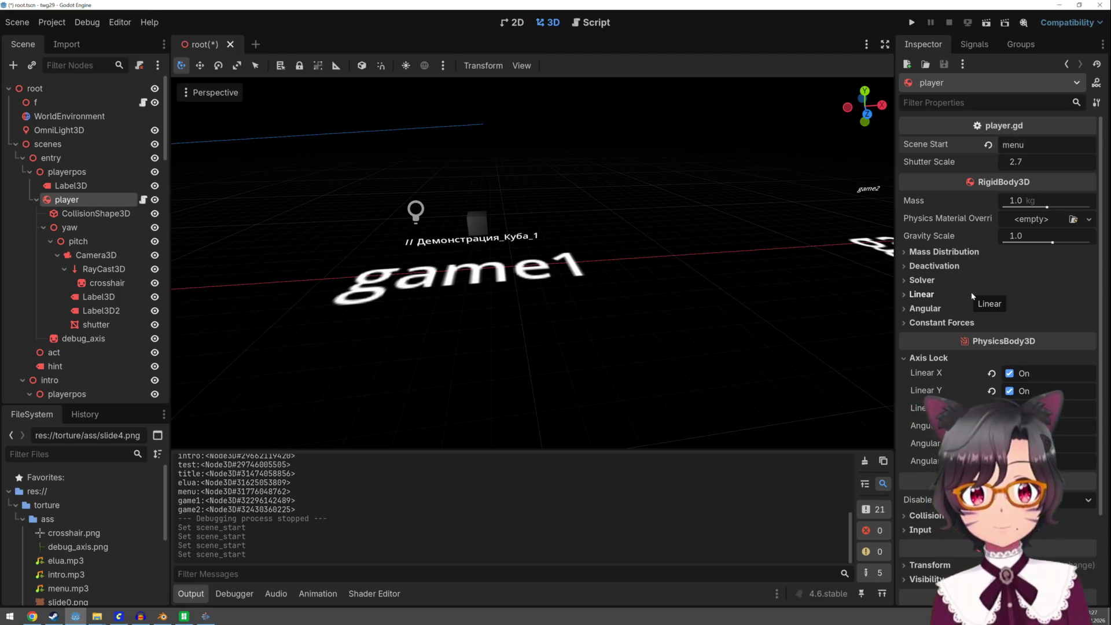
# Run the game from the menu scene, enter game mode 1, then stop it with F8
pyautogui.click(913, 24)
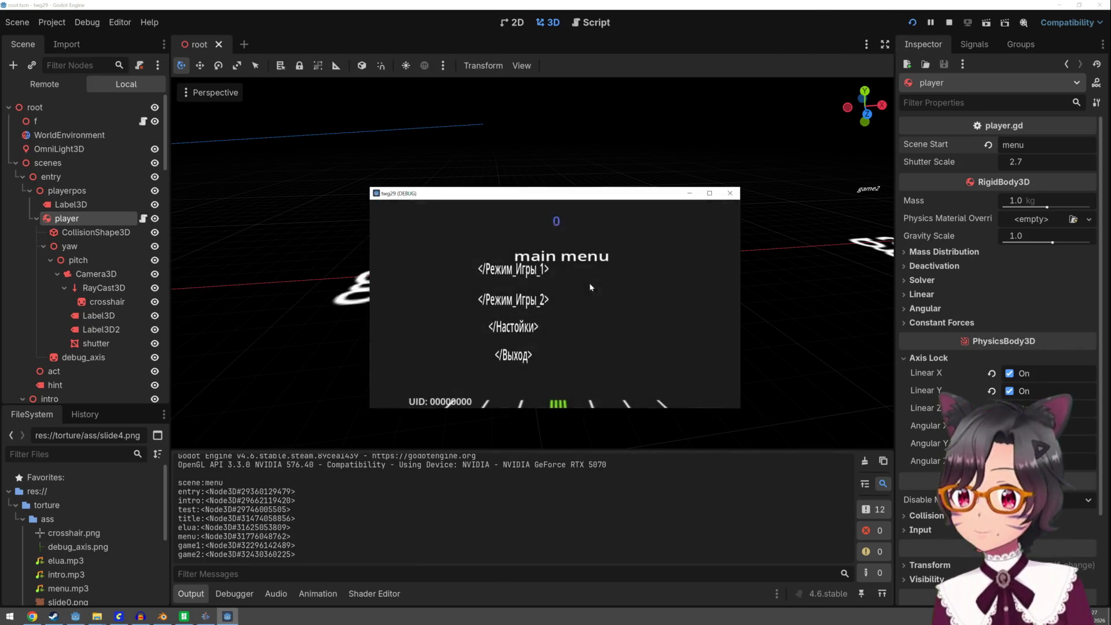
pyautogui.click(556, 304)
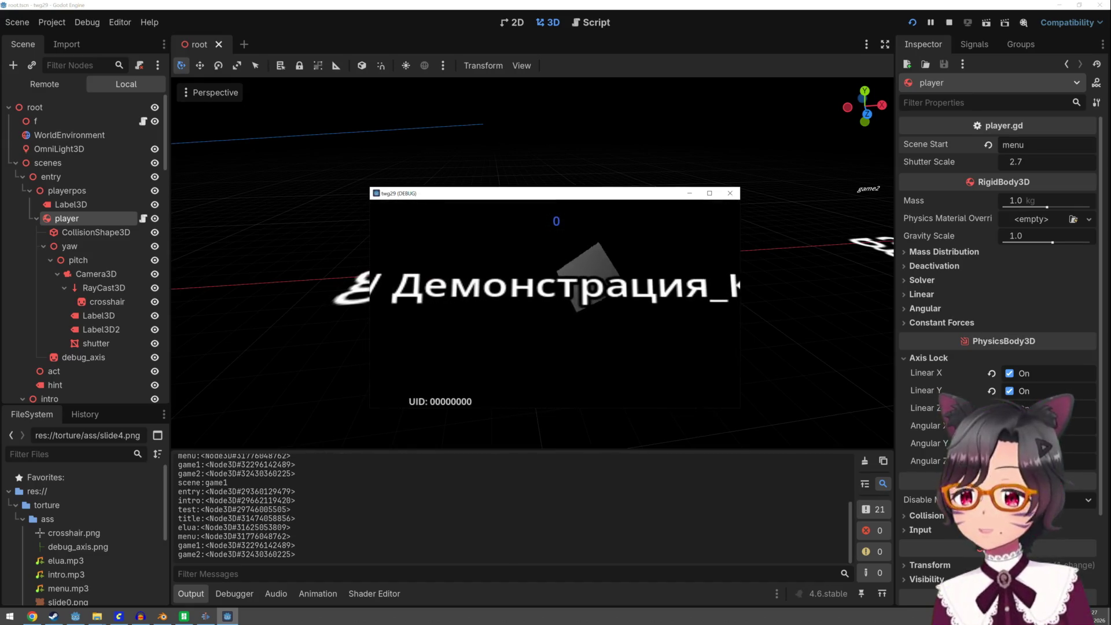
pyautogui.press('F8')
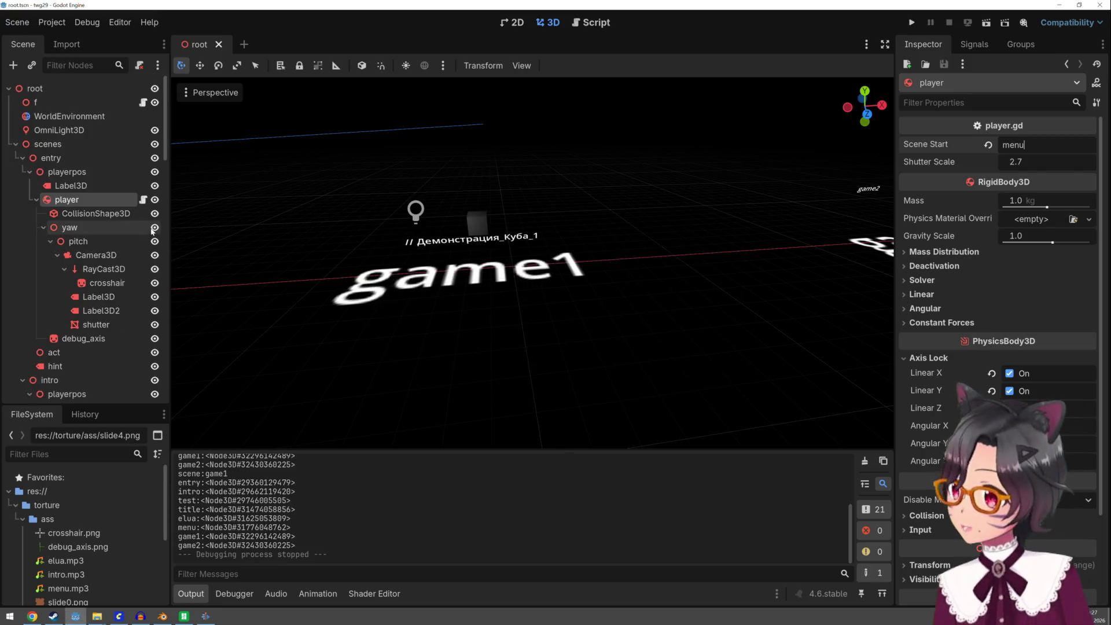
pyautogui.scroll(-5, 124, 309)
pyautogui.scroll(-5, 125, 309)
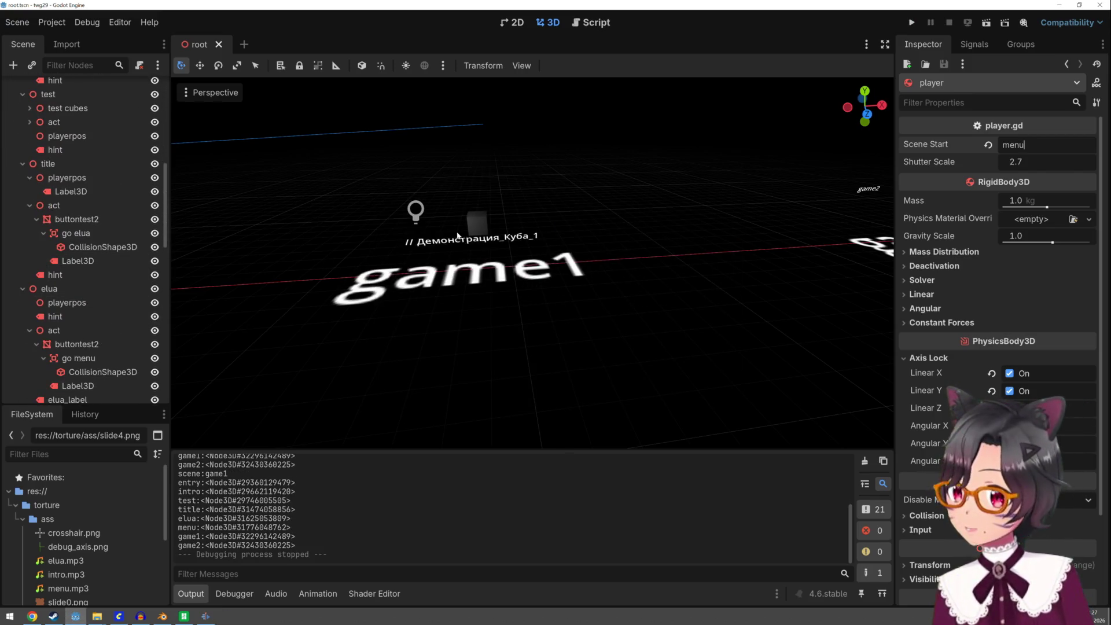
# Set the game1 cube-demo caption's Font Size to 24 instead of 32
pyautogui.click(457, 241)
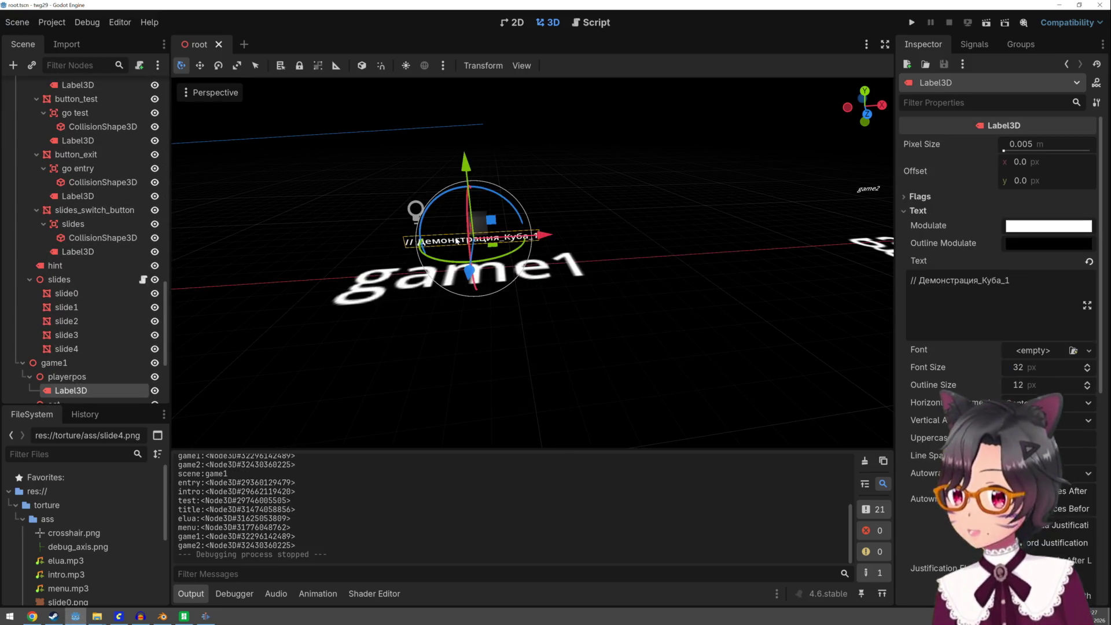
pyautogui.click(1030, 368)
pyautogui.write('24')
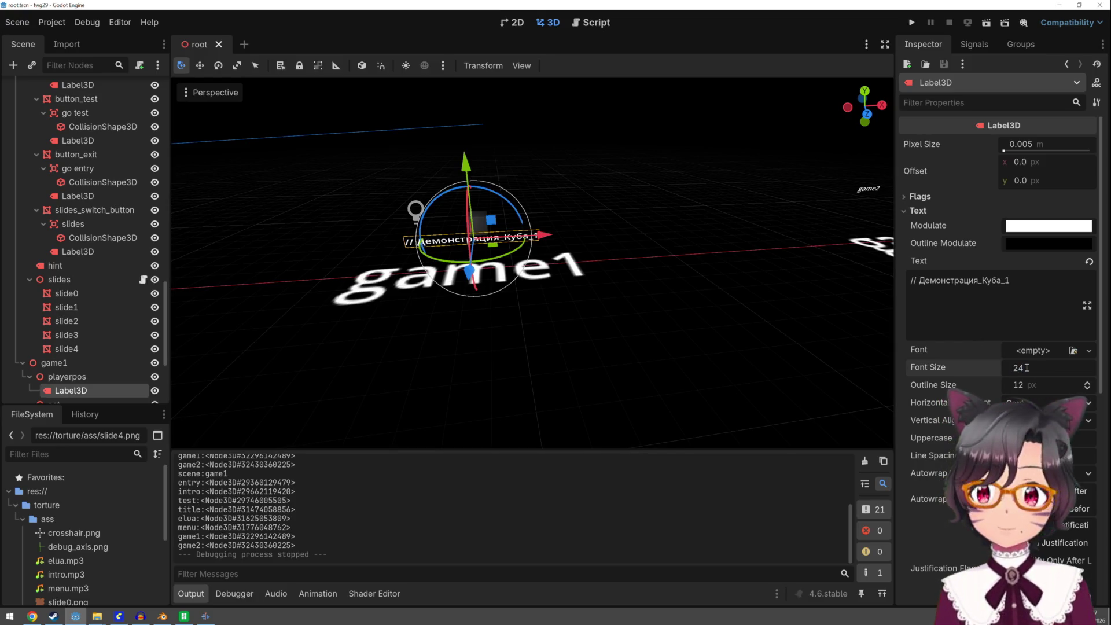
pyautogui.press('Return')
pyautogui.click(606, 335)
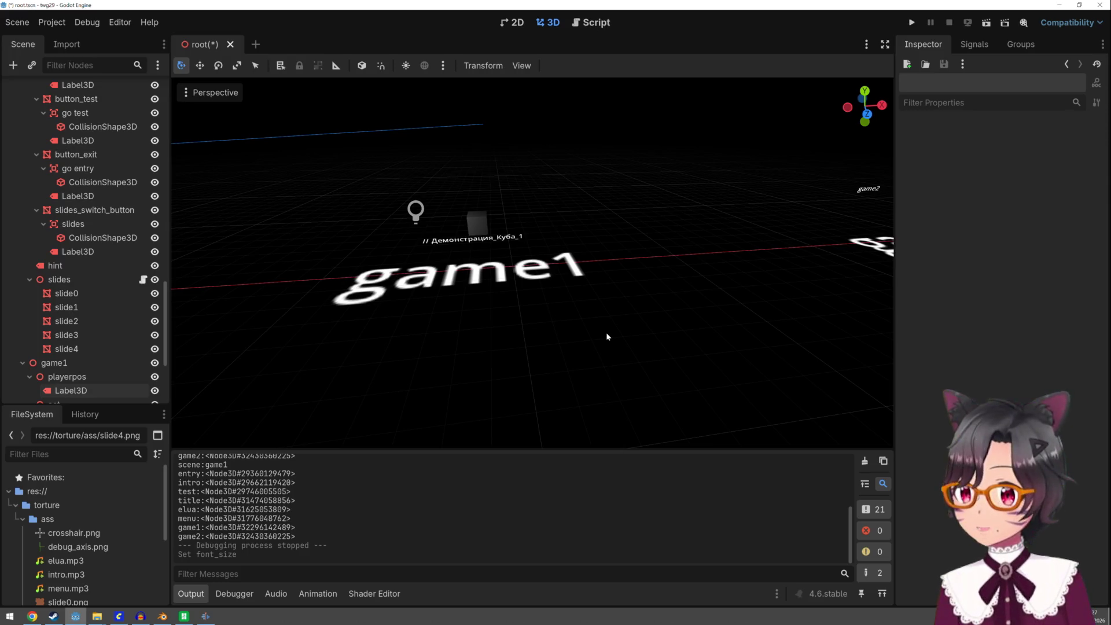
pyautogui.scroll(-3, 606, 336)
pyautogui.scroll(-2, 608, 334)
pyautogui.scroll(-1, 585, 353)
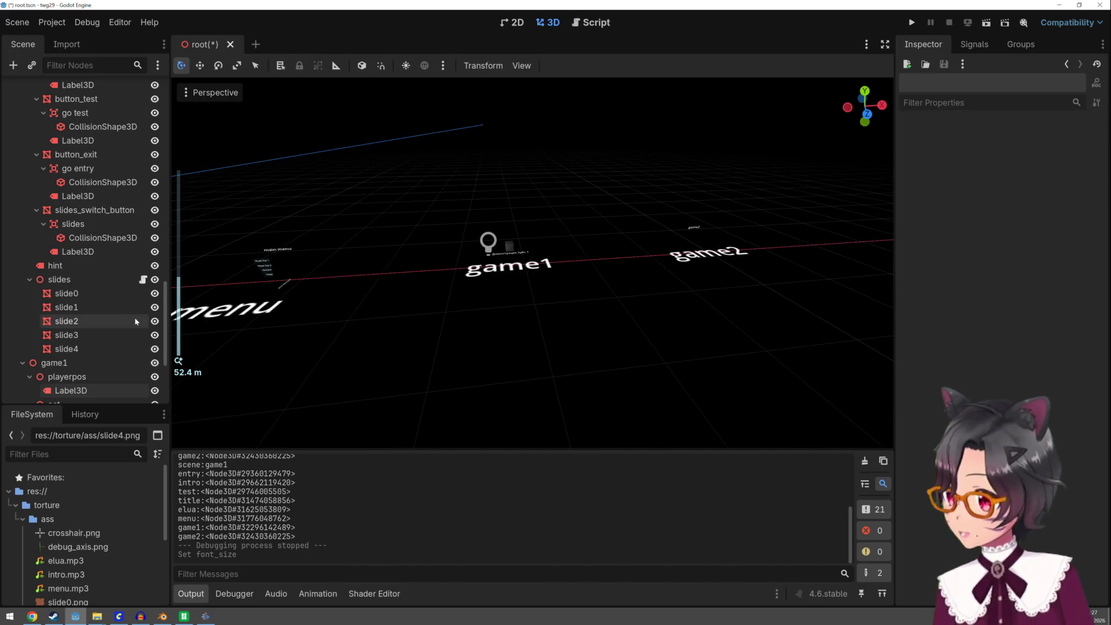
pyautogui.scroll(-1, 120, 321)
pyautogui.scroll(-2, 103, 326)
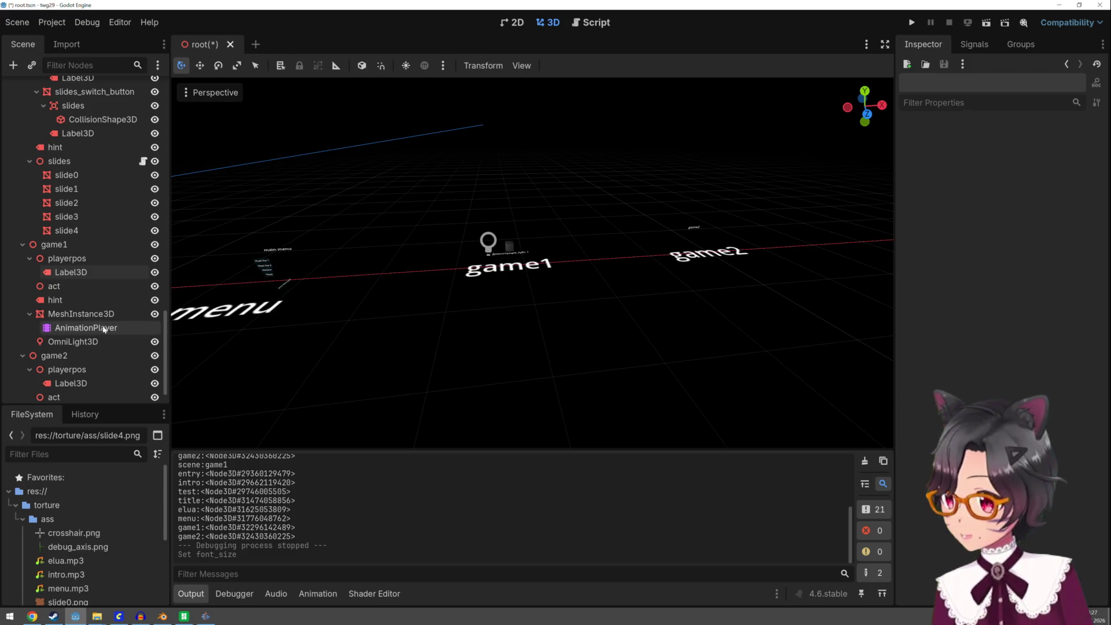
# Delete game2, duplicate game1 as the new game2 and move it right along X
pyautogui.click(90, 355)
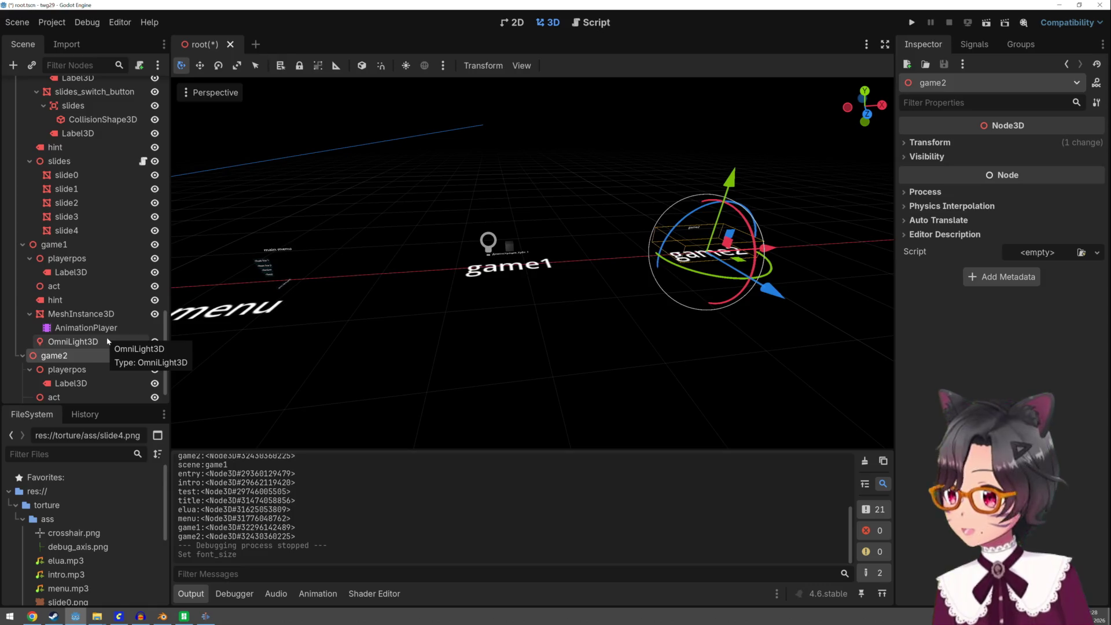
pyautogui.press('Delete')
pyautogui.click(95, 282)
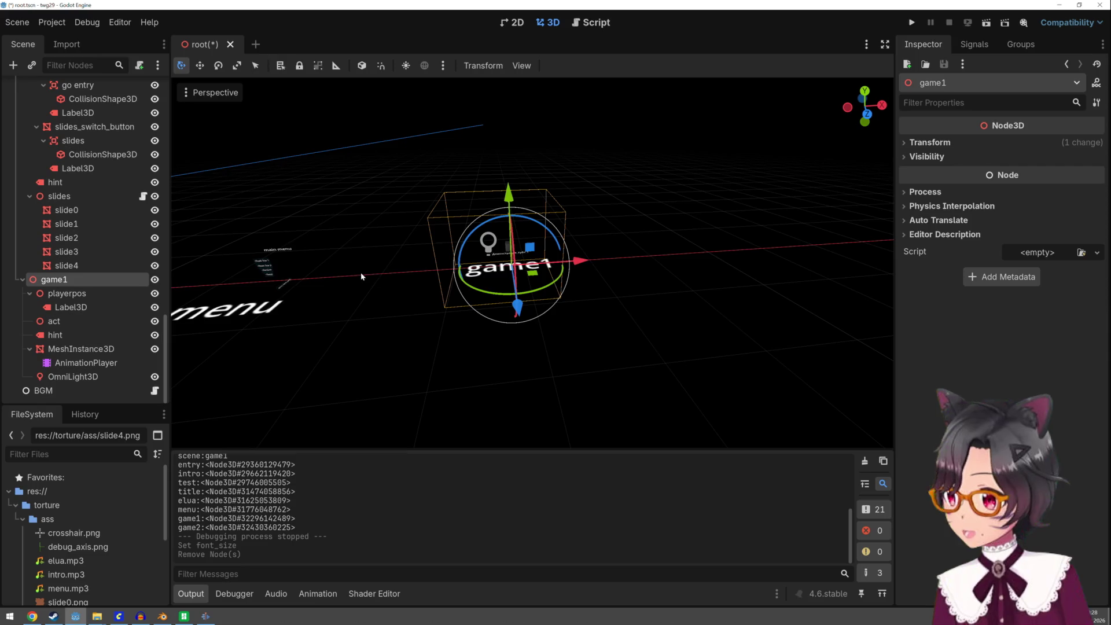
pyautogui.hotkey('ctrl', 'd')
pyautogui.moveTo(578, 264); pyautogui.dragTo(808, 258)
pyautogui.scroll(-4, 109, 346)
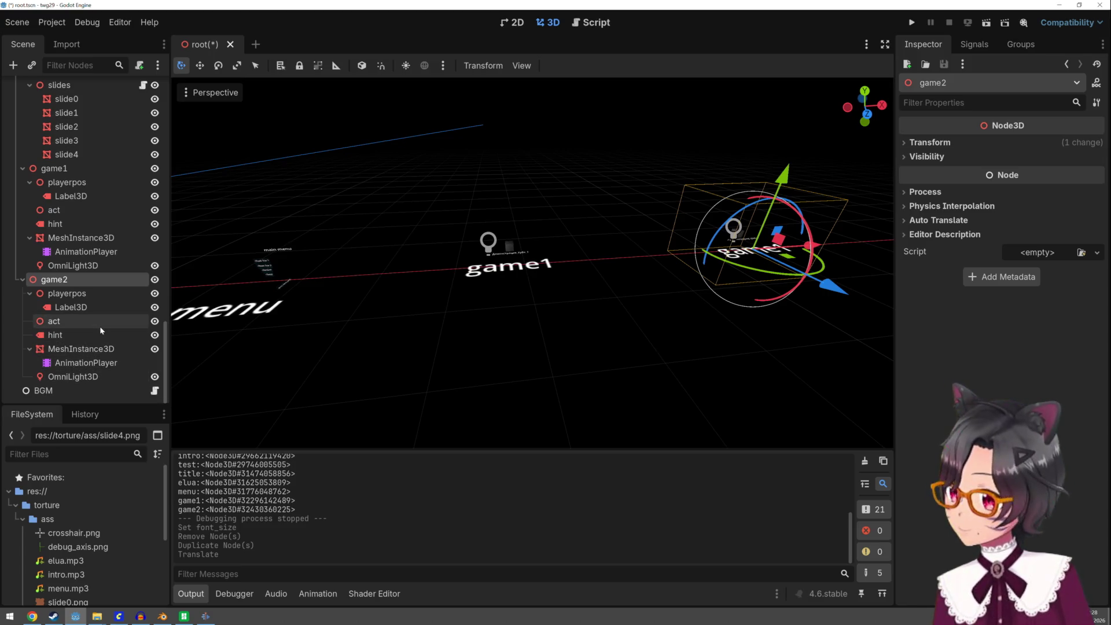
# Change game2's cube-demo caption to "// Демонстрация_Куба_2" and select its cube mesh
pyautogui.click(101, 309)
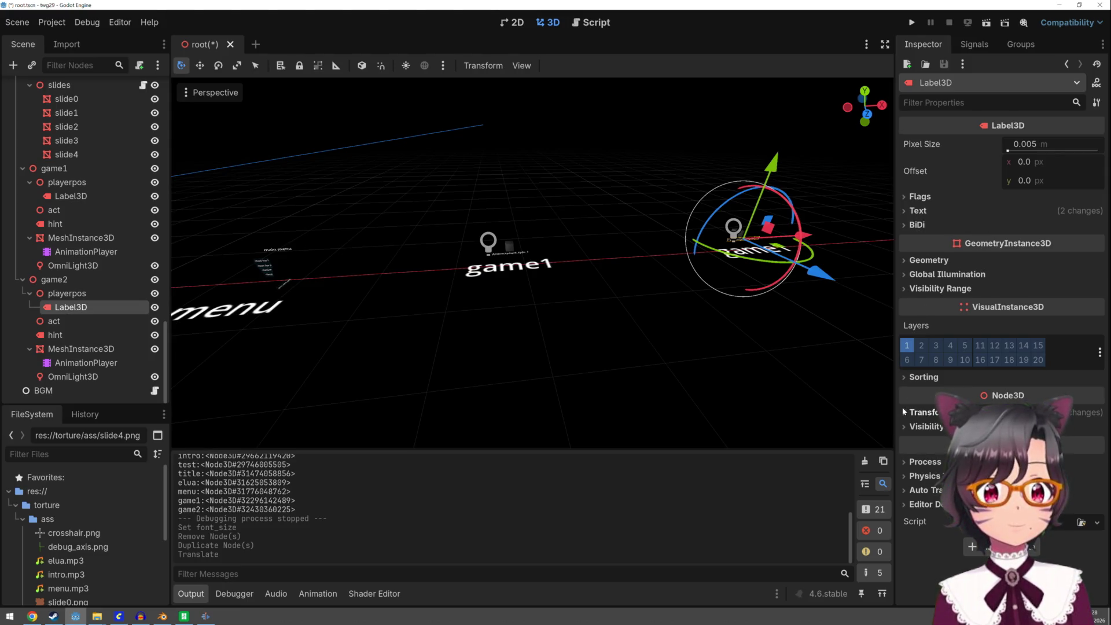
pyautogui.click(917, 210)
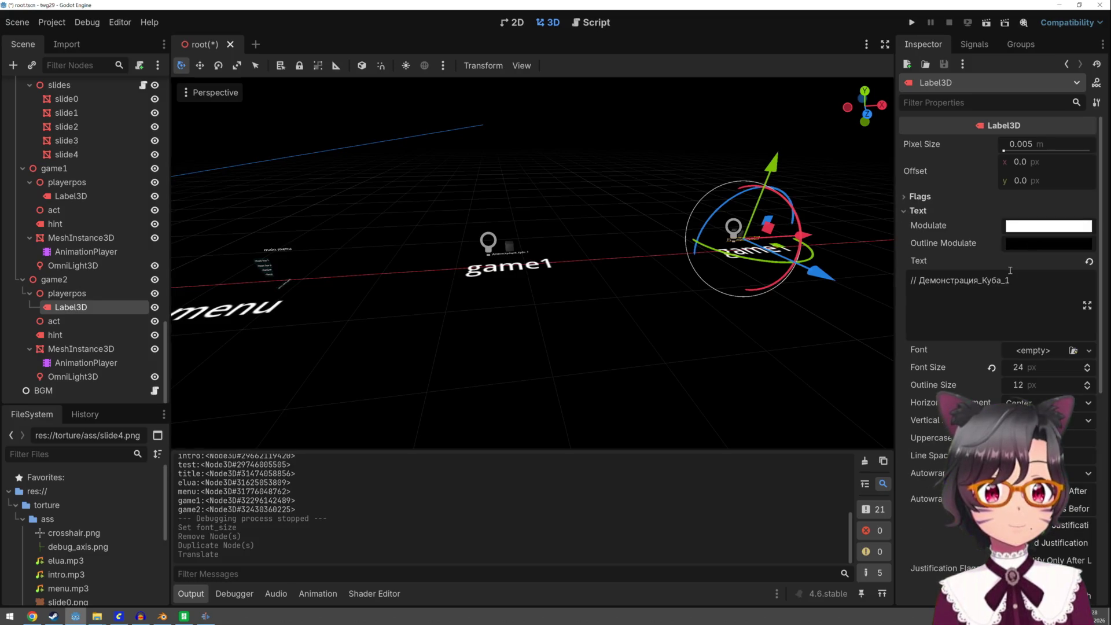
pyautogui.write('2')
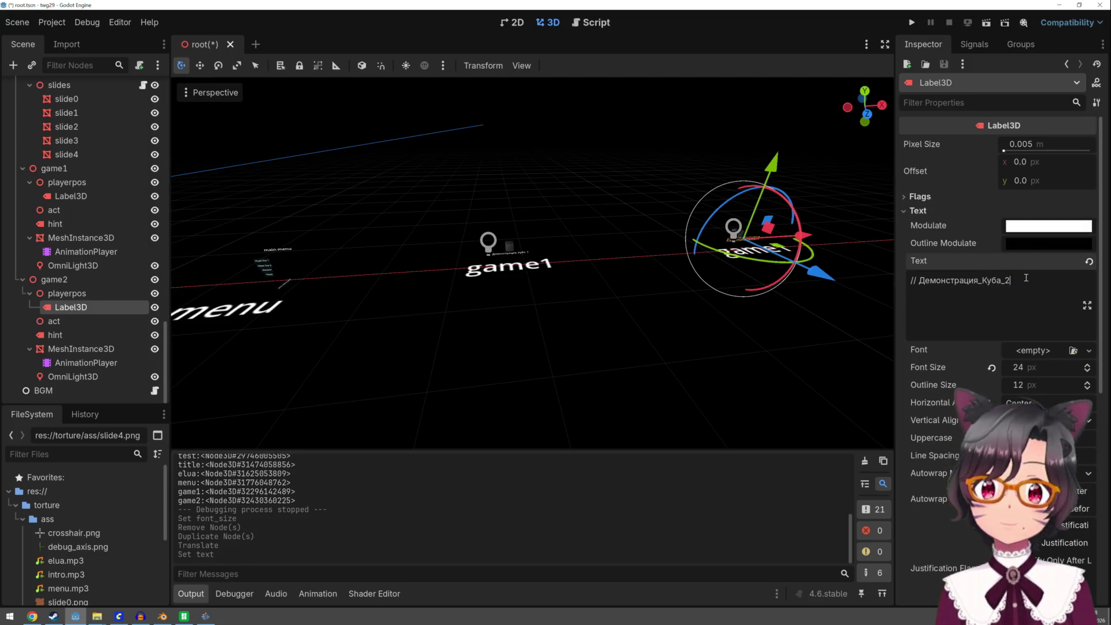
pyautogui.press('Return')
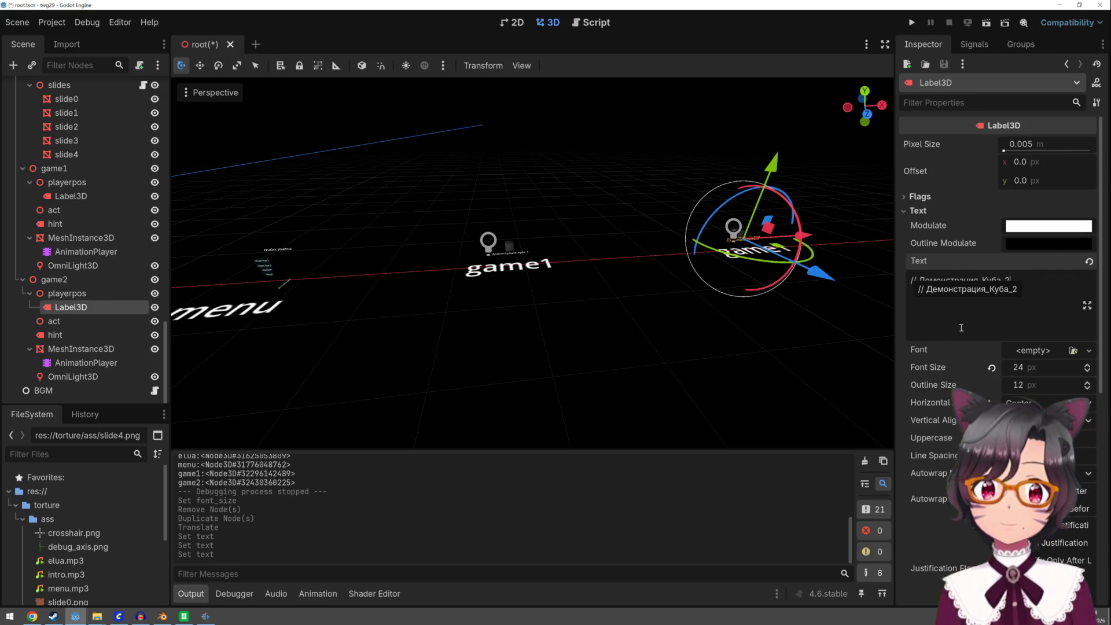
pyautogui.click(829, 312)
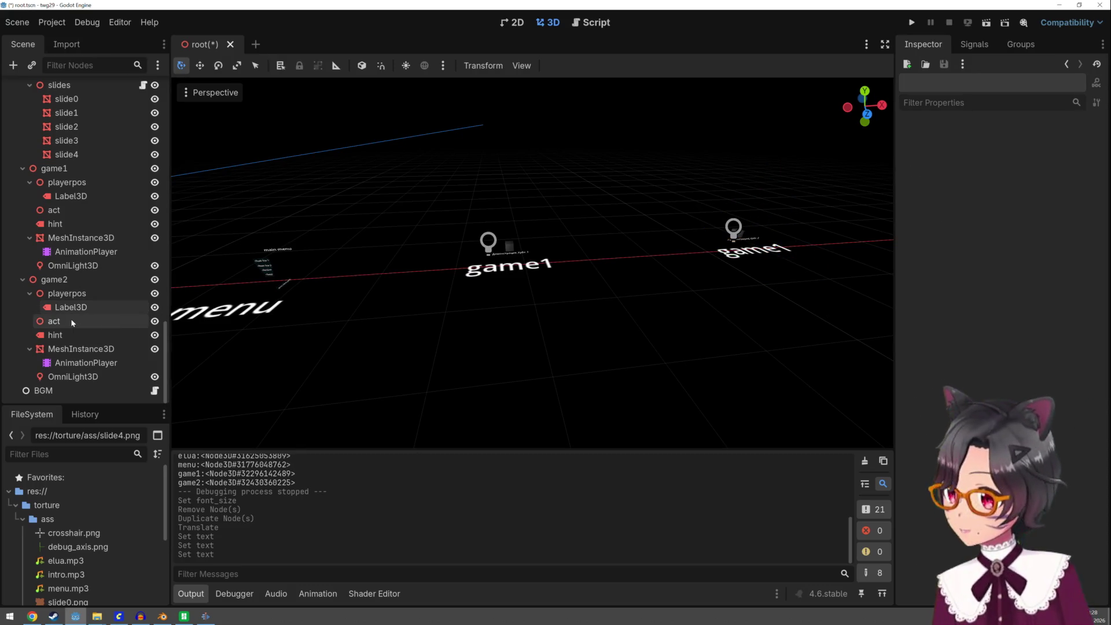
pyautogui.click(81, 348)
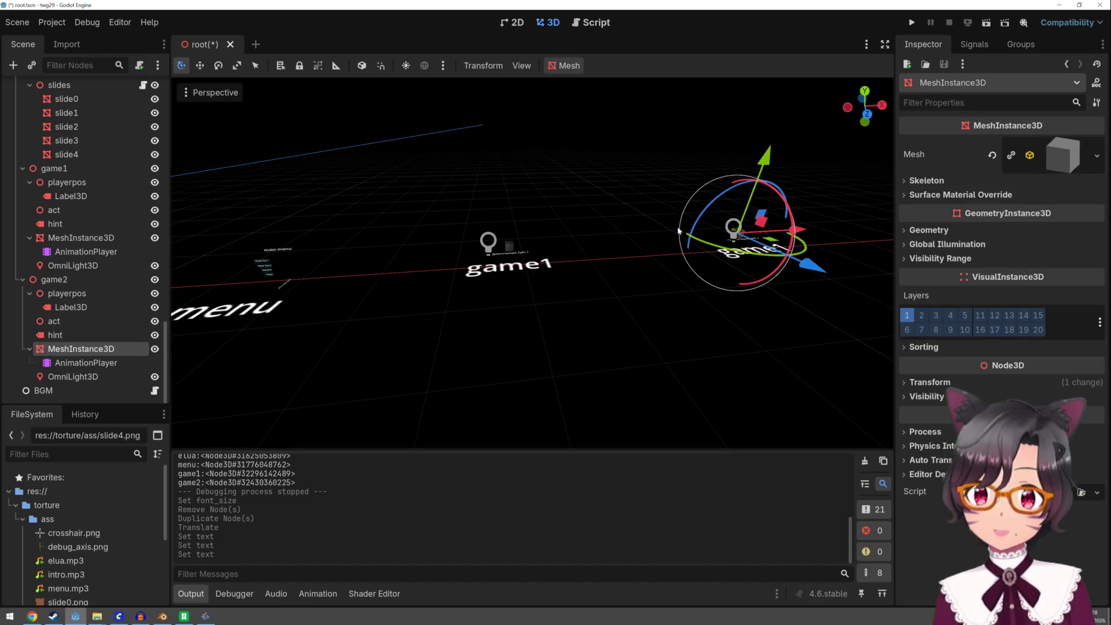
pyautogui.scroll(-2, 661, 252)
pyautogui.scroll(-2, 677, 228)
pyautogui.scroll(-2, 743, 206)
pyautogui.scroll(1, 744, 206)
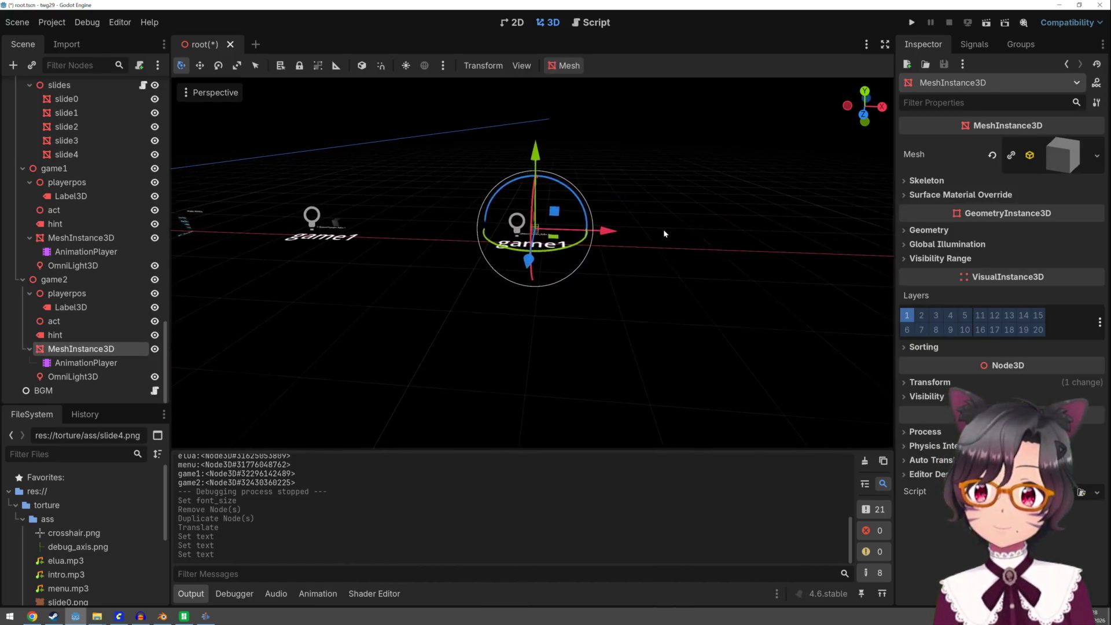
pyautogui.scroll(3, 663, 229)
# Reposition game2's cube and duplicate it into two more cubes placed around it with the gizmo
pyautogui.moveTo(663, 229)
pyautogui.mouseDown(button='middle')
pyautogui.moveTo(671, 282)
pyautogui.moveTo(679, 260)
pyautogui.mouseUp(button='middle')
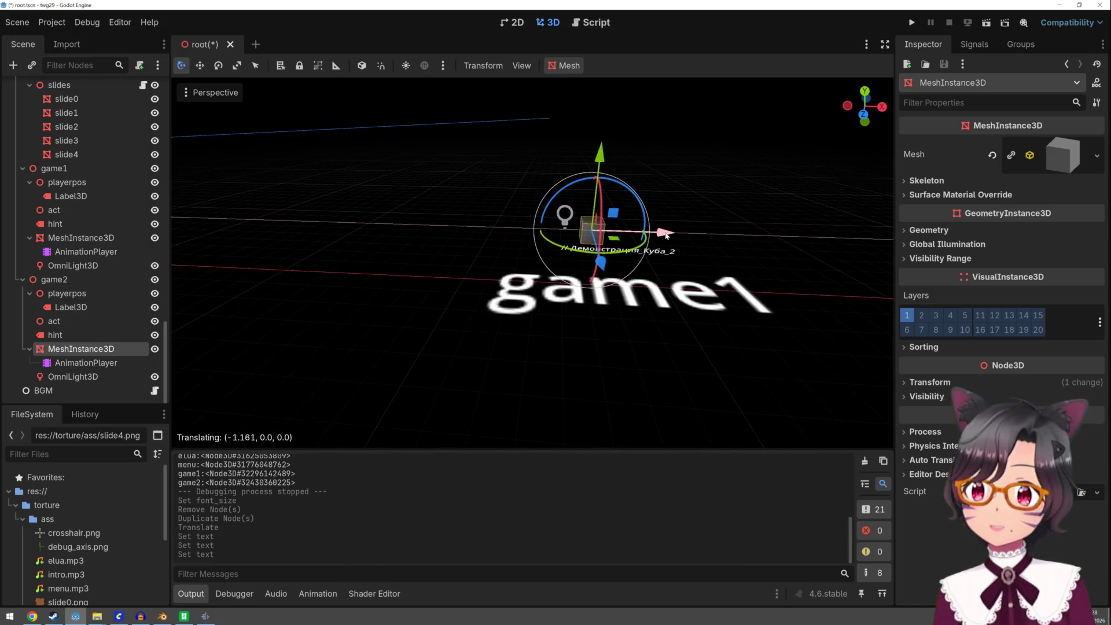
pyautogui.moveTo(692, 236); pyautogui.dragTo(665, 235)
pyautogui.moveTo(602, 161); pyautogui.dragTo(602, 146)
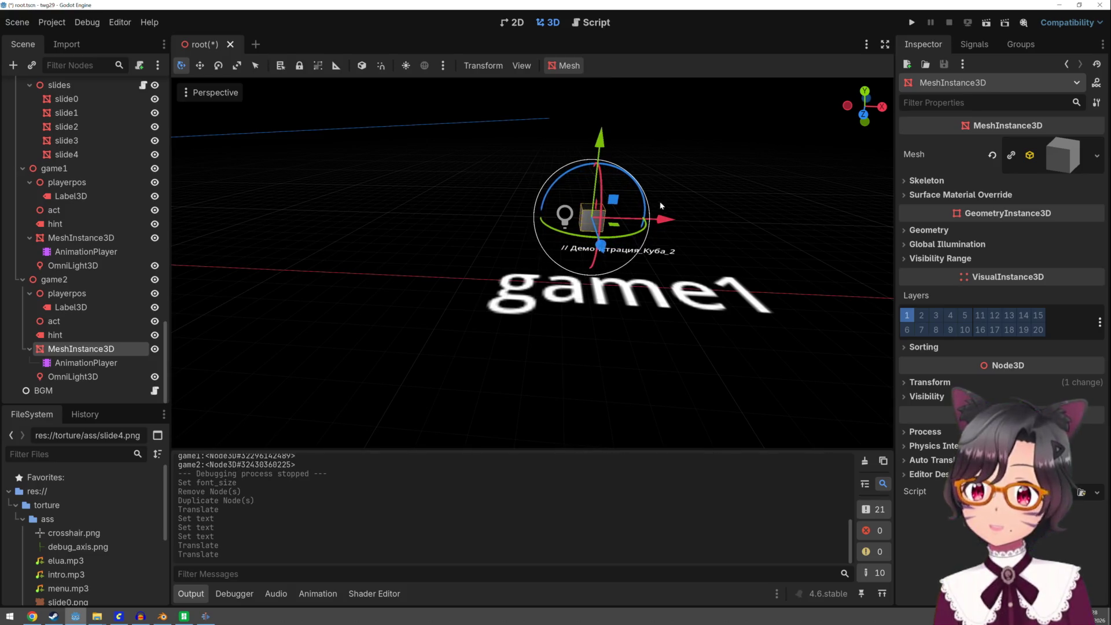
pyautogui.hotkey('ctrl', 'd')
pyautogui.moveTo(662, 217); pyautogui.dragTo(729, 222)
pyautogui.click(81, 348)
pyautogui.keyDown('ctrl'); pyautogui.click(105, 381); pyautogui.keyUp('ctrl')
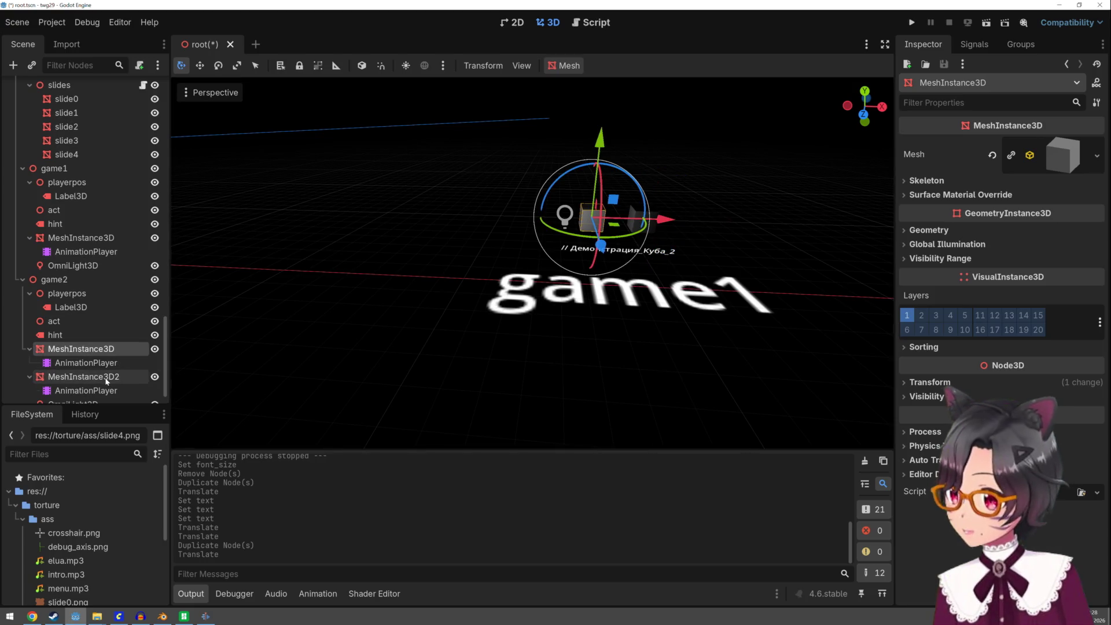
pyautogui.hotkey('ctrl', 'd')
pyautogui.moveTo(622, 152); pyautogui.dragTo(637, 193)
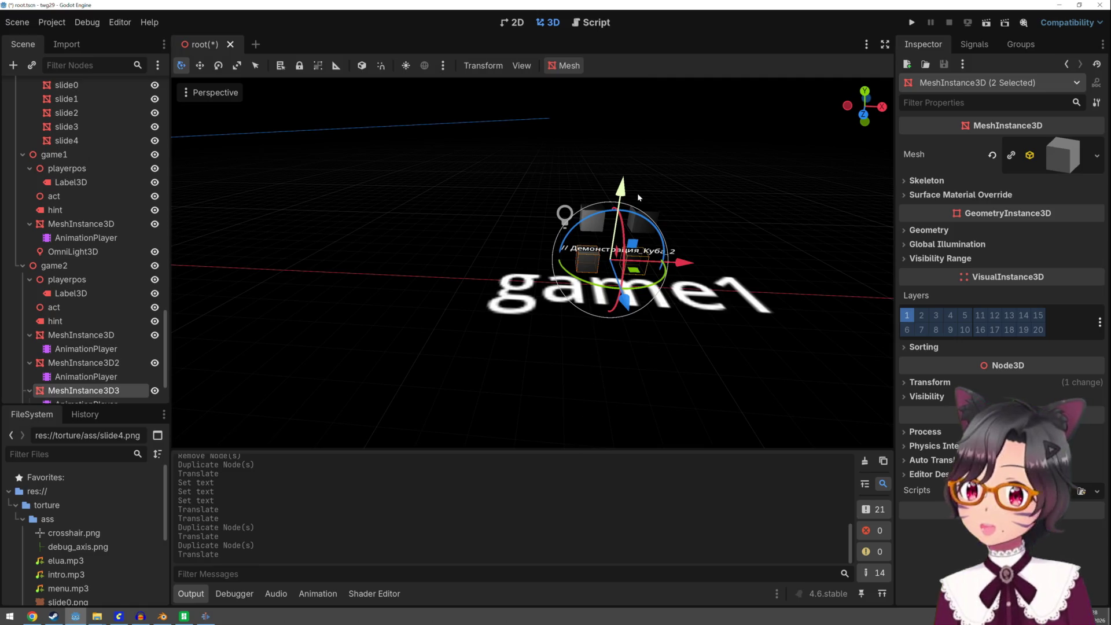
# Change game2's hint Label3D text so it reads game2
pyautogui.click(726, 295)
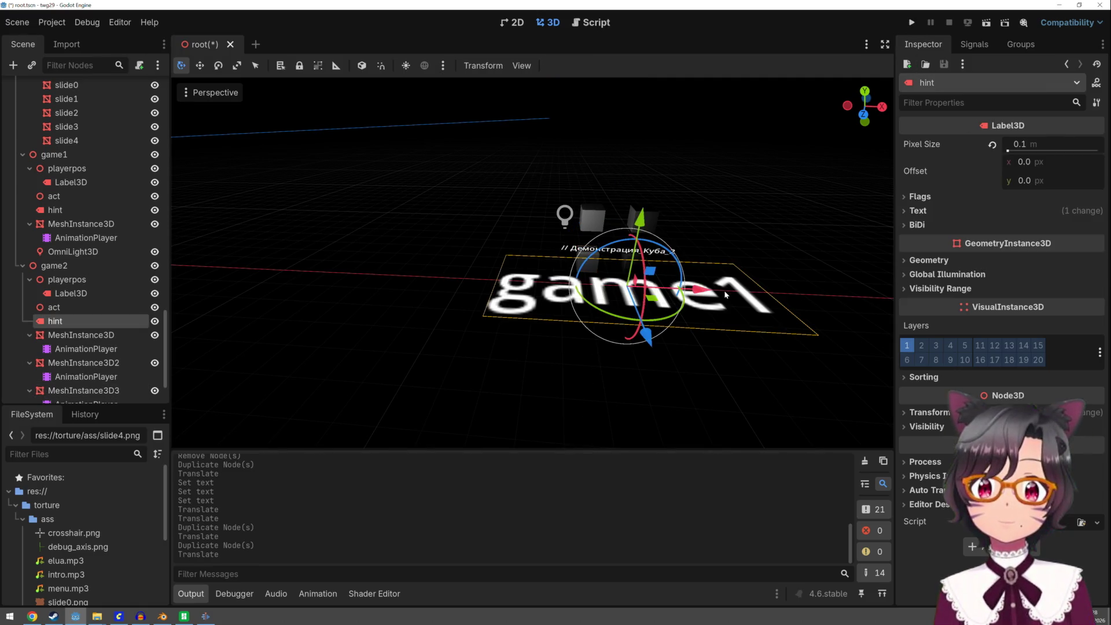
pyautogui.click(919, 212)
pyautogui.click(941, 291)
pyautogui.press('BackSpace')
pyautogui.write('2')
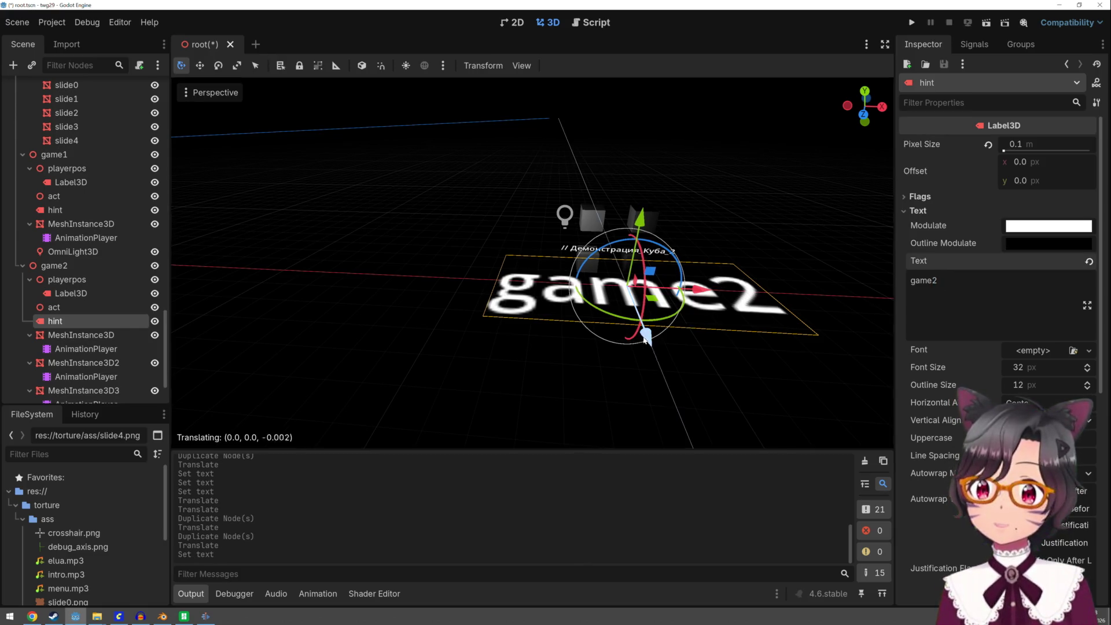
# Shift both games' hint labels along Z, then save the scene and run it
pyautogui.moveTo(646, 337); pyautogui.dragTo(658, 409)
pyautogui.scroll(-3, 481, 339)
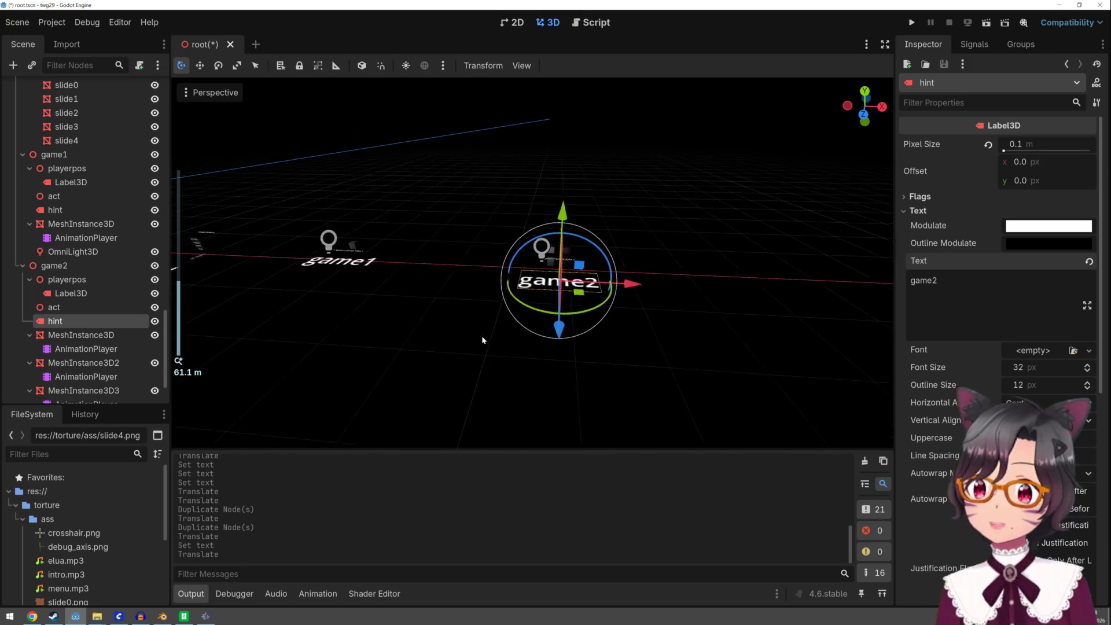
pyautogui.click(371, 269)
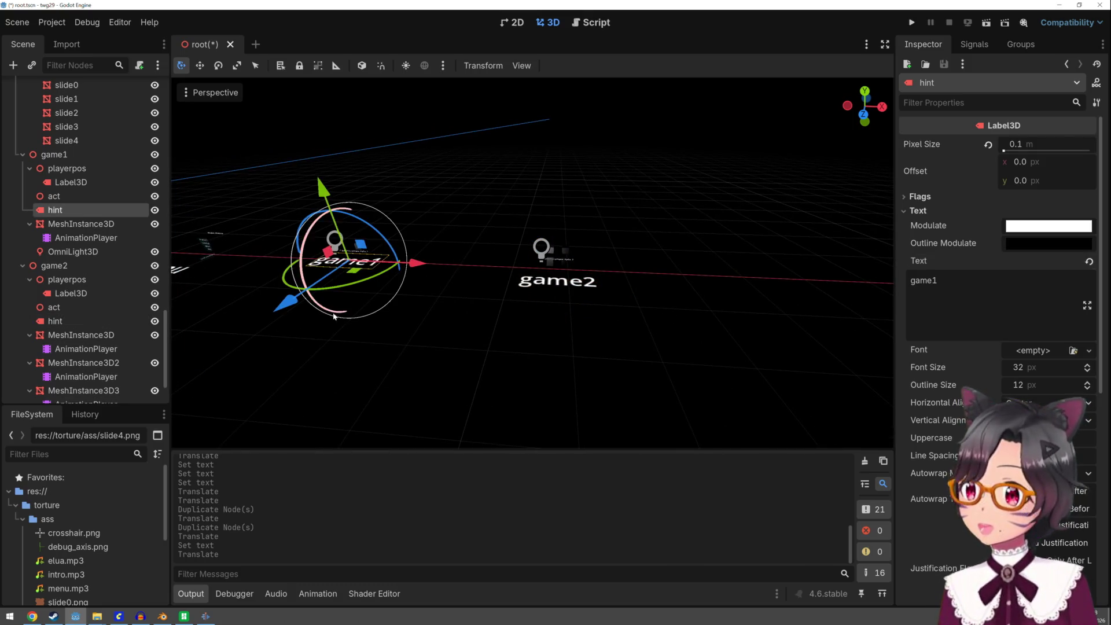
pyautogui.moveTo(296, 312); pyautogui.dragTo(281, 332)
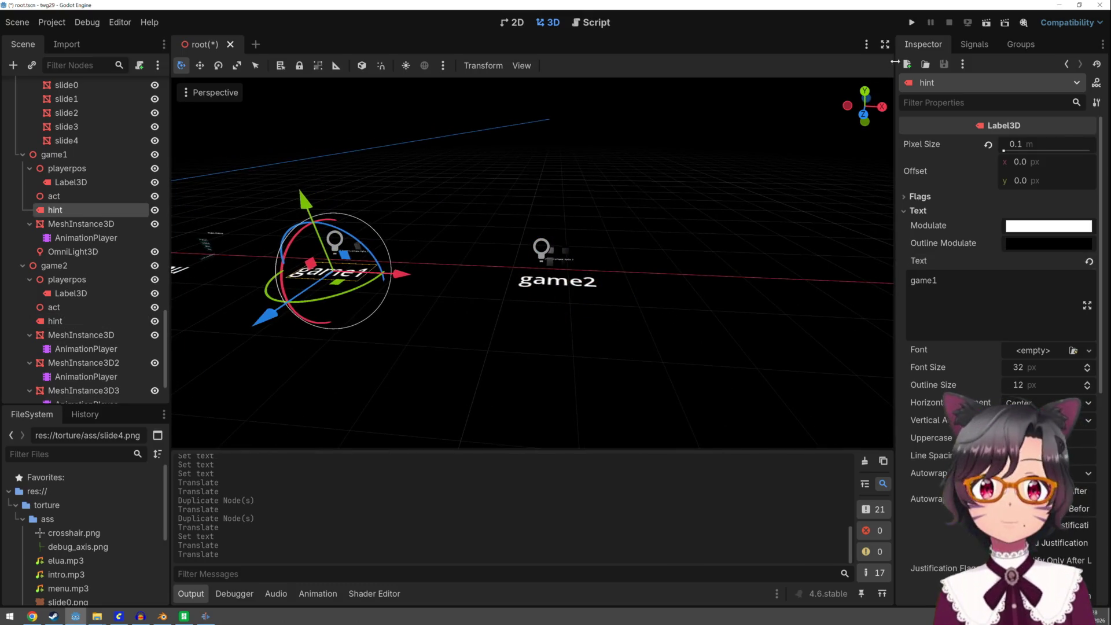
pyautogui.click(912, 22)
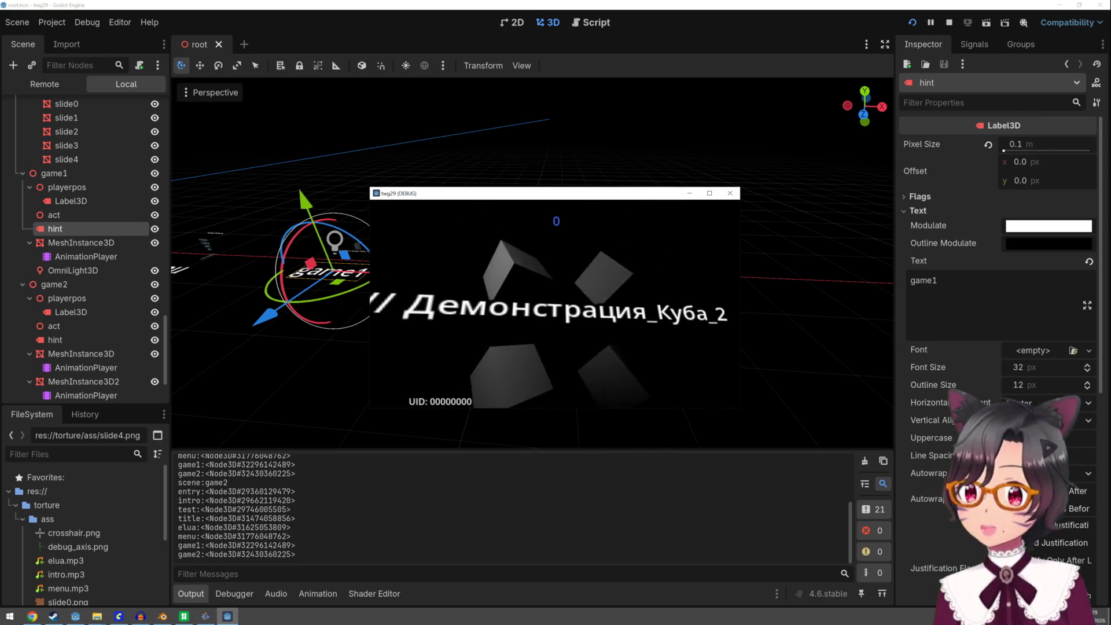
# Escape from the cube demo back to the menu, then stop the running game
pyautogui.press('Escape')
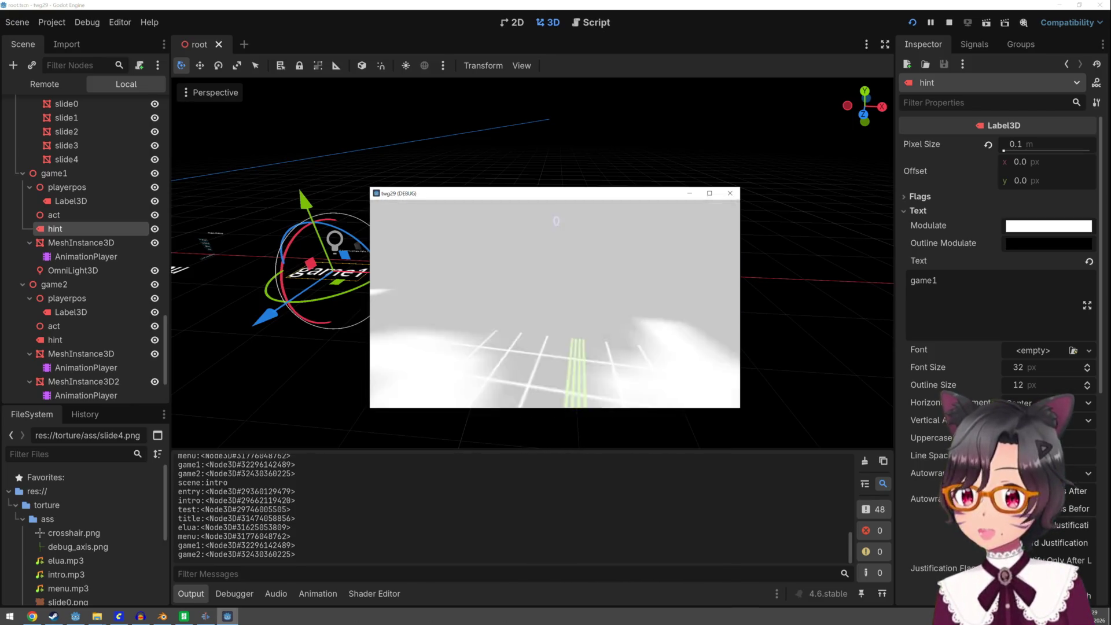
pyautogui.press('Escape')
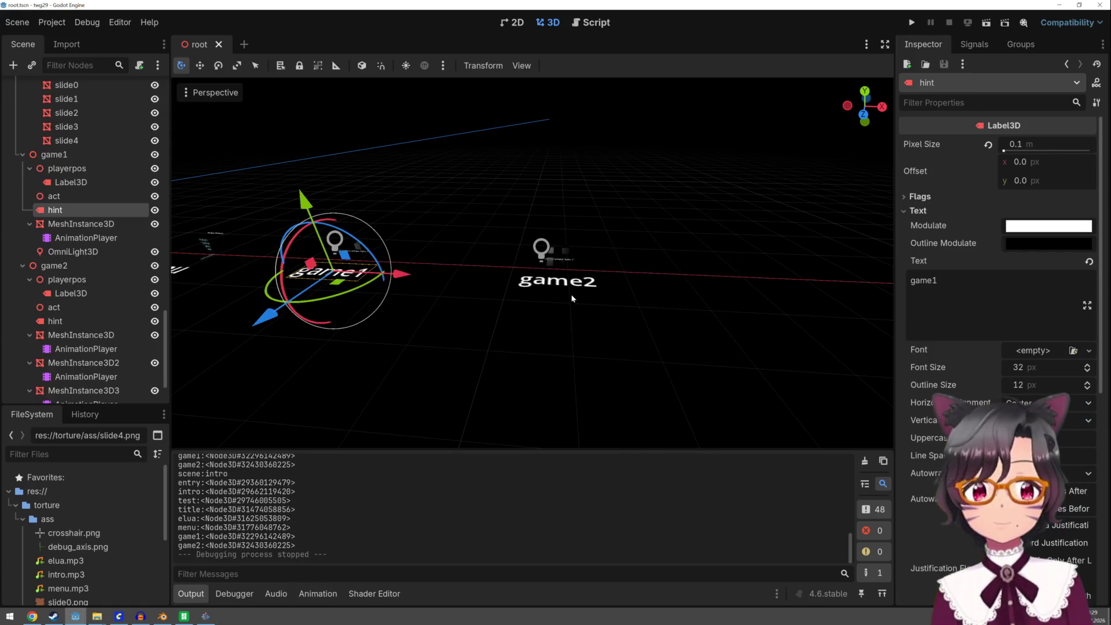
# Scale both cube-demo captions narrower along X
pyautogui.click(571, 260)
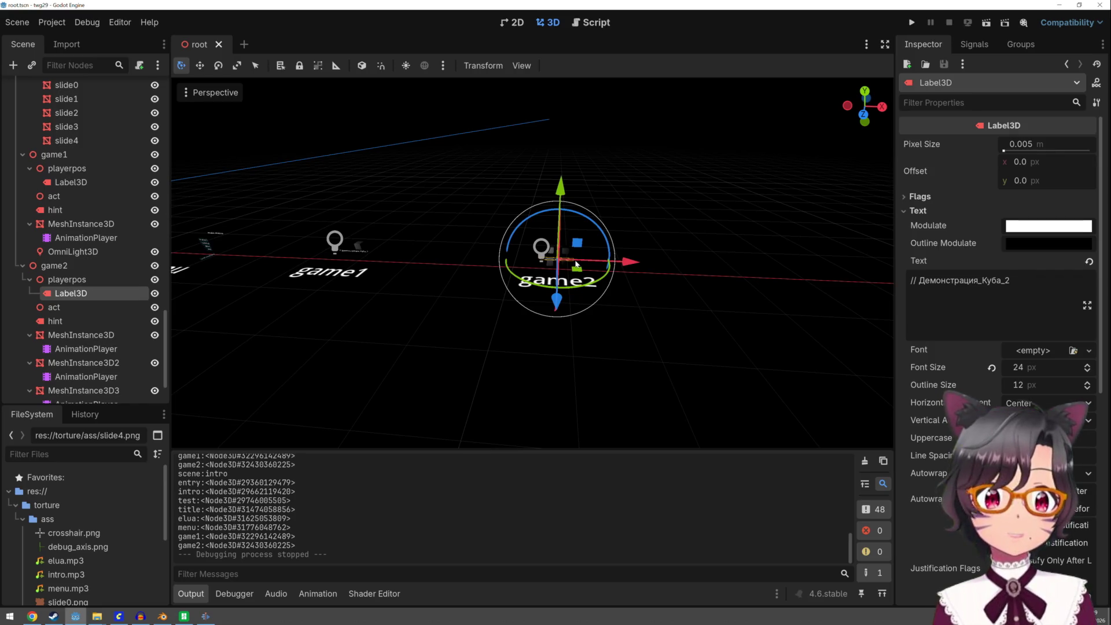
pyautogui.scroll(3, 600, 260)
pyautogui.press('r')
pyautogui.moveTo(653, 257); pyautogui.dragTo(625, 263)
pyautogui.scroll(-3, 456, 263)
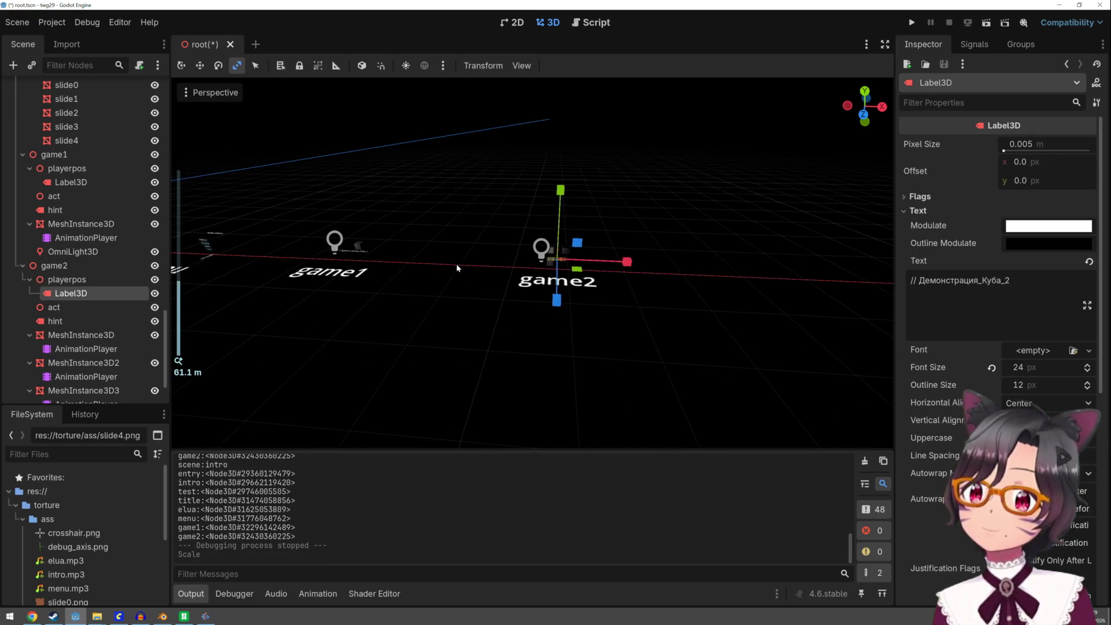
pyautogui.click(367, 253)
pyautogui.moveTo(405, 256); pyautogui.dragTo(392, 260)
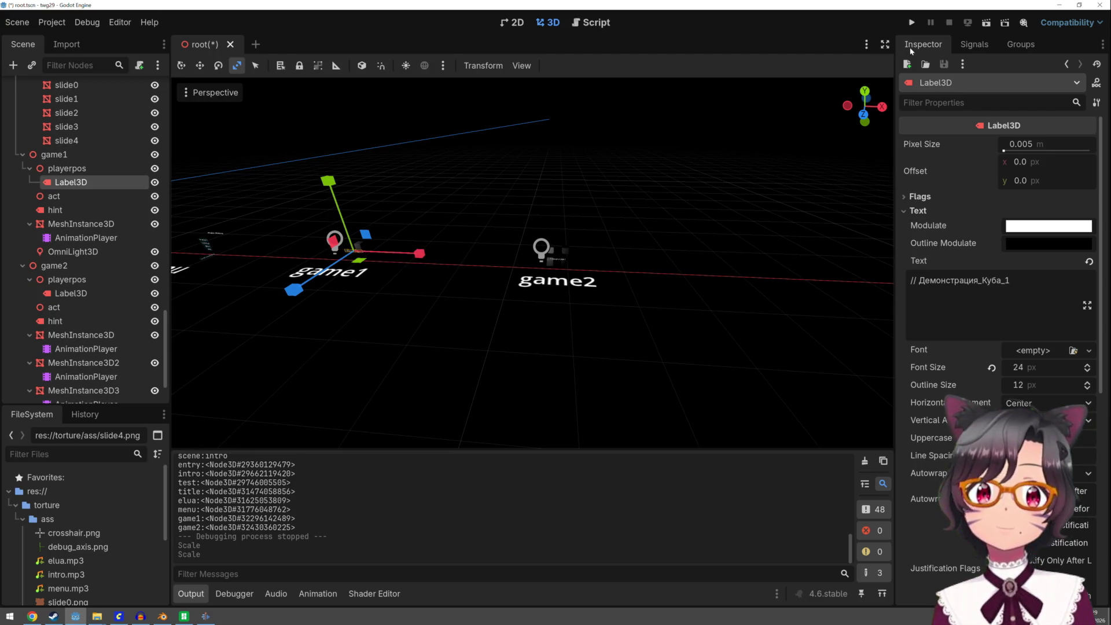
# Move button_game1, button_game2, button_test and button_exit left along X together, then run the project
pyautogui.press('q')
pyautogui.keyDown('shift'); pyautogui.moveTo(849, 76); pyautogui.dragTo(567, 252, button='middle'); pyautogui.keyUp('shift')
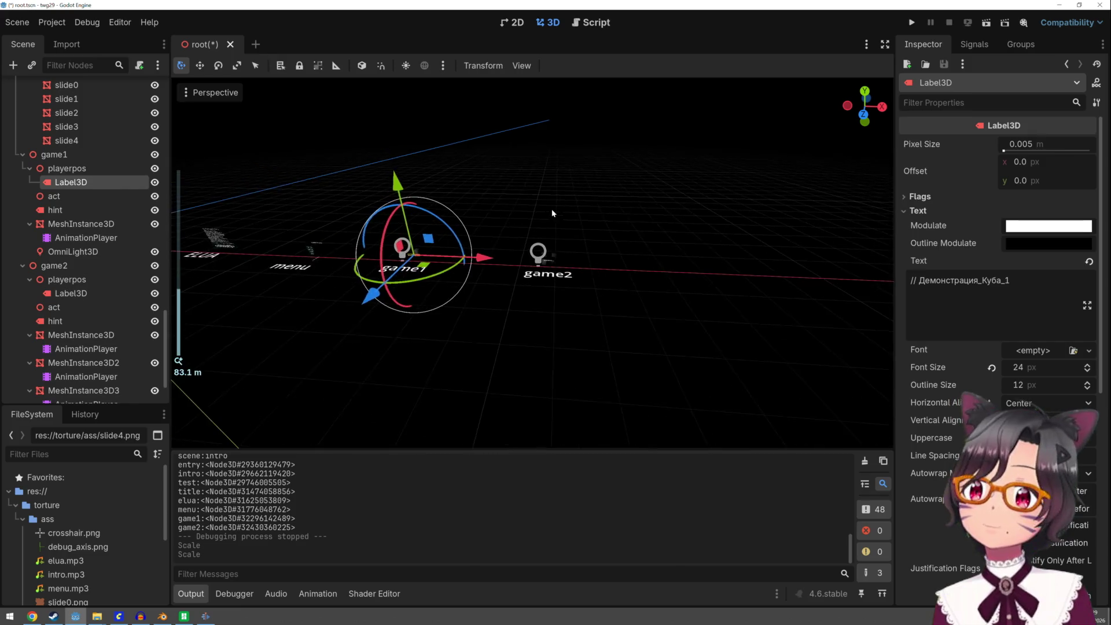
pyautogui.scroll(3, 568, 252)
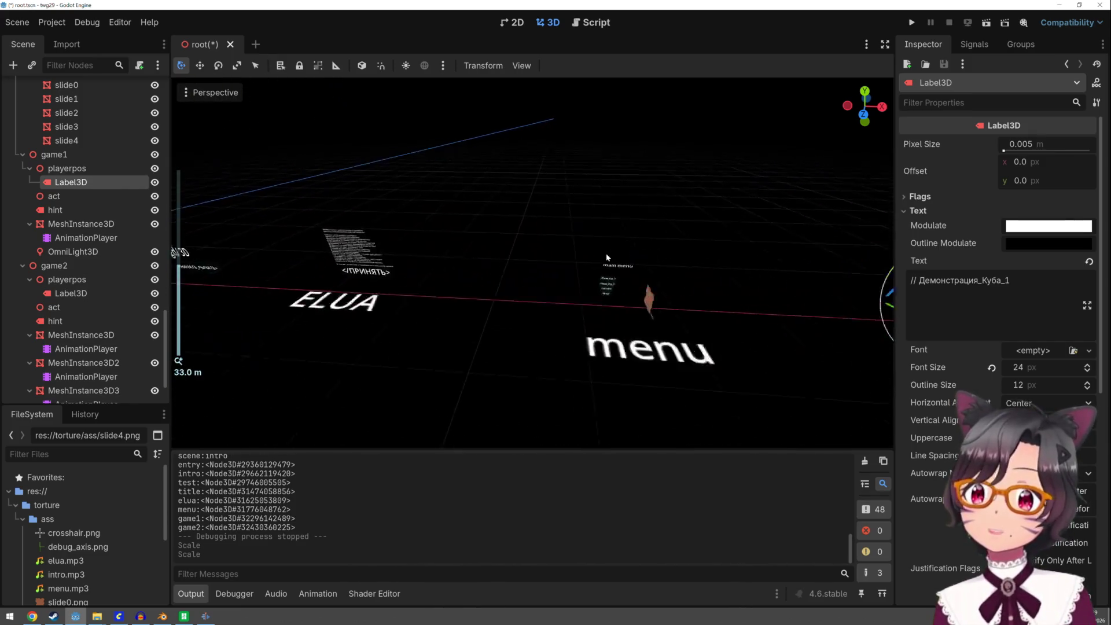
pyautogui.scroll(2, 606, 253)
pyautogui.click(647, 296)
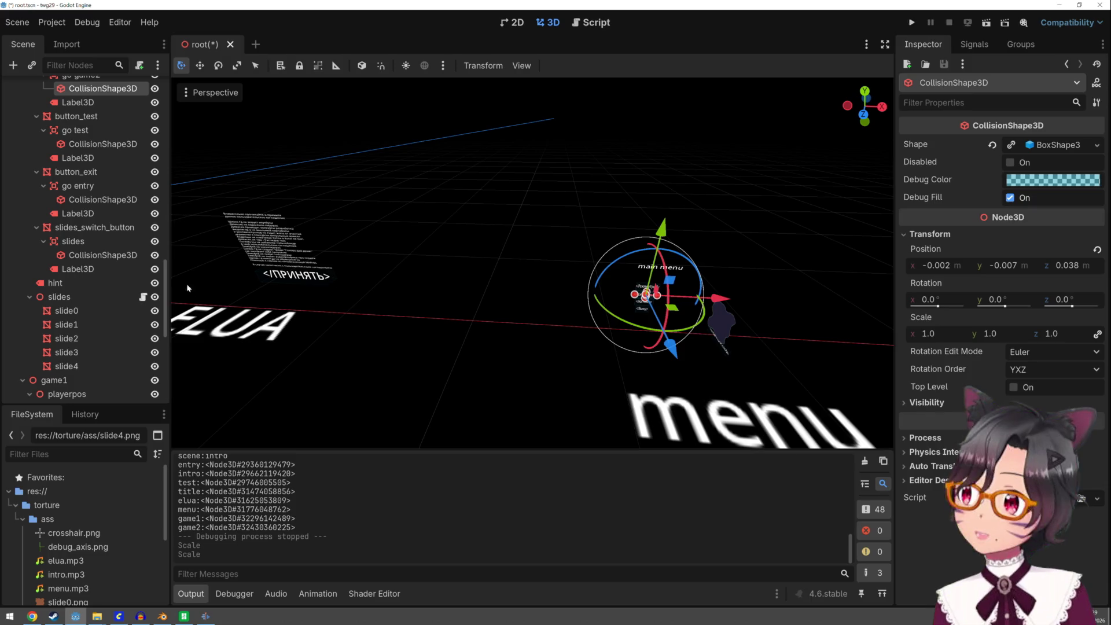
pyautogui.scroll(2, 87, 218)
pyautogui.scroll(2, 87, 217)
pyautogui.scroll(1, 50, 150)
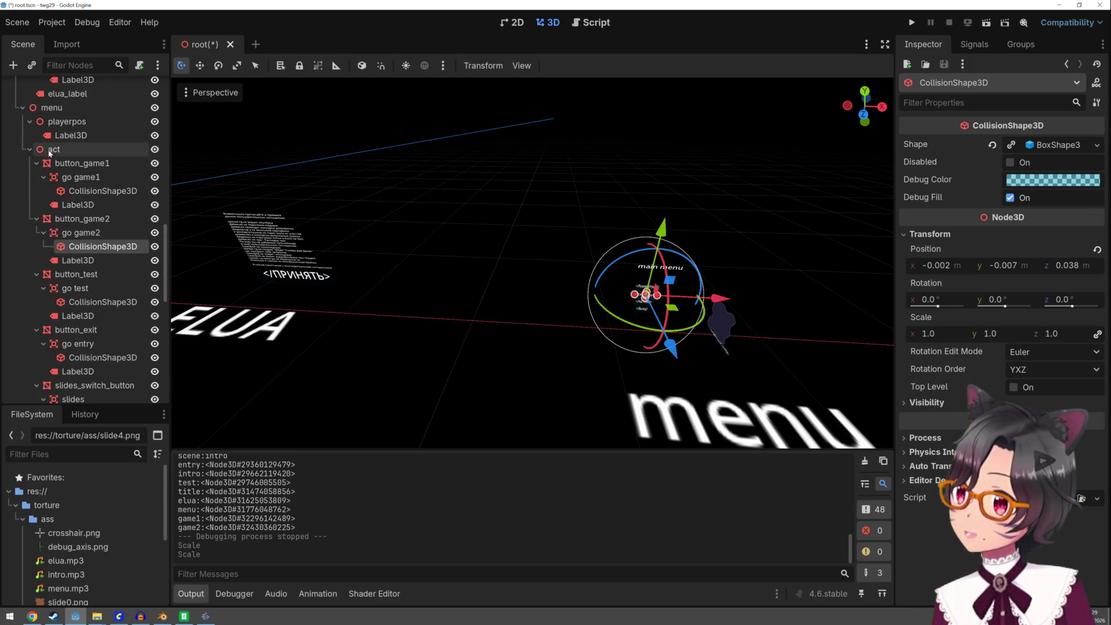
pyautogui.click(70, 163)
pyautogui.keyDown('ctrl'); pyautogui.click(70, 218); pyautogui.keyUp('ctrl')
pyautogui.keyDown('ctrl'); pyautogui.click(71, 274); pyautogui.keyUp('ctrl')
pyautogui.keyDown('ctrl'); pyautogui.click(81, 329); pyautogui.keyUp('ctrl')
pyautogui.moveTo(717, 303); pyautogui.dragTo(664, 299)
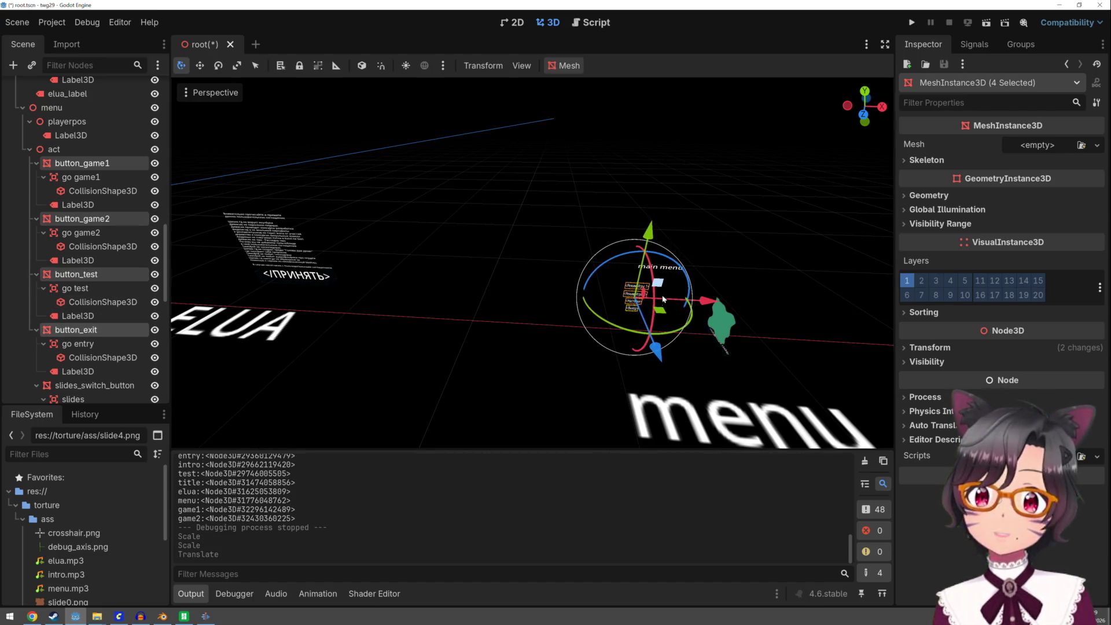
pyautogui.click(913, 24)
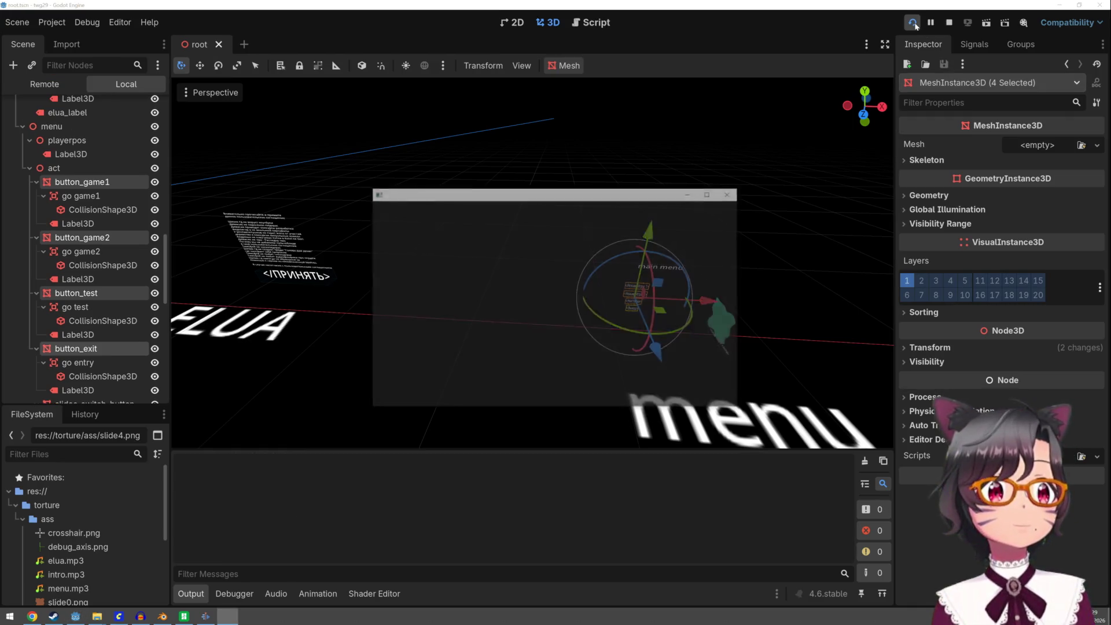
# Try the game-1 button in the running game, return to the menu, close the game and bring Steam forward
pyautogui.click(555, 303)
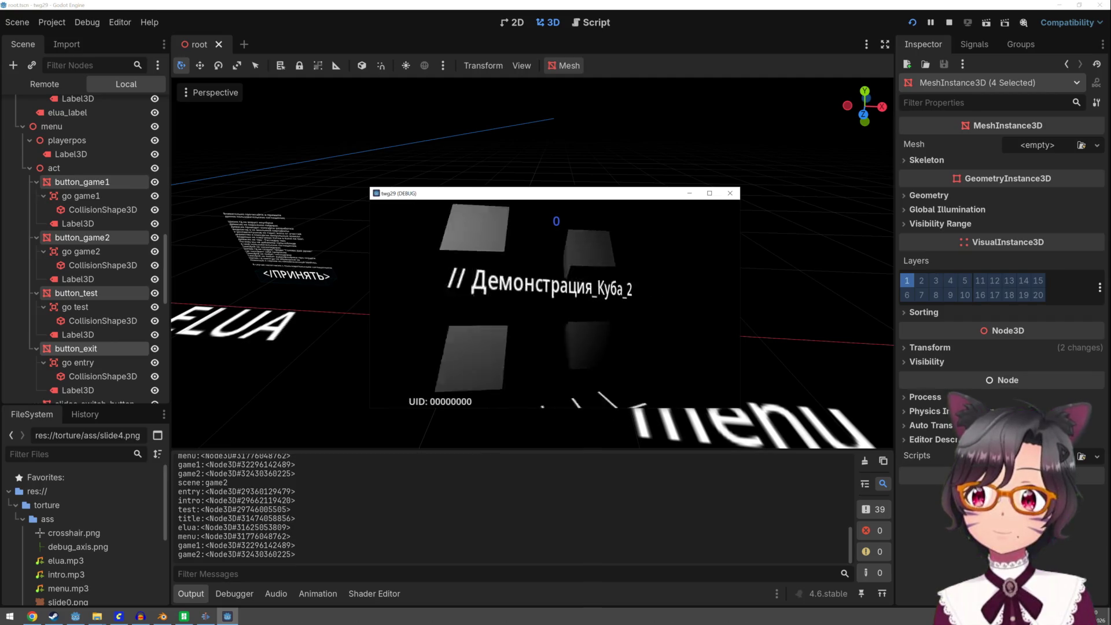
pyautogui.press('Escape')
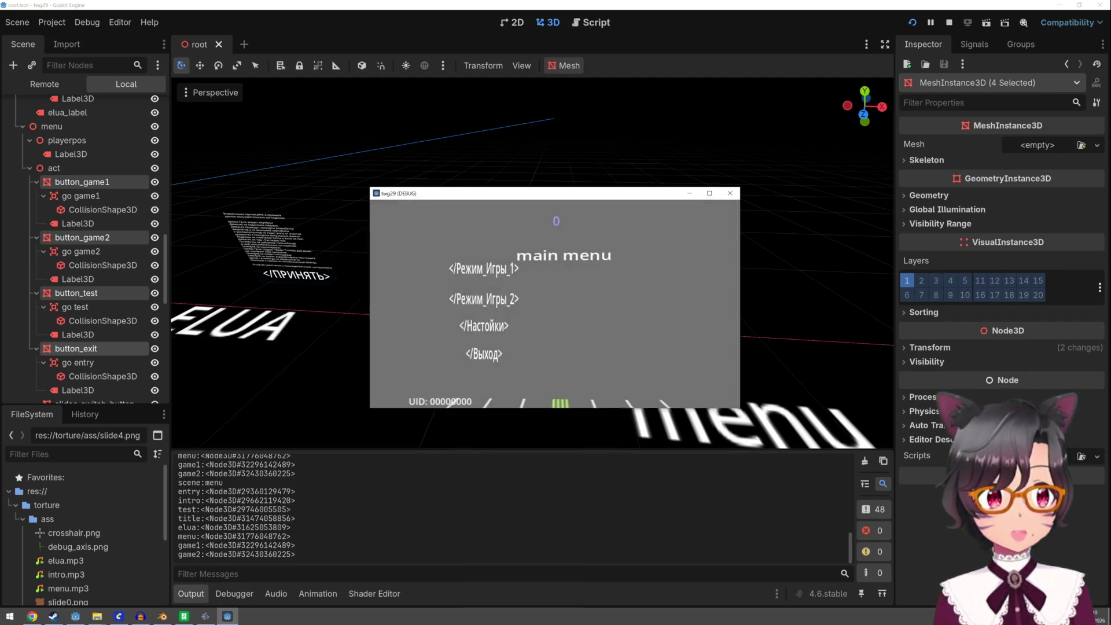
pyautogui.press('Escape')
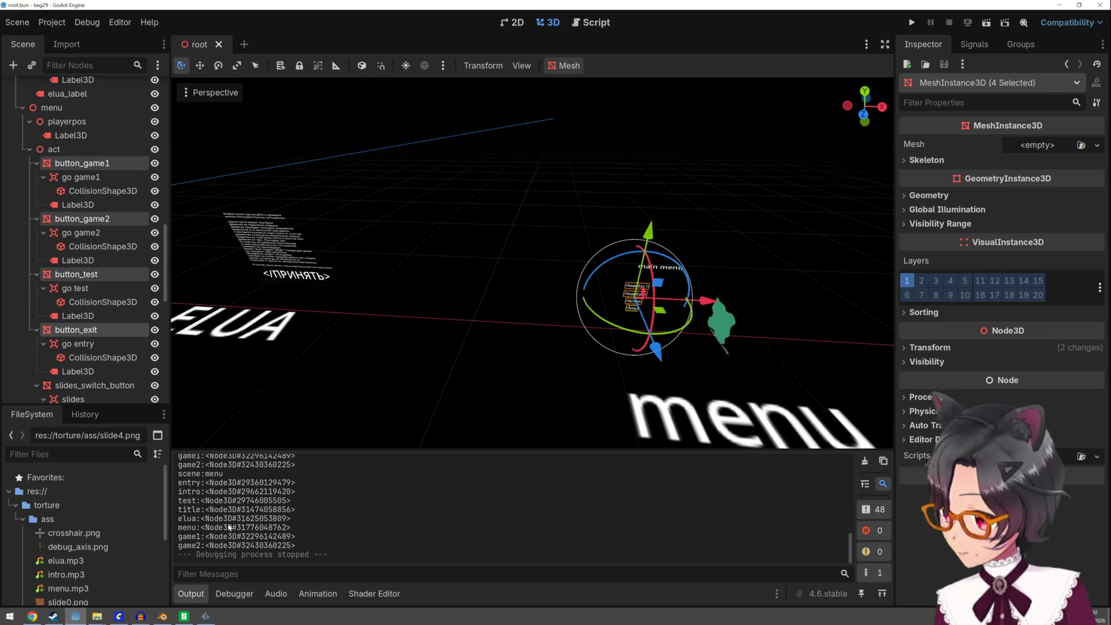
pyautogui.click(55, 617)
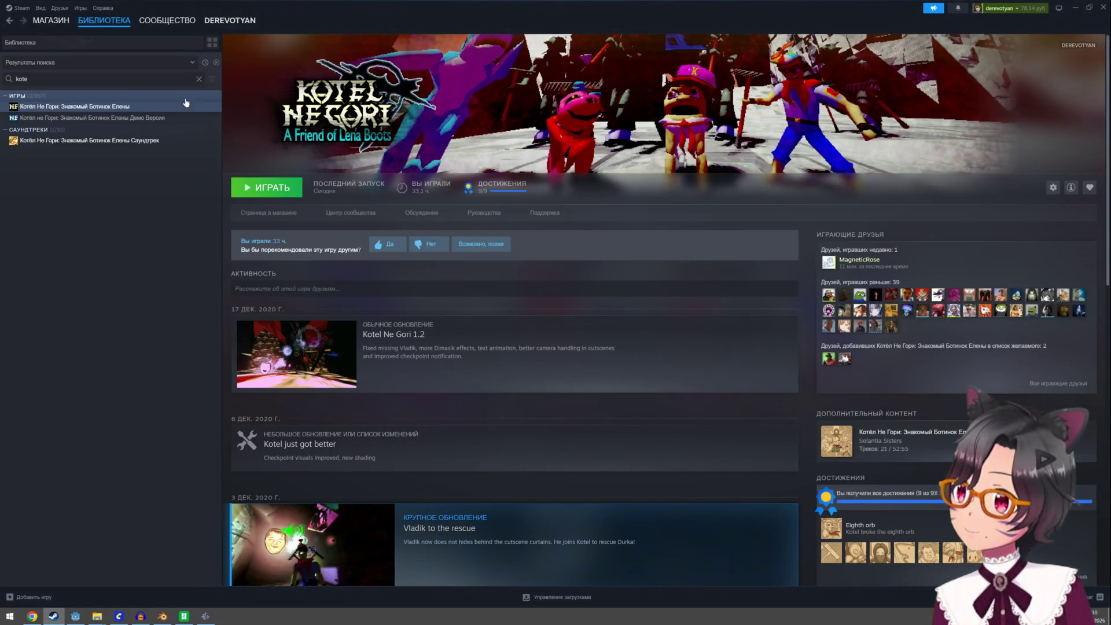
# Search the Steam library for 'ase' and launch Aseprite
pyautogui.doubleClick(84, 77)
pyautogui.write('as')
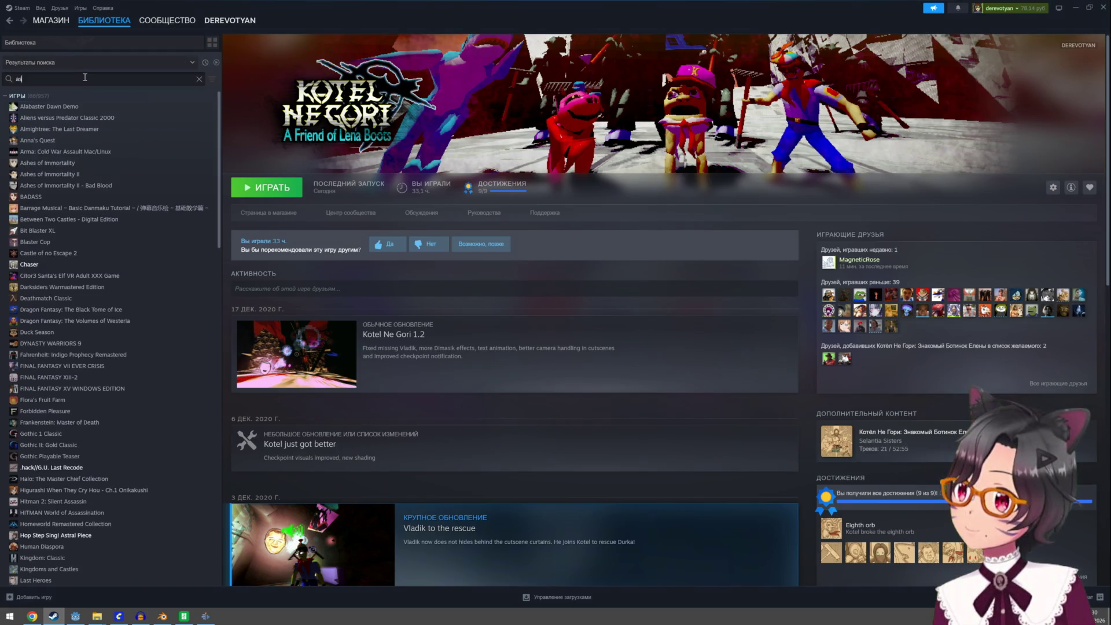
pyautogui.write('e')
pyautogui.click(42, 164)
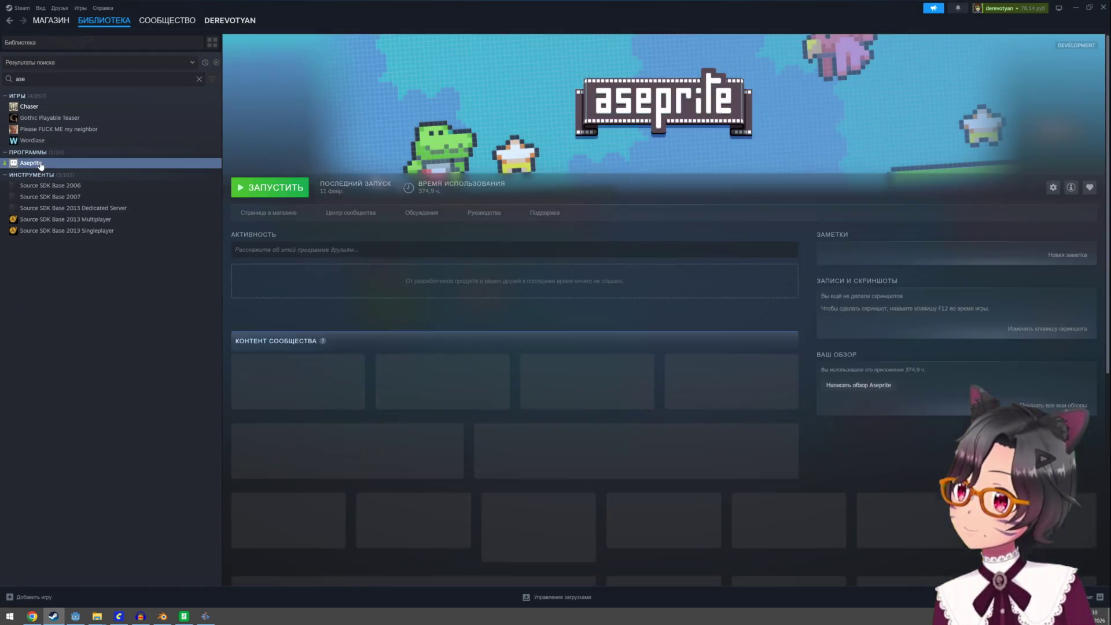
pyautogui.click(279, 188)
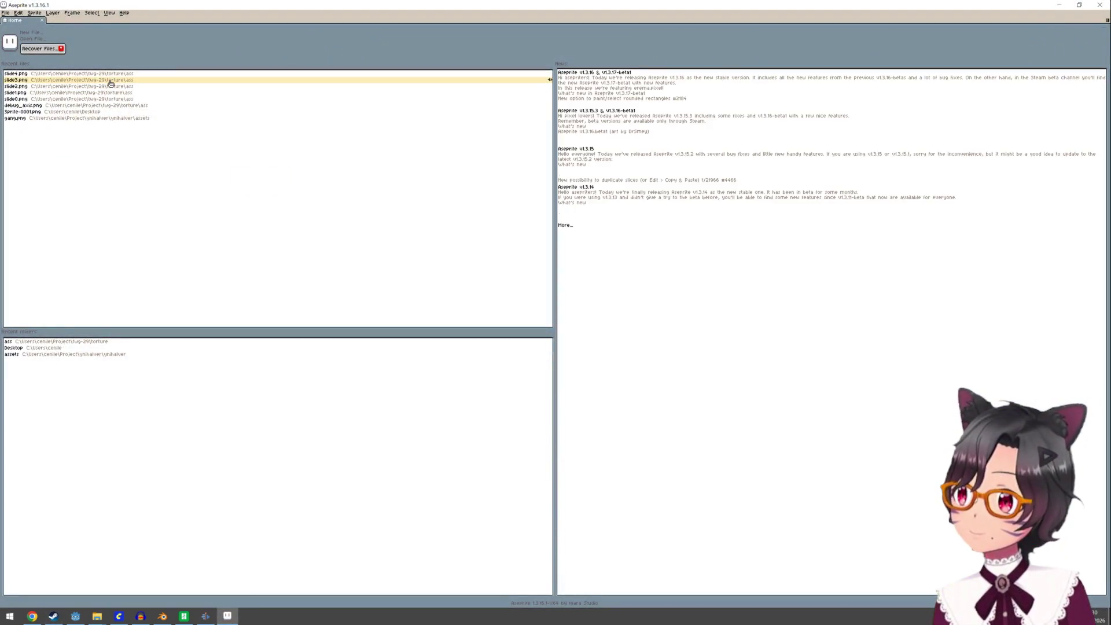
# Create a new 16×16 sprite and choose bright red as the drawing colour
pyautogui.click(35, 33)
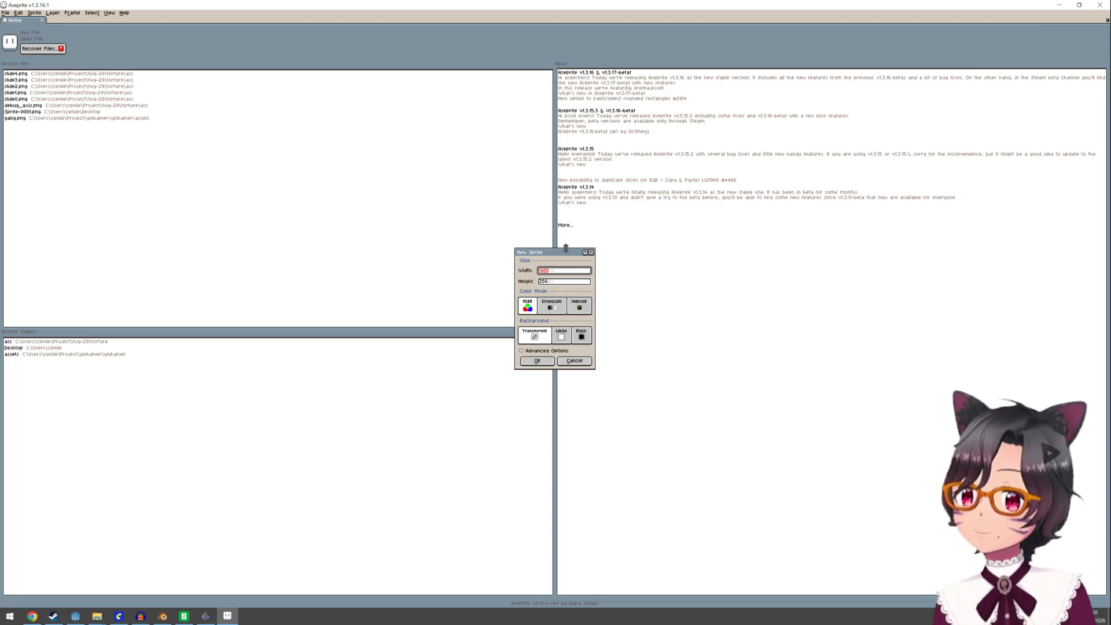
pyautogui.write('1')
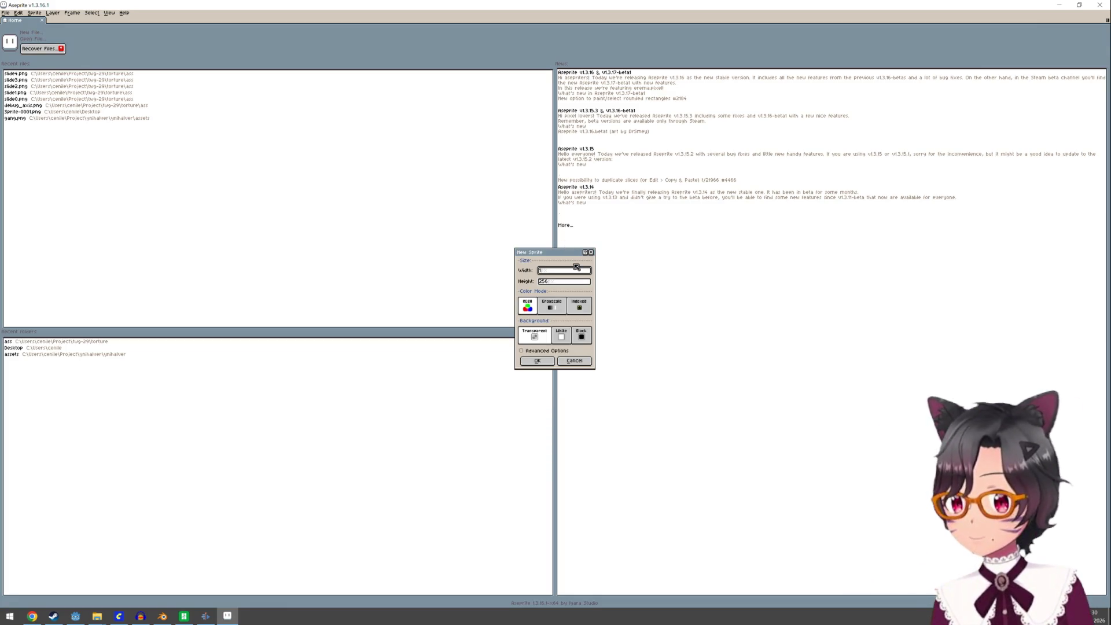
pyautogui.write('6')
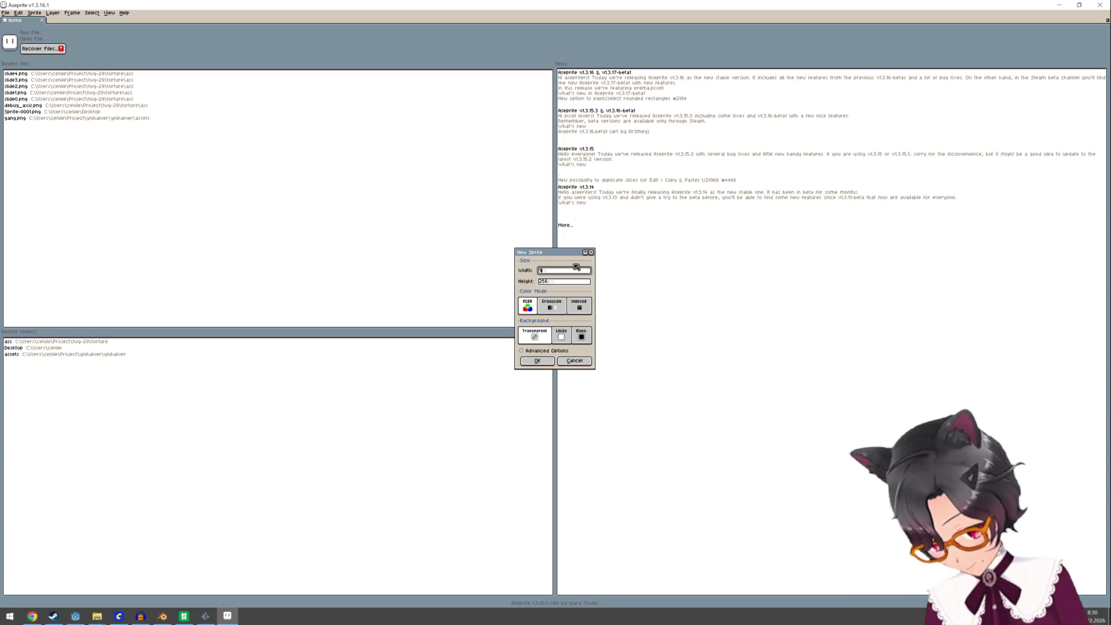
pyautogui.press('Tab')
pyautogui.write('16')
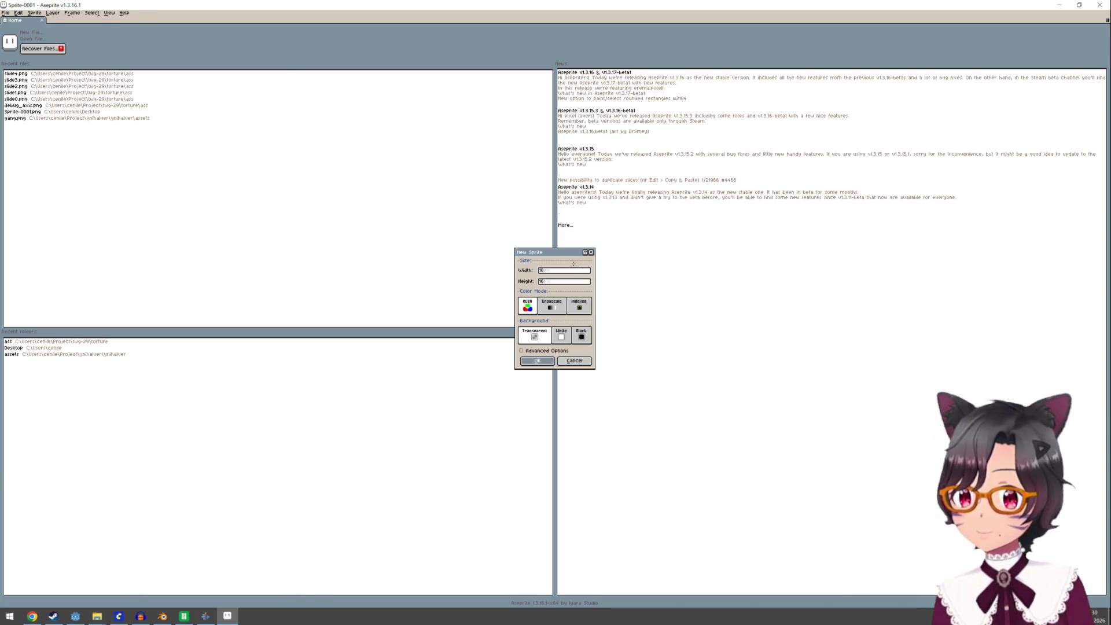
pyautogui.press('Return')
pyautogui.scroll(3, 580, 356)
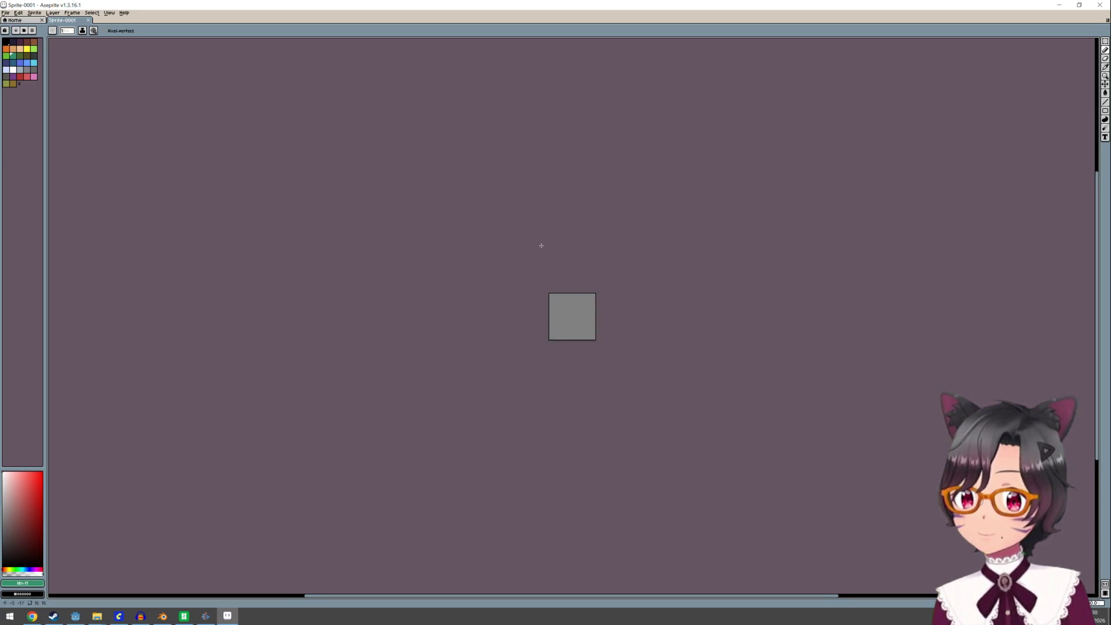
pyautogui.scroll(5, 584, 315)
pyautogui.click(42, 474)
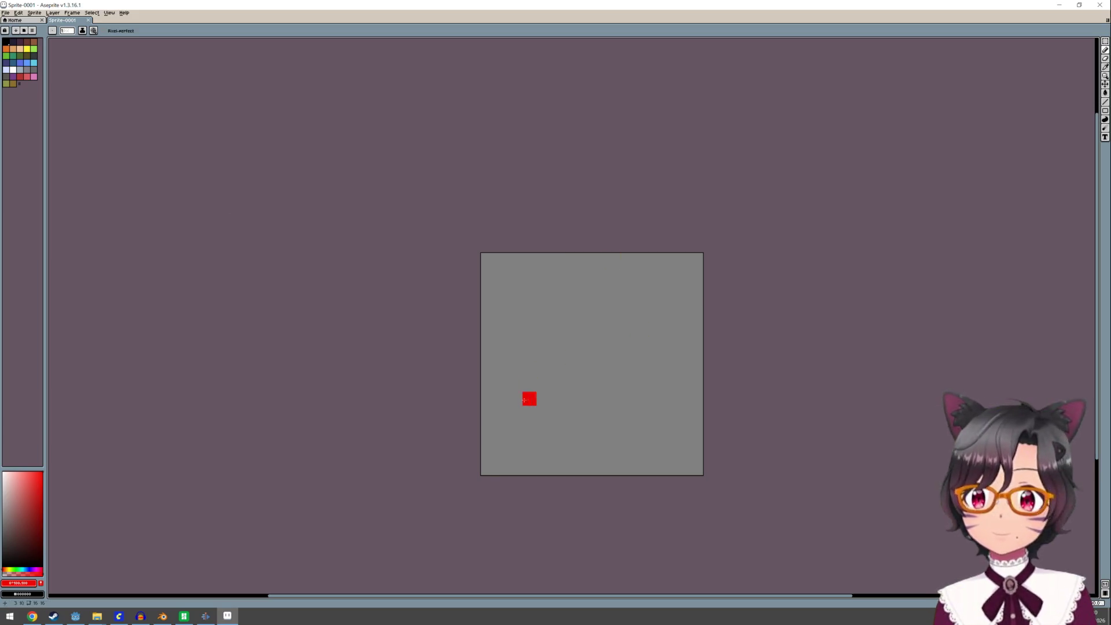
# Paint the left bar as a red rectangle and lay down red pixels for the middle bar
pyautogui.click(502, 455)
pyautogui.click(516, 440)
pyautogui.click(516, 454)
pyautogui.click(544, 440)
pyautogui.click(523, 442)
pyautogui.moveTo(577, 452)
pyautogui.mouseDown()
pyautogui.moveTo(573, 429)
pyautogui.moveTo(612, 452)
pyautogui.moveTo(607, 416)
pyautogui.moveTo(683, 397)
pyautogui.moveTo(682, 453)
pyautogui.moveTo(643, 451)
pyautogui.moveTo(668, 426)
pyautogui.moveTo(655, 412)
pyautogui.moveTo(669, 413)
pyautogui.mouseUp()
pyautogui.click(643, 452)
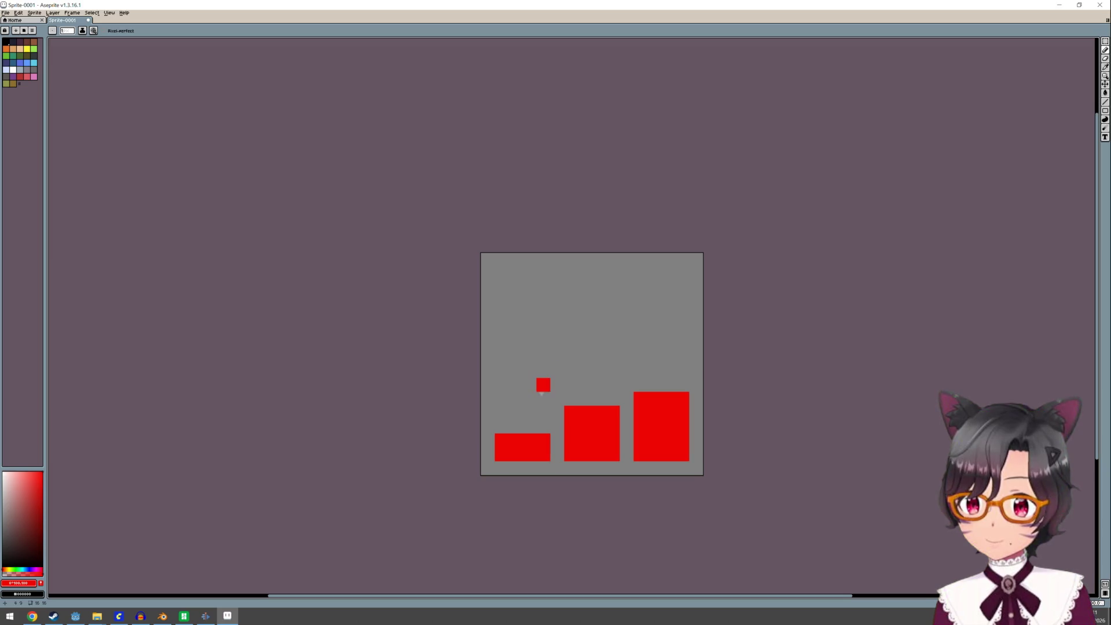
# Fill the left bar's notch and draw the two diagonal strokes of the red X above the bars
pyautogui.moveTo(537, 426)
pyautogui.mouseDown()
pyautogui.moveTo(503, 427)
pyautogui.moveTo(650, 273)
pyautogui.mouseUp()
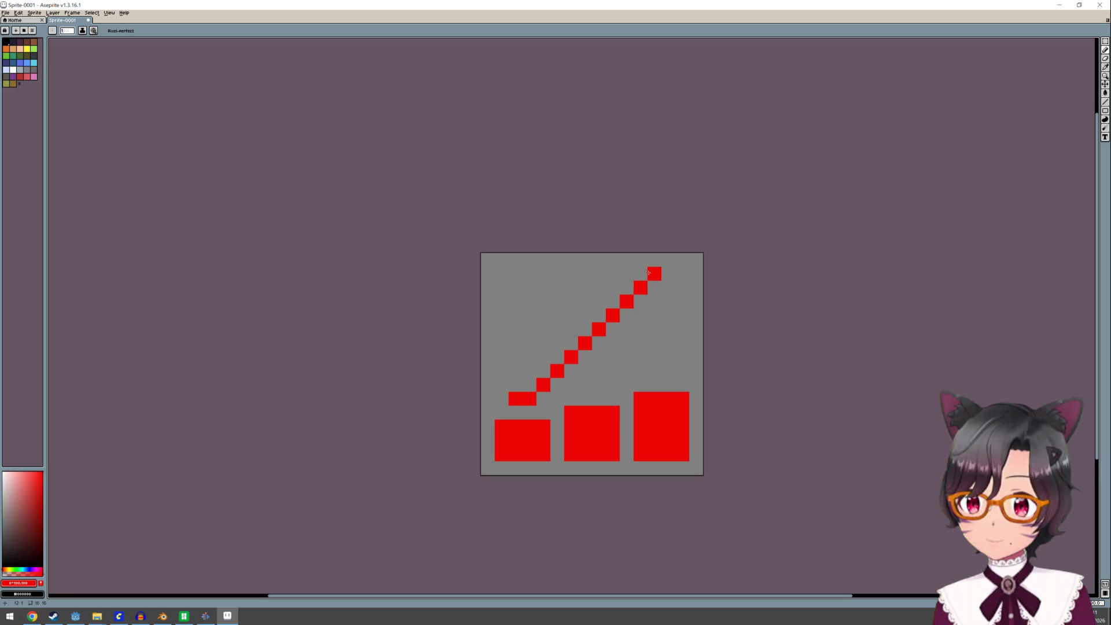
pyautogui.moveTo(590, 328)
pyautogui.mouseDown()
pyautogui.moveTo(528, 387)
pyautogui.moveTo(642, 275)
pyautogui.mouseUp()
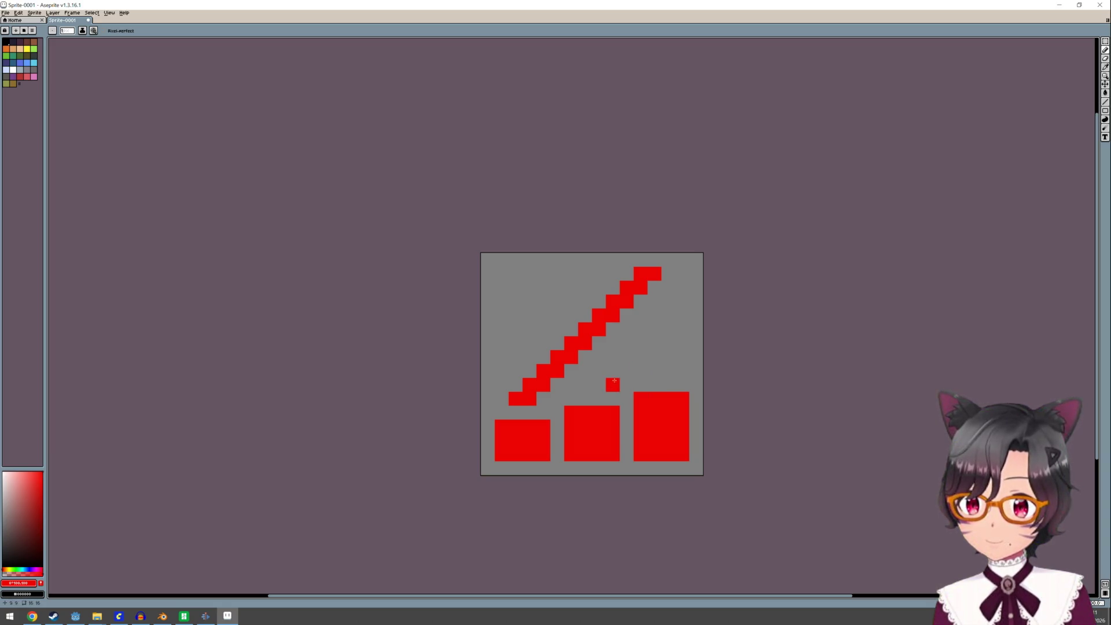
pyautogui.moveTo(612, 353)
pyautogui.mouseDown()
pyautogui.moveTo(629, 374)
pyautogui.moveTo(540, 269)
pyautogui.moveTo(530, 273)
pyautogui.mouseUp()
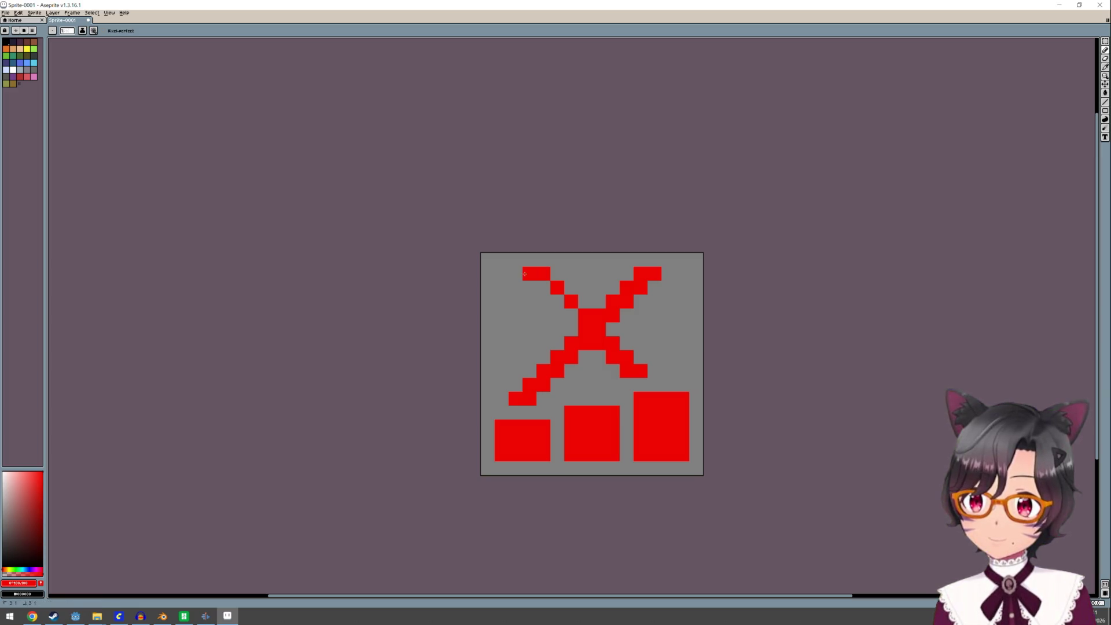
pyautogui.scroll(-2, 674, 371)
pyautogui.scroll(-1, 673, 372)
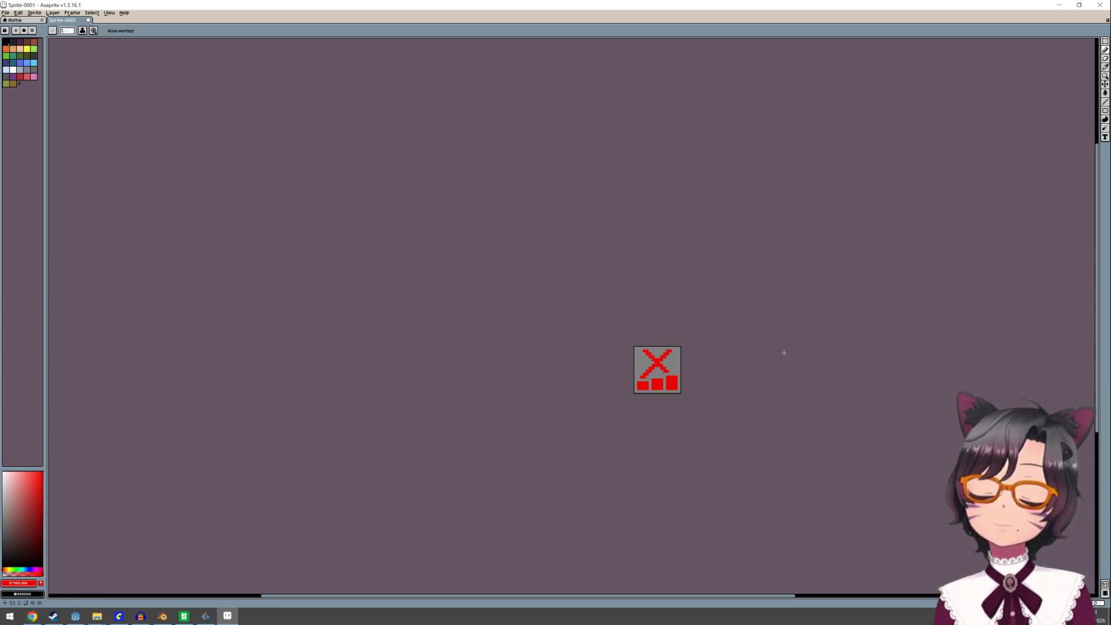
pyautogui.scroll(1, 674, 368)
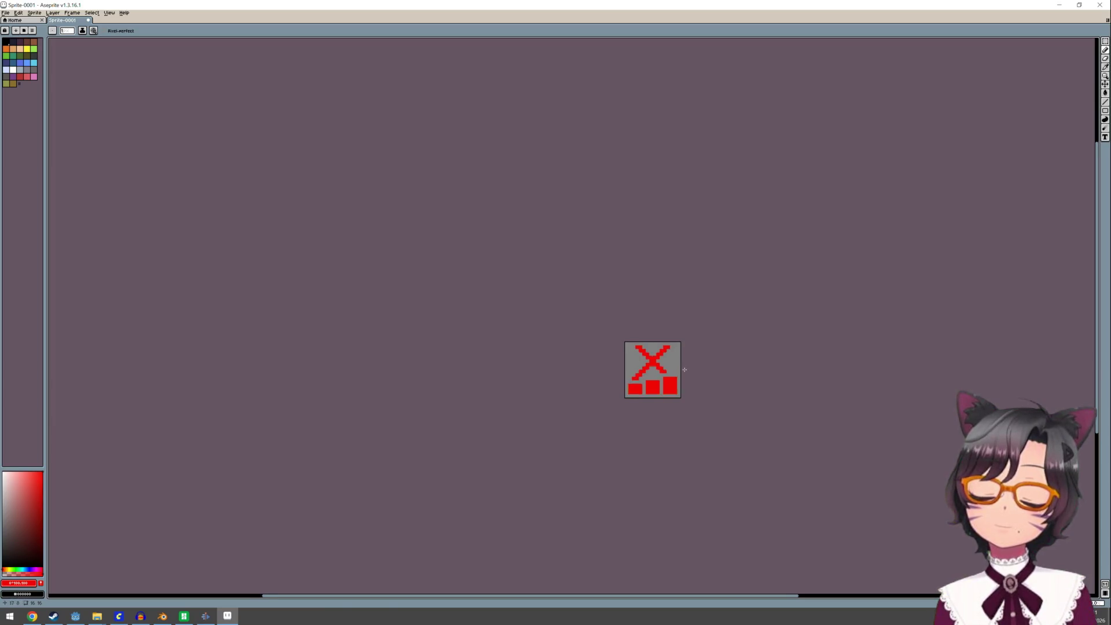
pyautogui.scroll(2, 675, 369)
pyautogui.scroll(3, 674, 369)
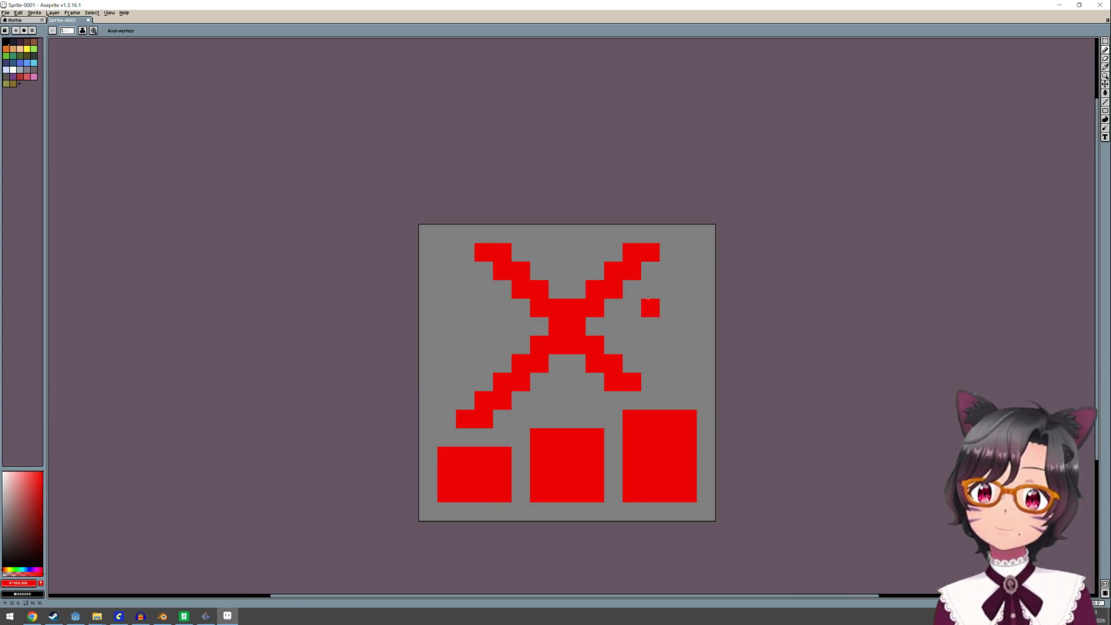
pyautogui.scroll(-2, 673, 355)
pyautogui.scroll(2, 673, 355)
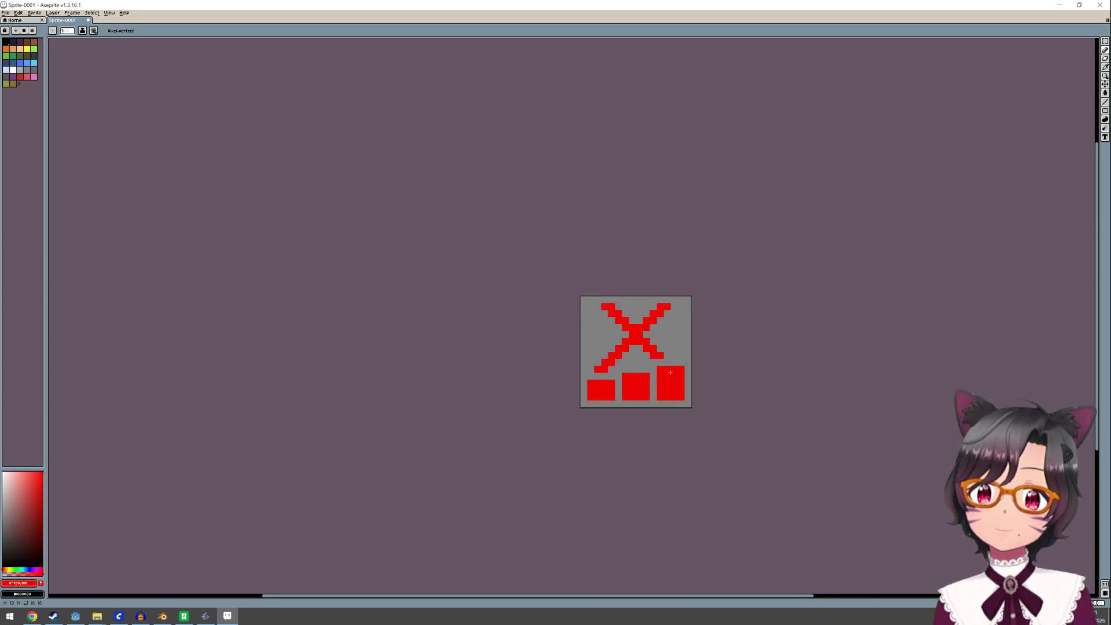
pyautogui.scroll(4, 671, 369)
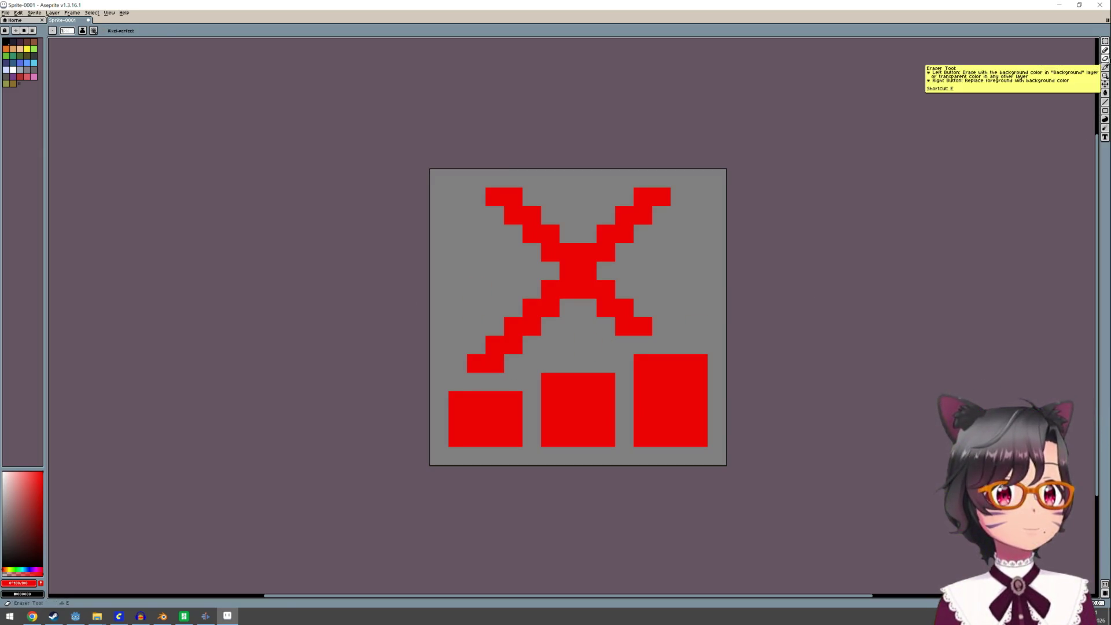
# Erase strips off the squares so the three bars step up in height, removing the extra small bar
pyautogui.click(1105, 59)
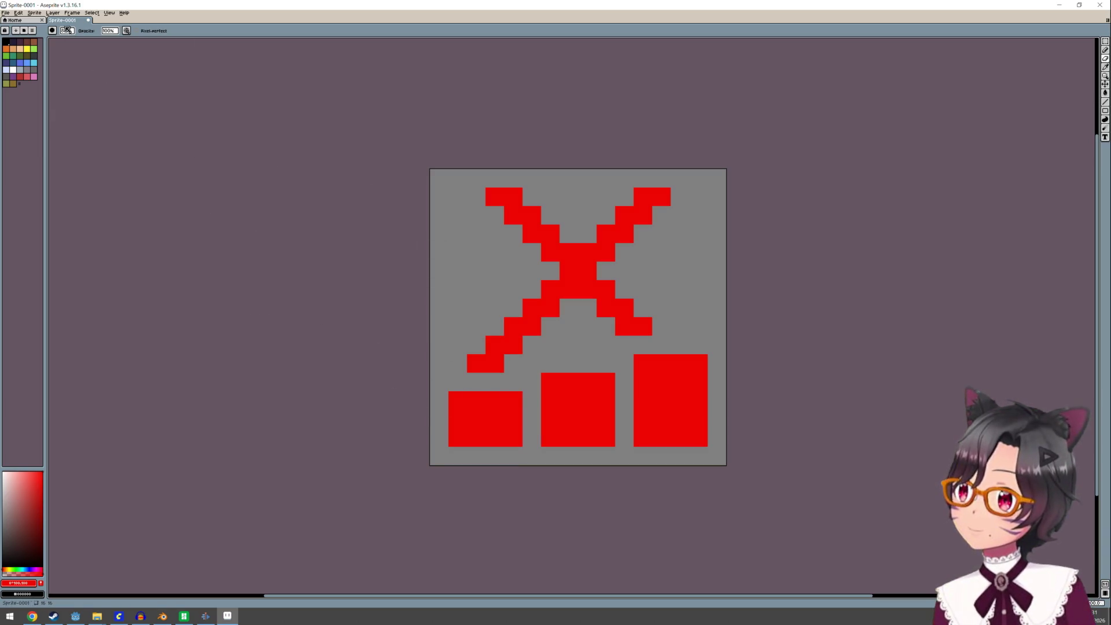
pyautogui.moveTo(64, 37); pyautogui.dragTo(69, 50)
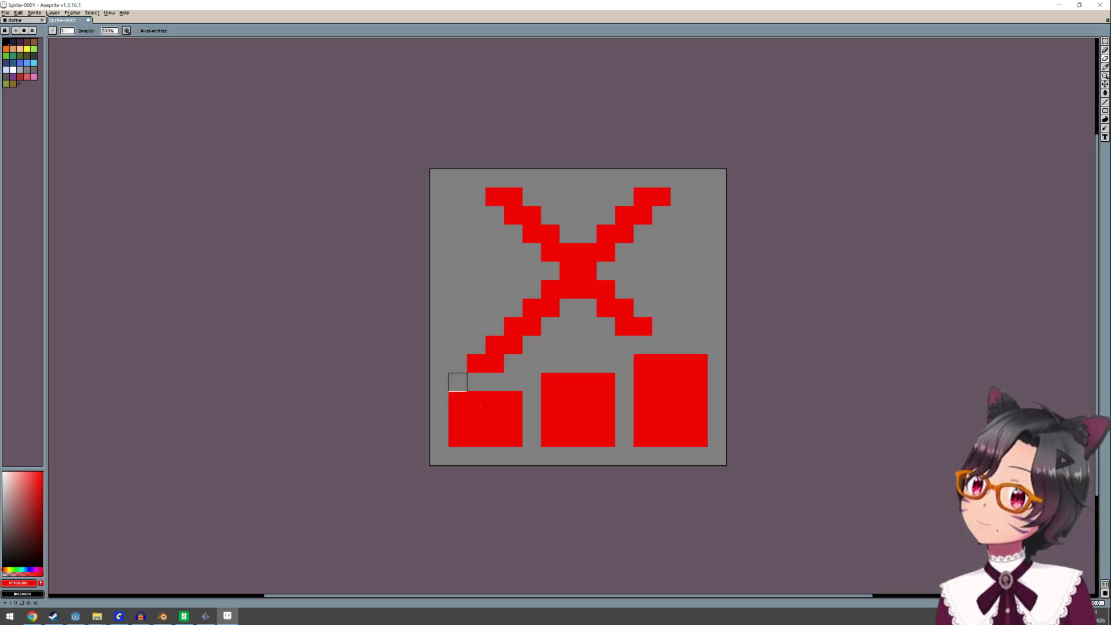
pyautogui.moveTo(513, 438); pyautogui.dragTo(457, 400)
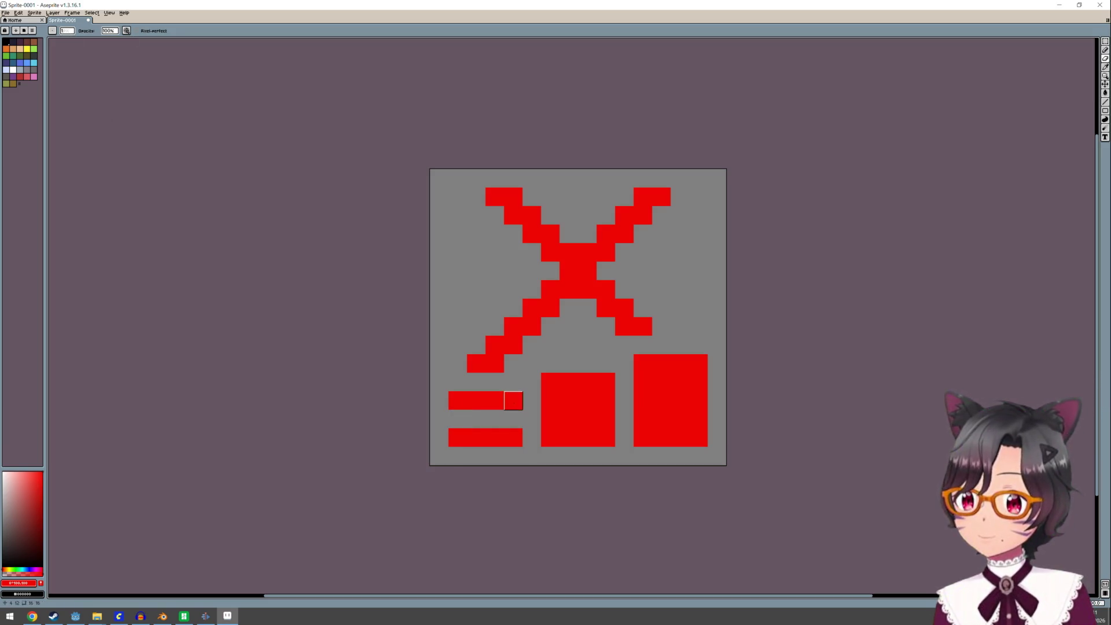
pyautogui.moveTo(550, 419)
pyautogui.mouseDown()
pyautogui.moveTo(607, 382)
pyautogui.moveTo(551, 382)
pyautogui.mouseUp()
pyautogui.moveTo(643, 382)
pyautogui.mouseDown()
pyautogui.moveTo(703, 382)
pyautogui.moveTo(643, 363)
pyautogui.moveTo(458, 364)
pyautogui.mouseUp()
# Undo an accidental select-all solid red fill and return to the Pencil
pyautogui.press('q')
pyautogui.press('v')
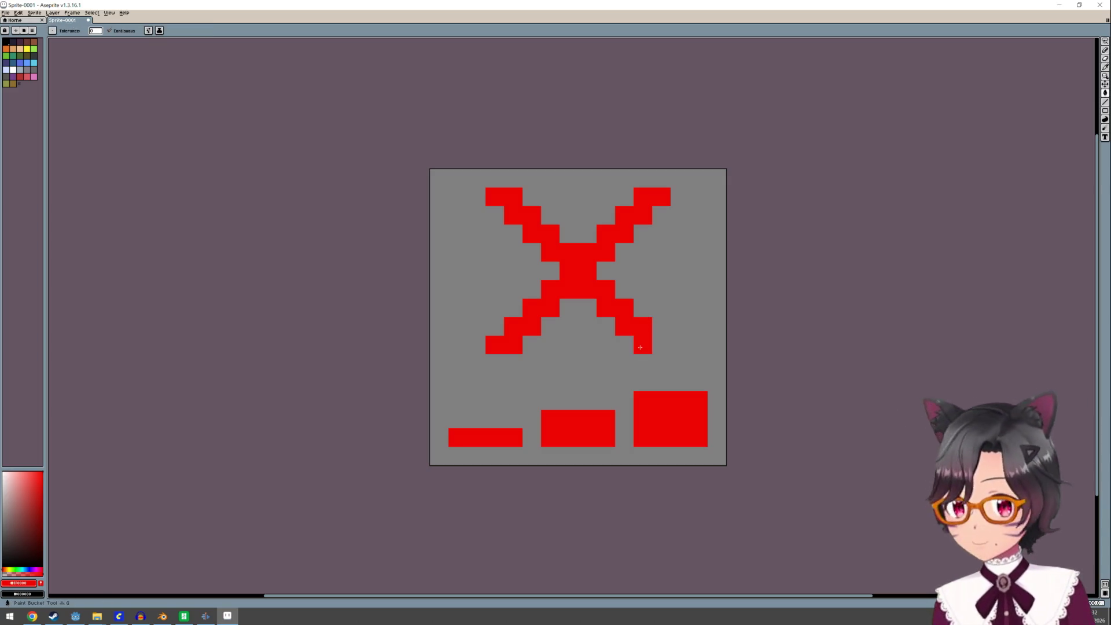
pyautogui.hotkey('ctrl', 'a')
pyautogui.press('f')
pyautogui.hotkey('ctrl', 'z')
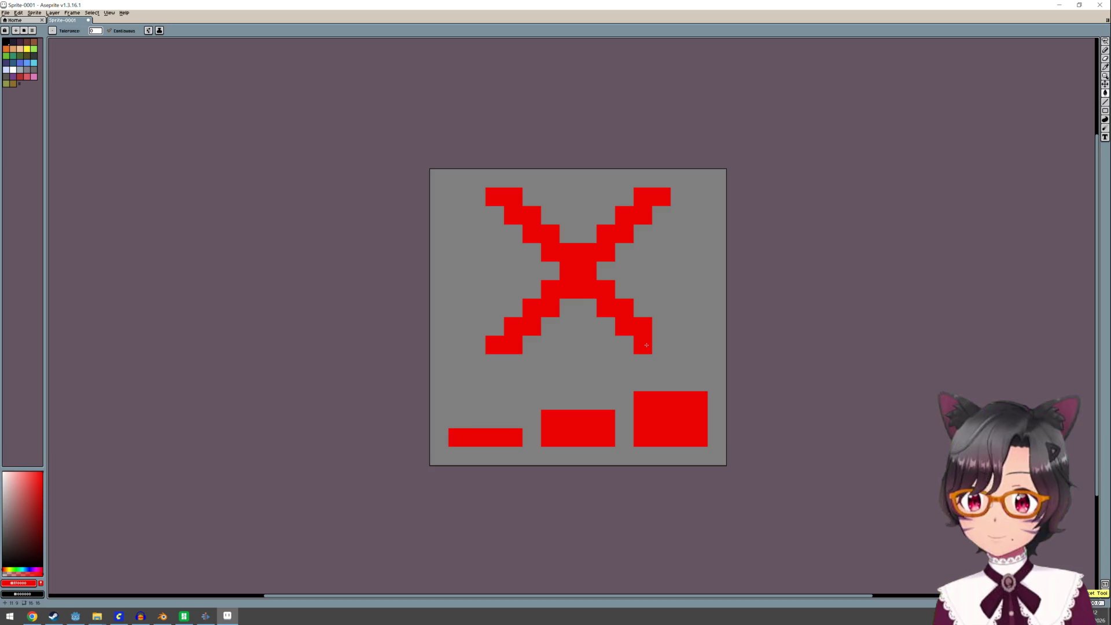
pyautogui.press('b')
pyautogui.scroll(-5, 634, 419)
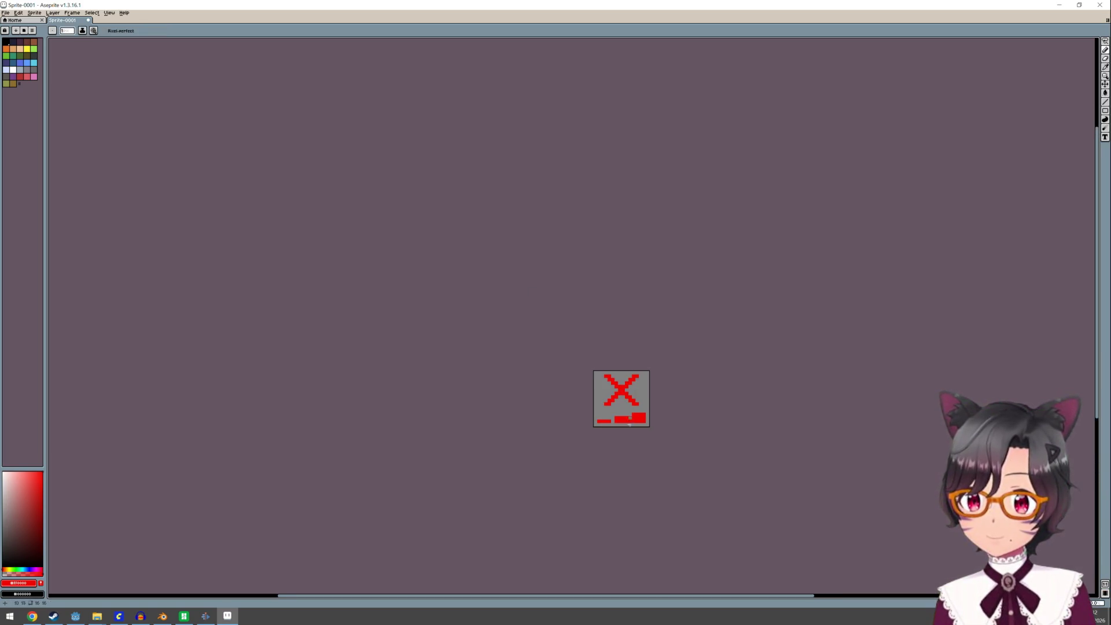
pyautogui.scroll(4, 626, 424)
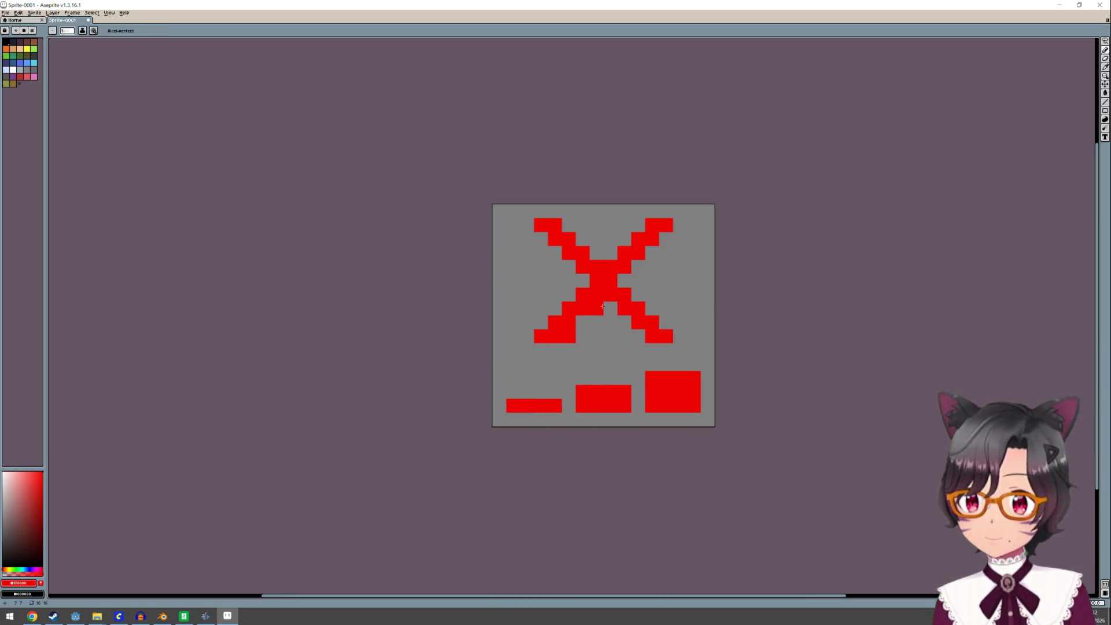
# Thicken the X's right and upper arms with extra red pixels
pyautogui.moveTo(612, 309); pyautogui.dragTo(625, 322)
pyautogui.click(638, 336)
pyautogui.click(638, 280)
pyautogui.moveTo(624, 280); pyautogui.dragTo(638, 267)
pyautogui.click(651, 252)
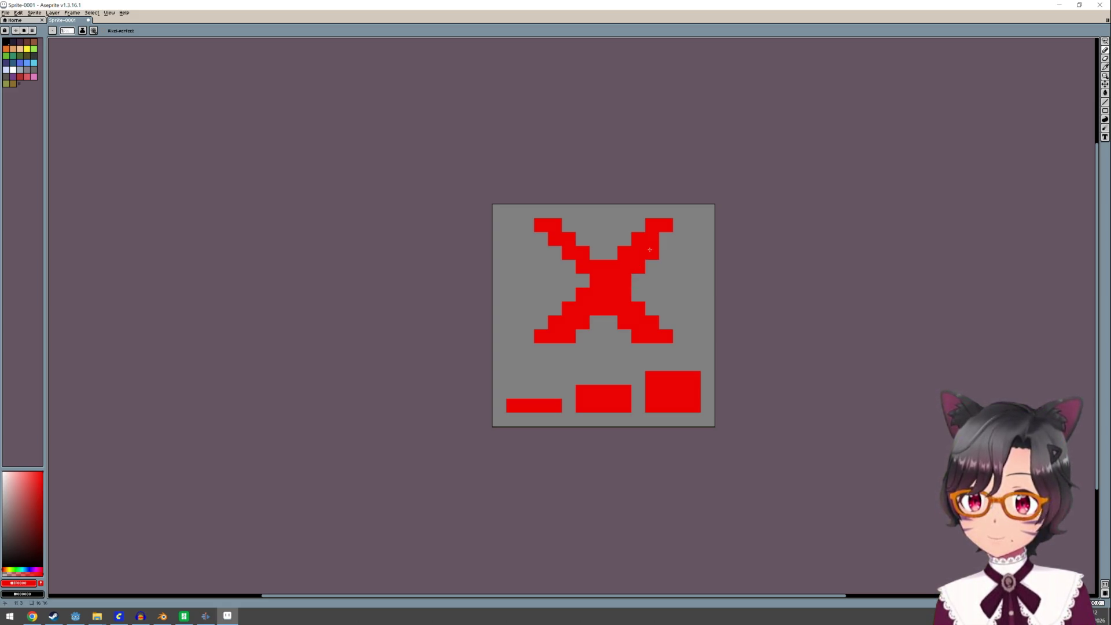
pyautogui.click(666, 239)
pyautogui.click(541, 239)
pyautogui.moveTo(541, 253); pyautogui.dragTo(555, 253)
pyautogui.click(569, 266)
pyautogui.scroll(-5, 640, 365)
pyautogui.scroll(3, 634, 374)
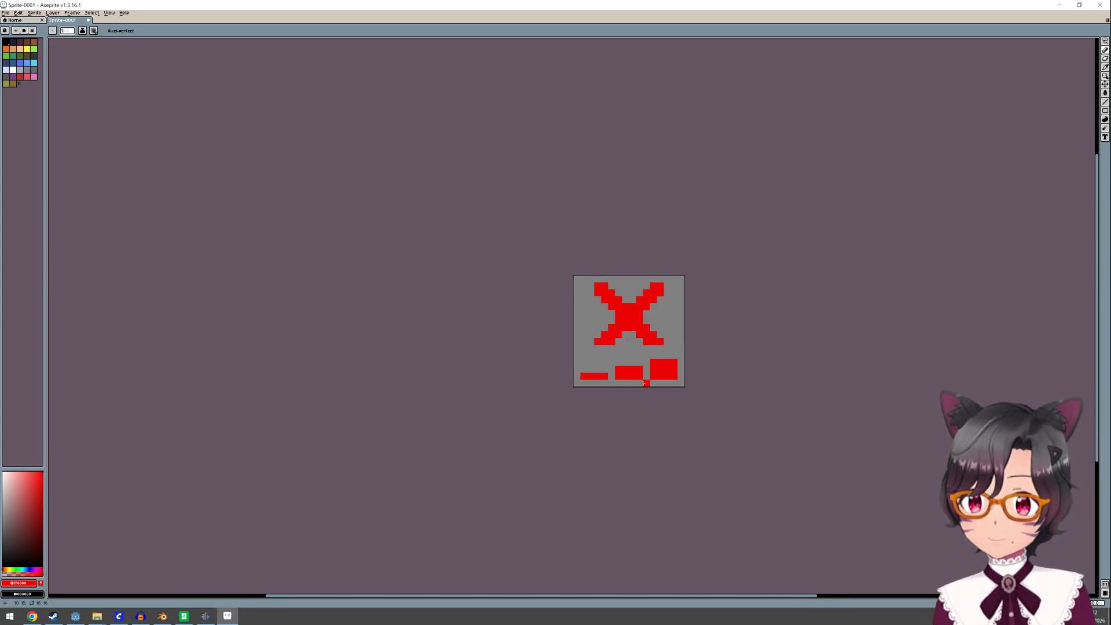
pyautogui.scroll(2, 633, 378)
# Lengthen the X's lower-left and lower-right arms toward the bars
pyautogui.click(570, 316)
pyautogui.click(542, 316)
pyautogui.click(556, 330)
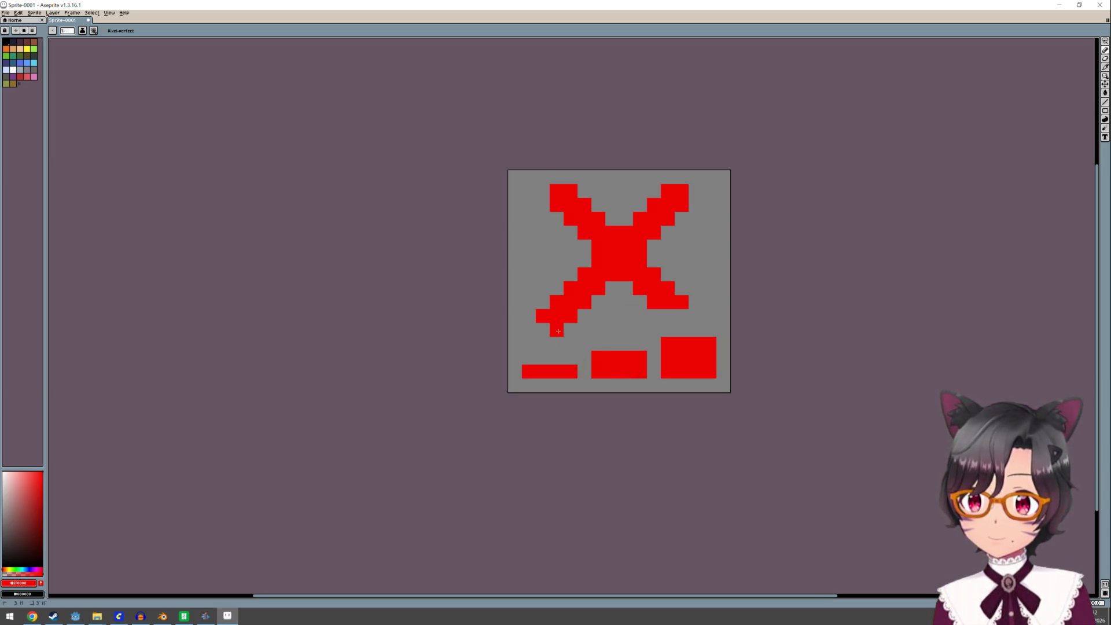
pyautogui.click(669, 316)
pyautogui.click(696, 316)
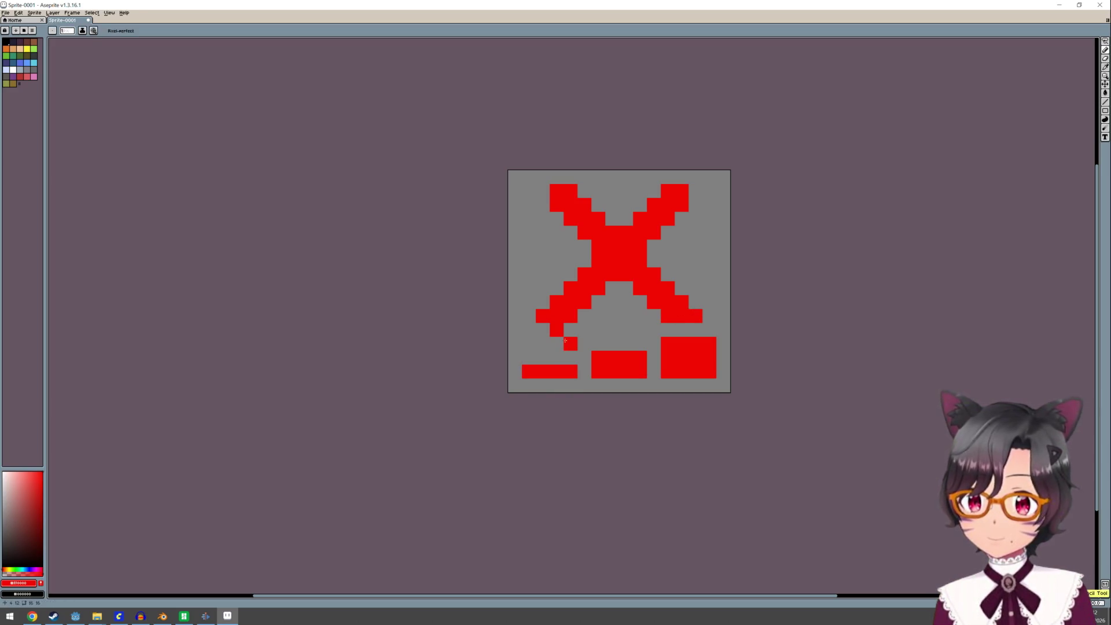
# Erase the stray pixel below the lower-left arm and the red between it and the X's centre
pyautogui.click(1105, 66)
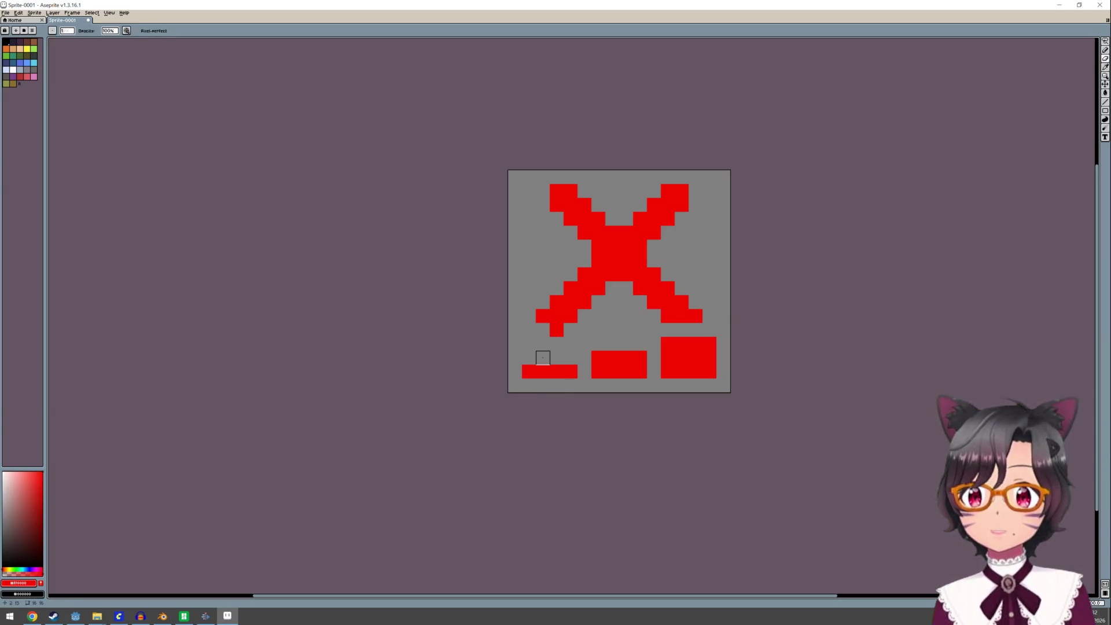
pyautogui.click(557, 330)
pyautogui.scroll(-5, 555, 347)
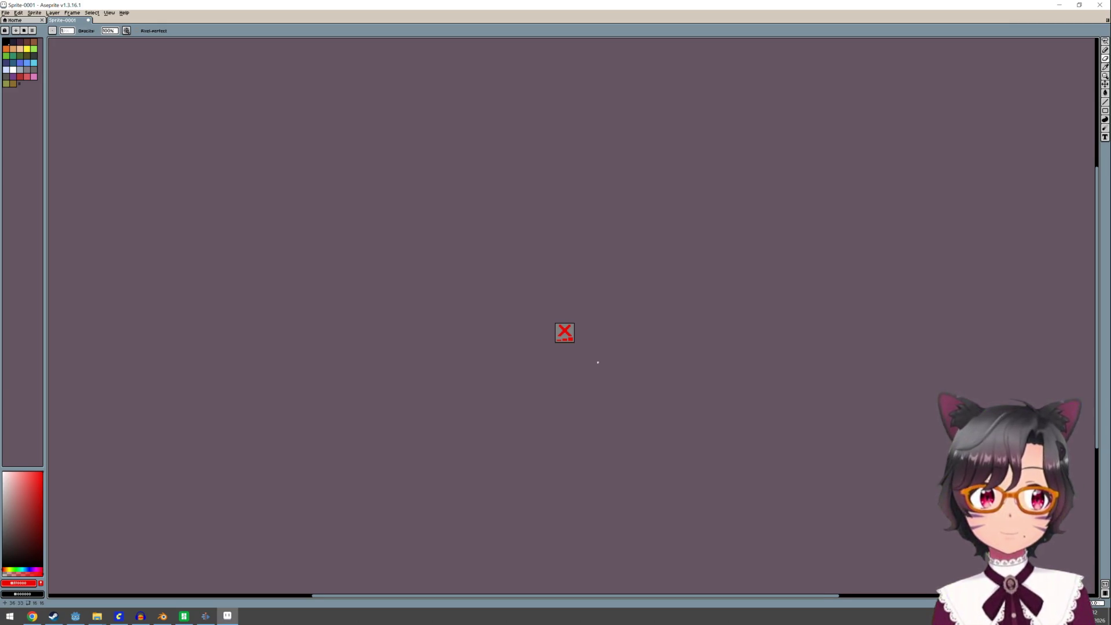
pyautogui.scroll(4, 565, 347)
pyautogui.scroll(1, 541, 347)
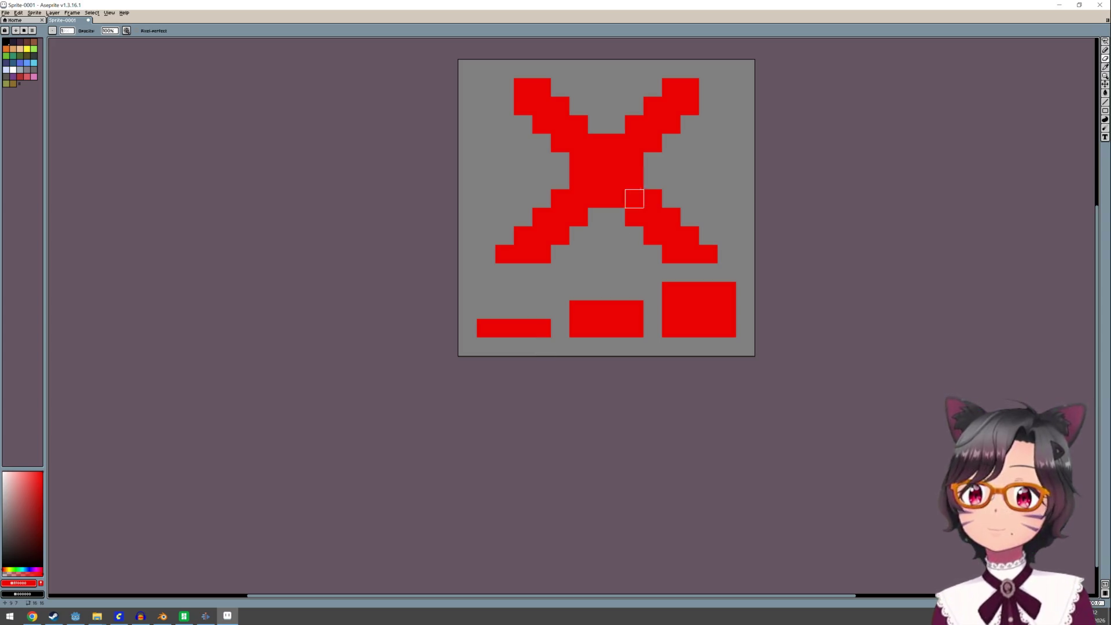
pyautogui.moveTo(579, 161); pyautogui.dragTo(523, 236)
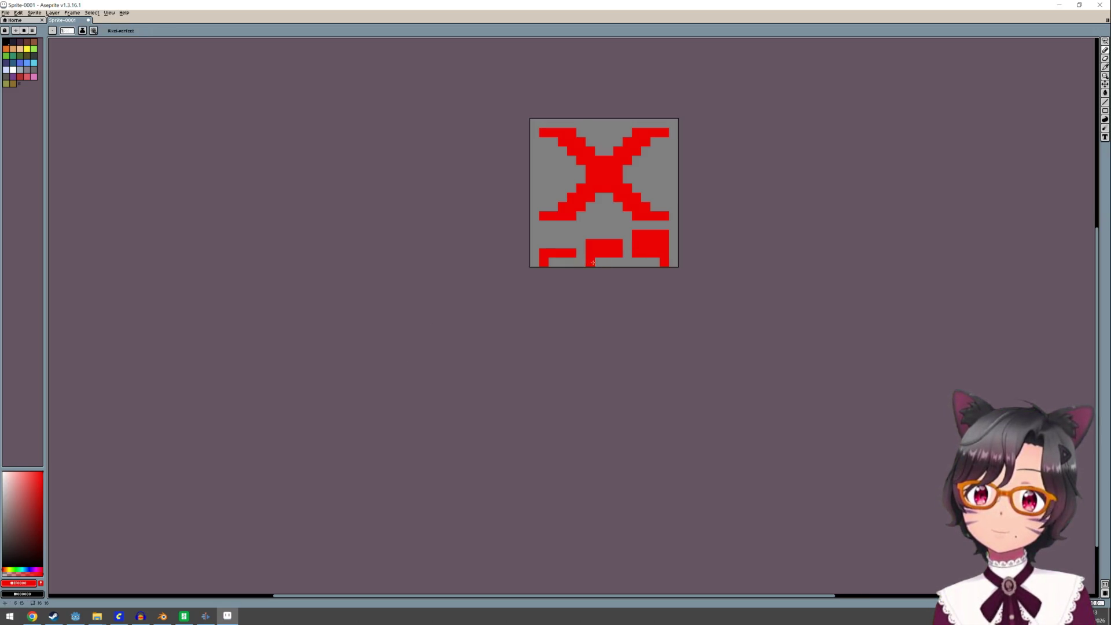
pyautogui.scroll(-2, 620, 261)
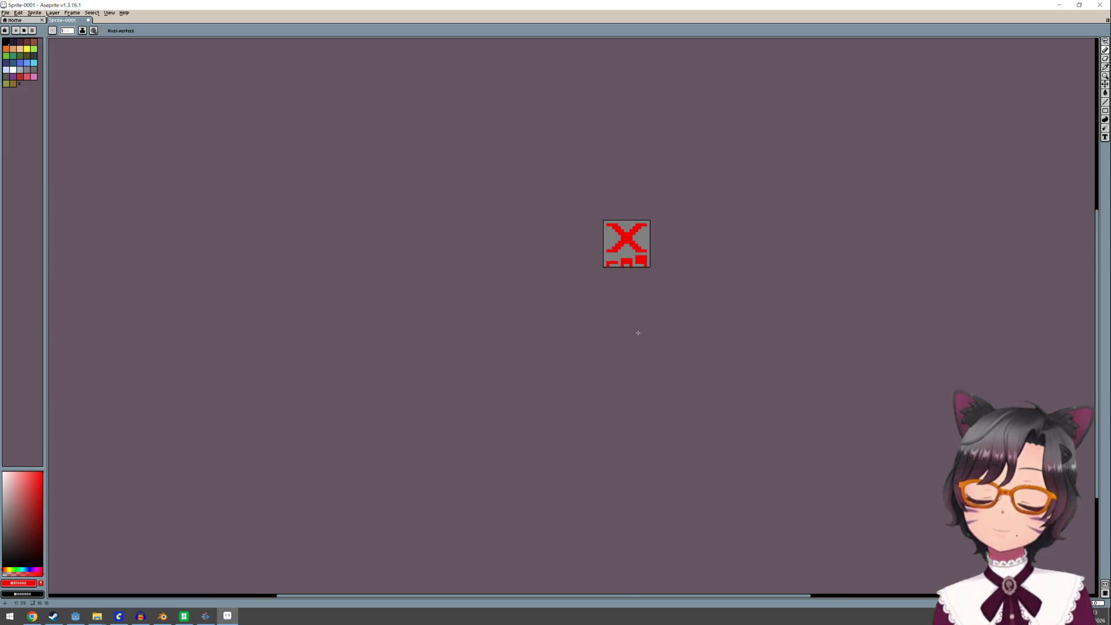
pyautogui.scroll(-2, 638, 332)
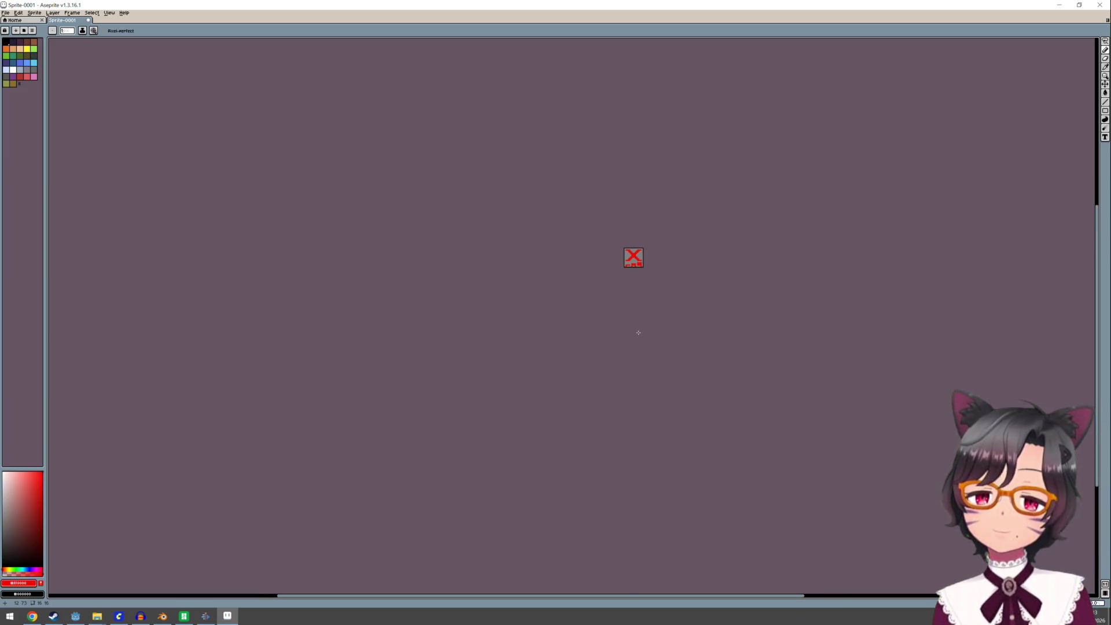
pyautogui.scroll(2, 622, 243)
pyautogui.scroll(2, 625, 242)
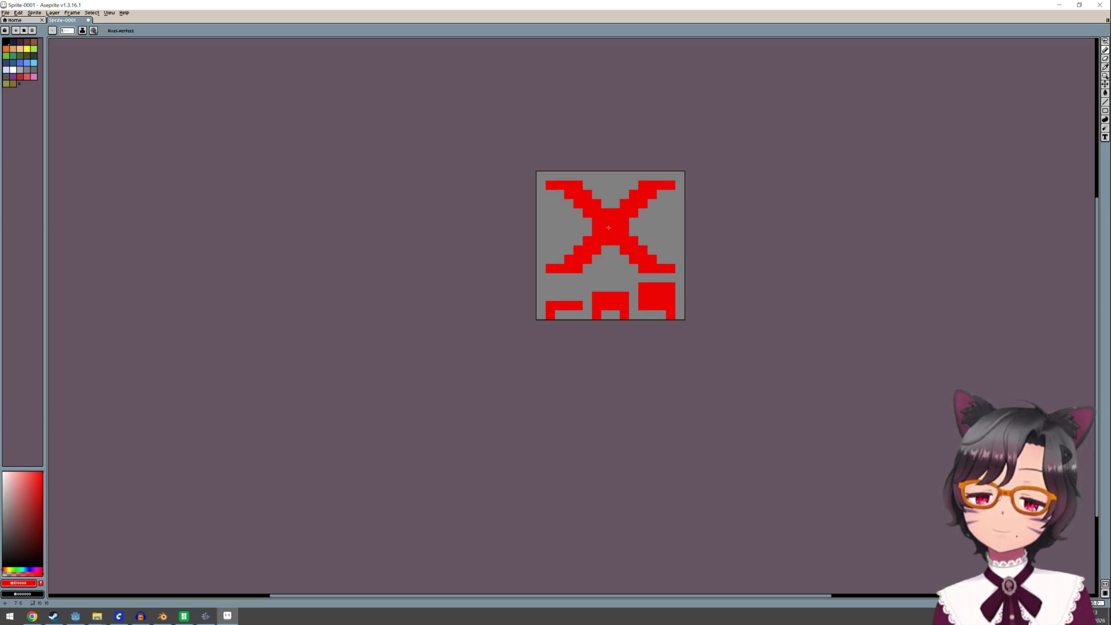
pyautogui.click(6, 13)
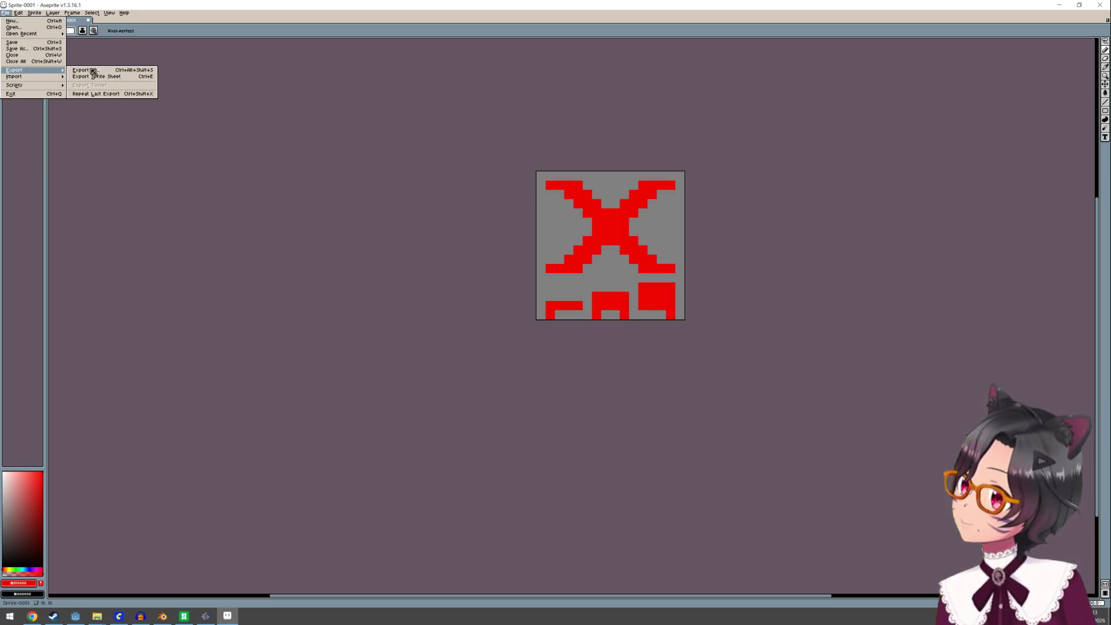
# Export the icon as a PNG via Export As with a retyped output file name
pyautogui.click(91, 71)
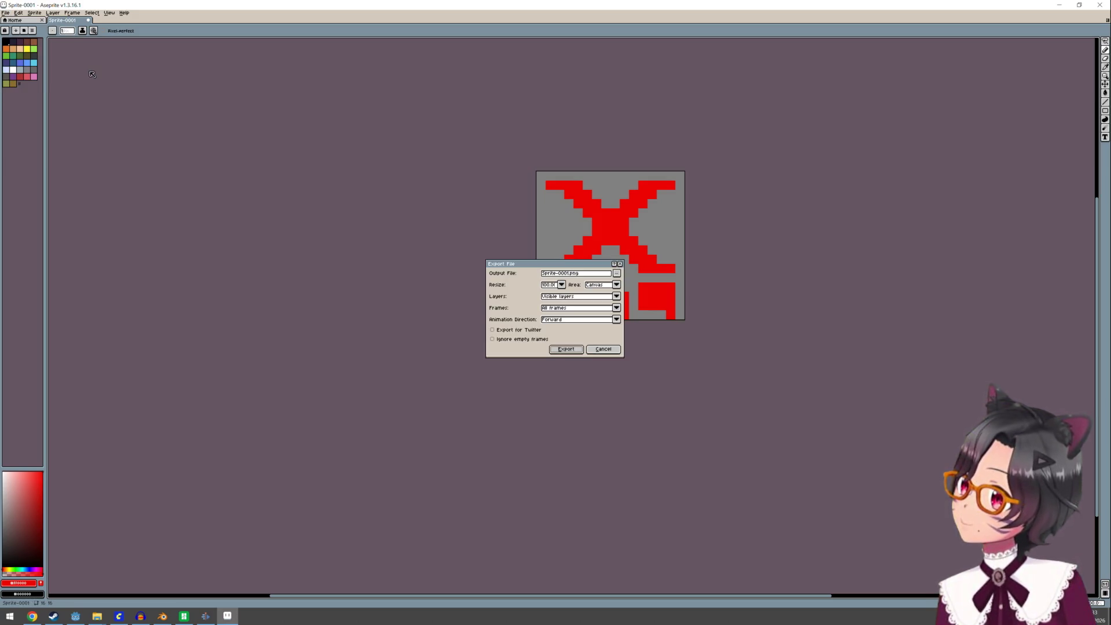
pyautogui.click(617, 274)
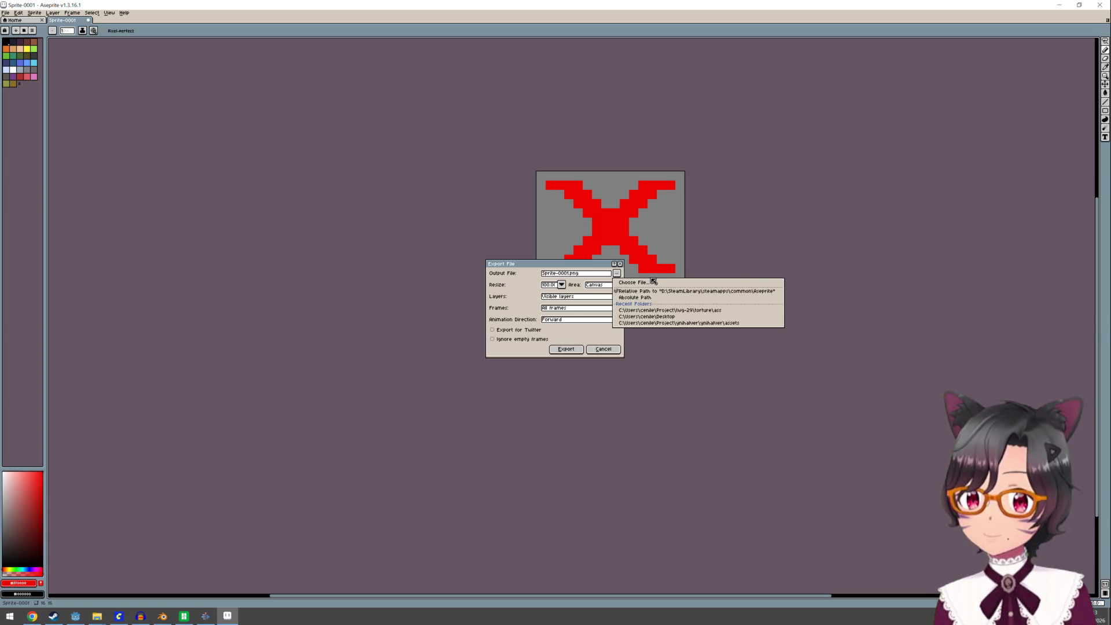
pyautogui.click(671, 316)
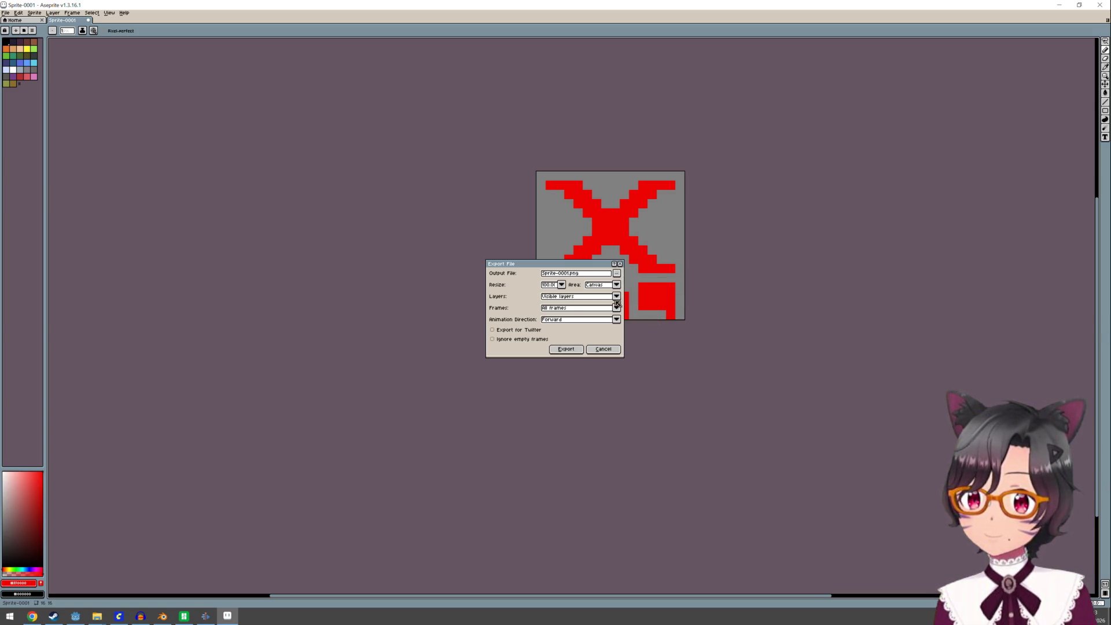
pyautogui.click(569, 275)
pyautogui.hotkey('ctrl', 'a')
pyautogui.write('Coming')
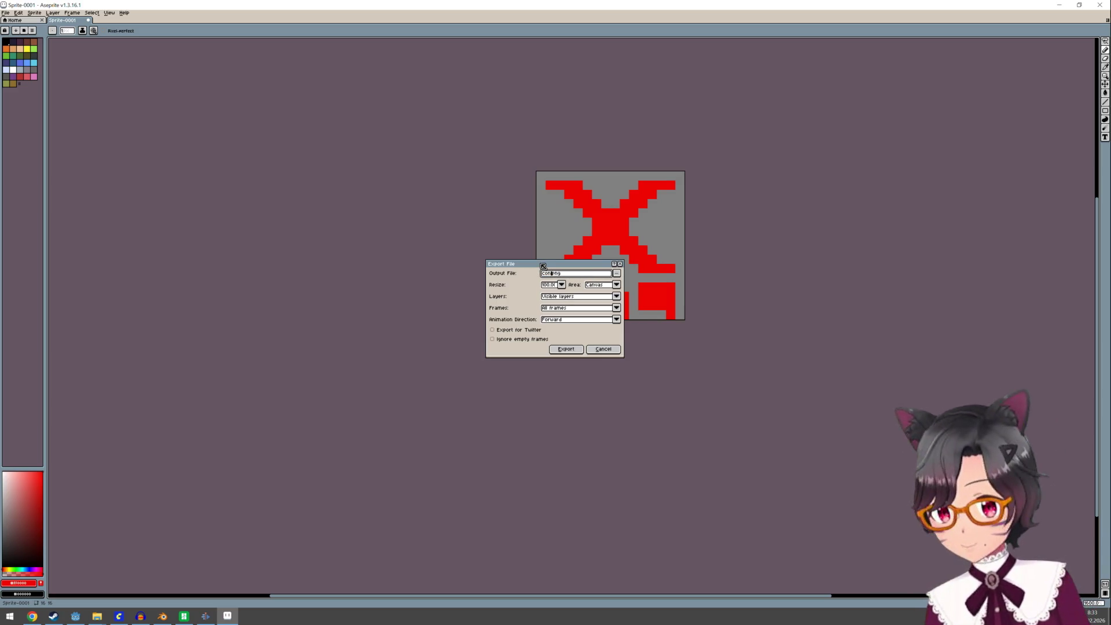
pyautogui.write('thing')
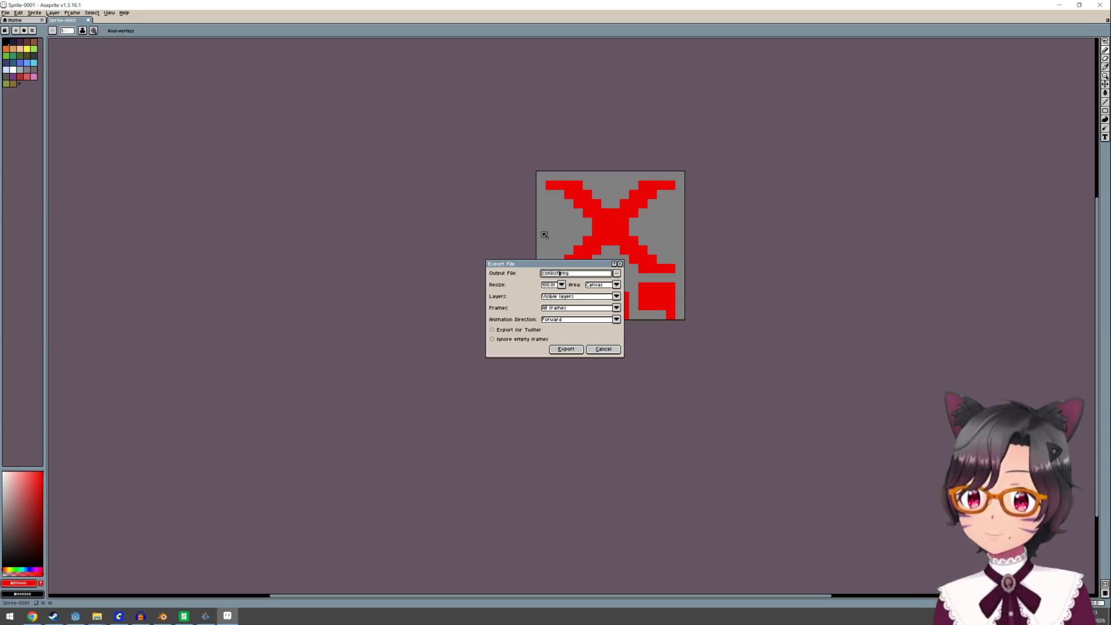
pyautogui.click(565, 349)
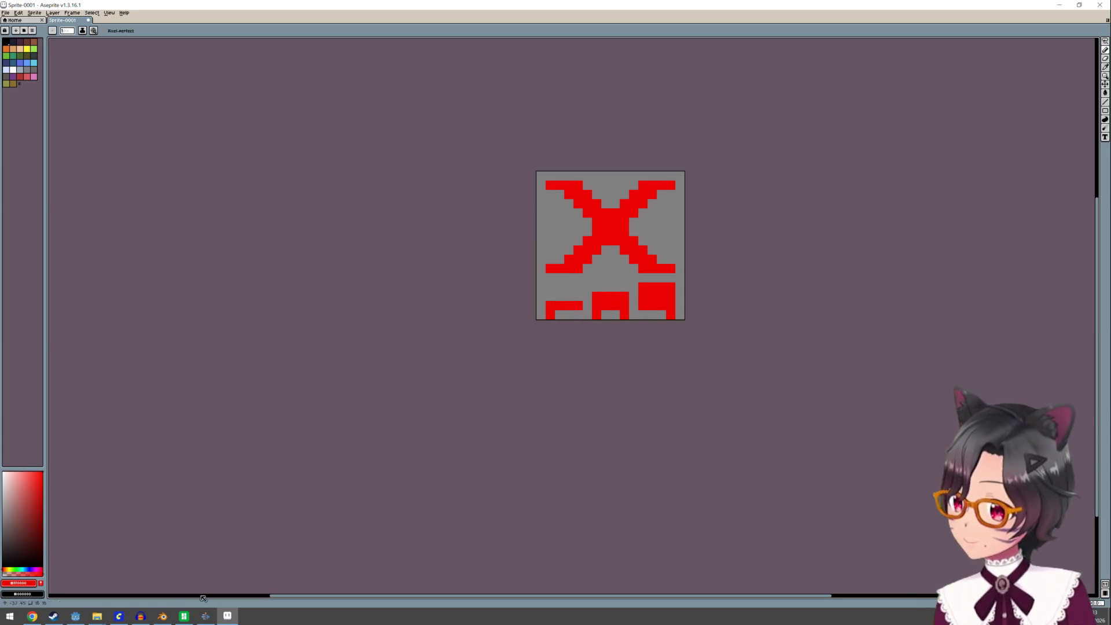
# Dismiss the finished render queue, quit Kdenlive without saving, and raise the 3D-printer status window
pyautogui.click(205, 616)
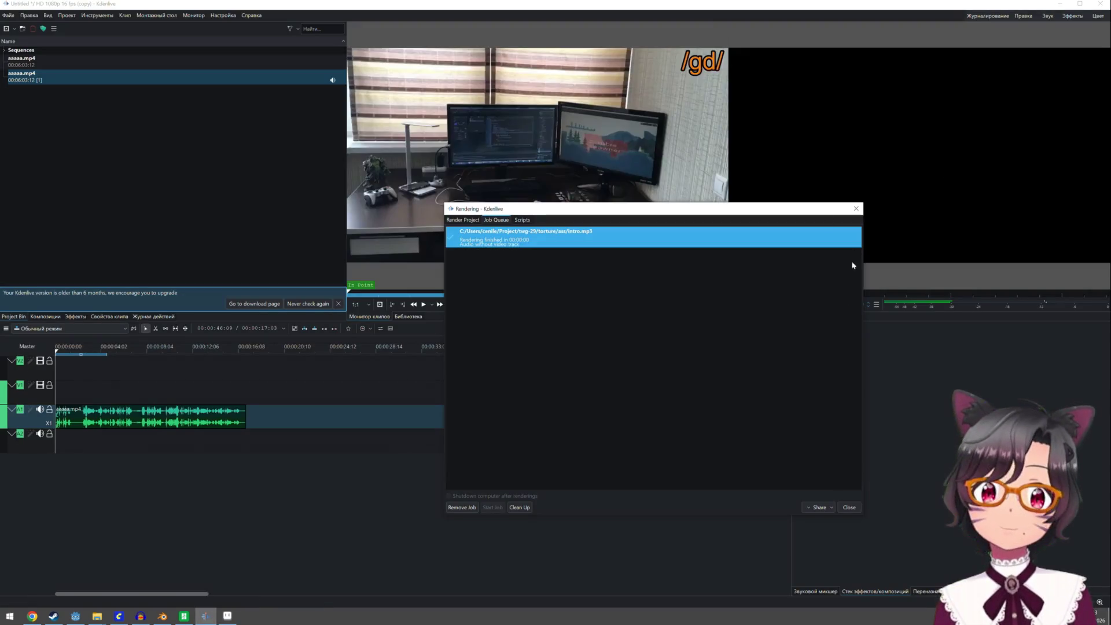
pyautogui.click(850, 507)
pyautogui.hotkey('ctrl', 'q')
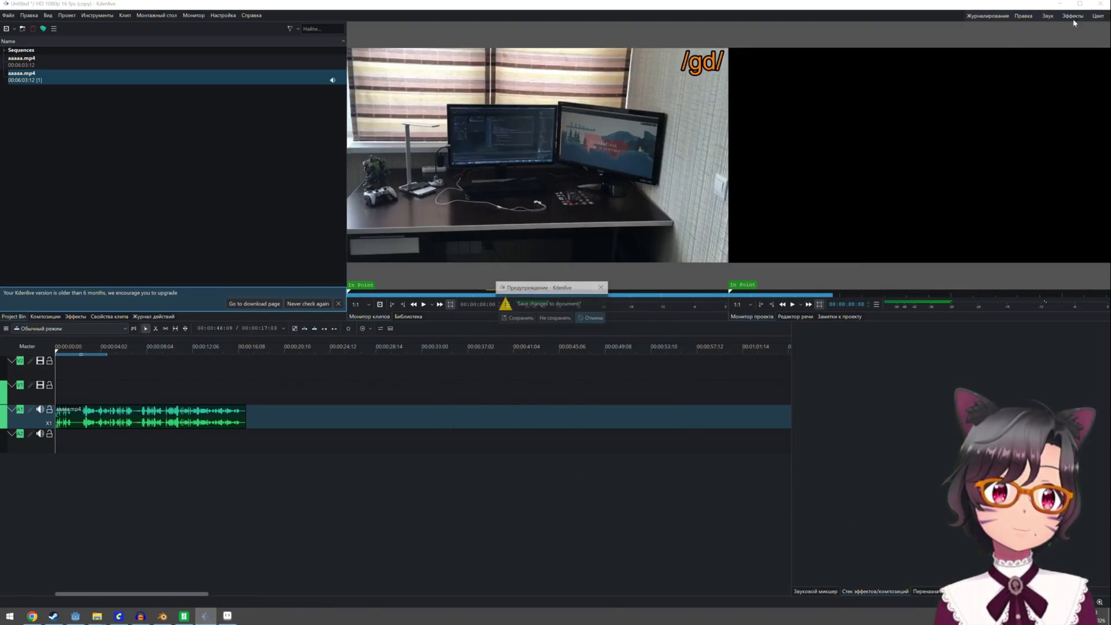
pyautogui.click(555, 317)
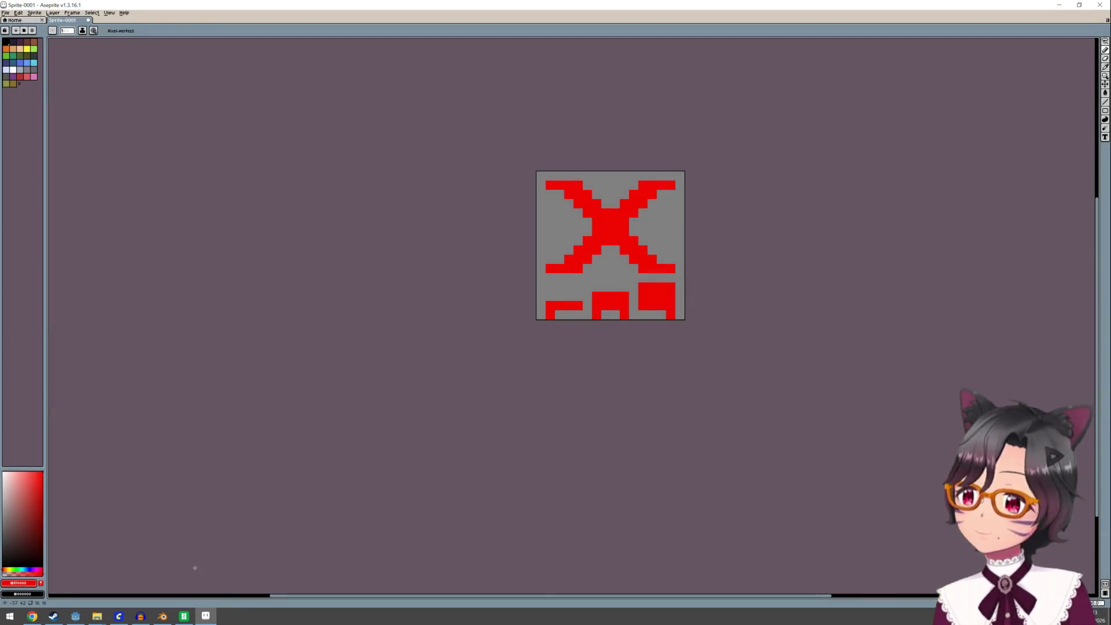
pyautogui.click(183, 615)
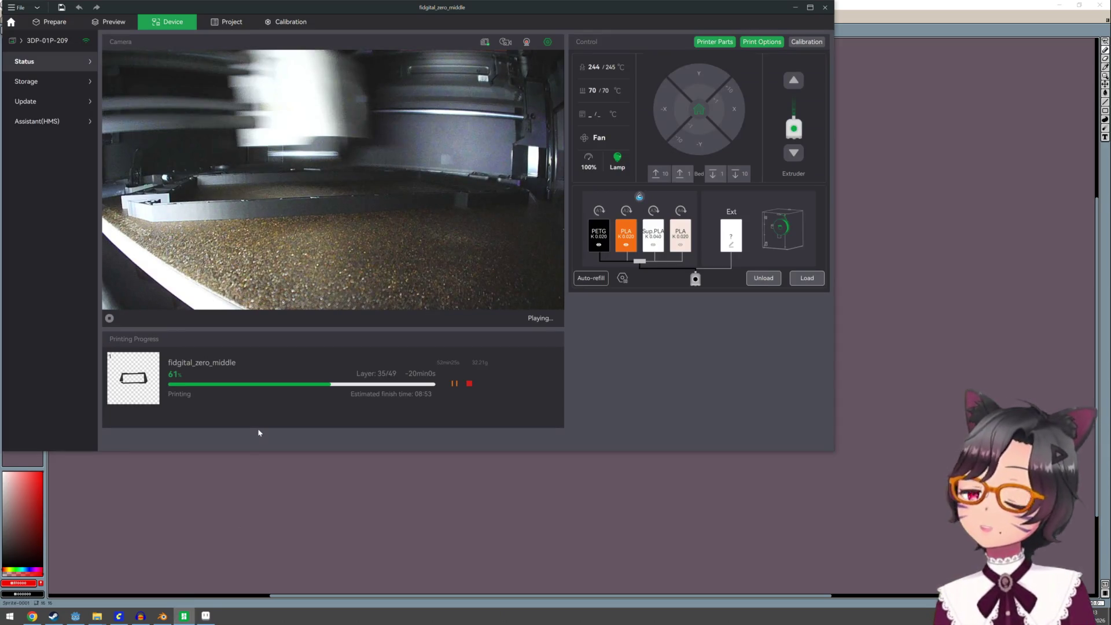
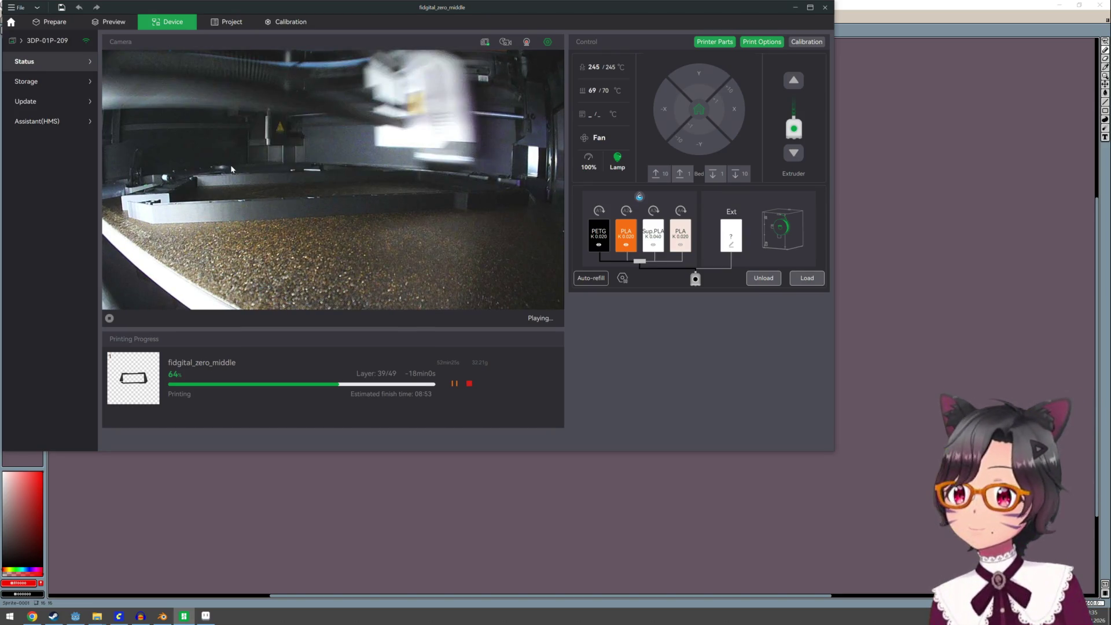
# Minimise Bambu Studio and bring the Godot editor to the front
pyautogui.click(794, 7)
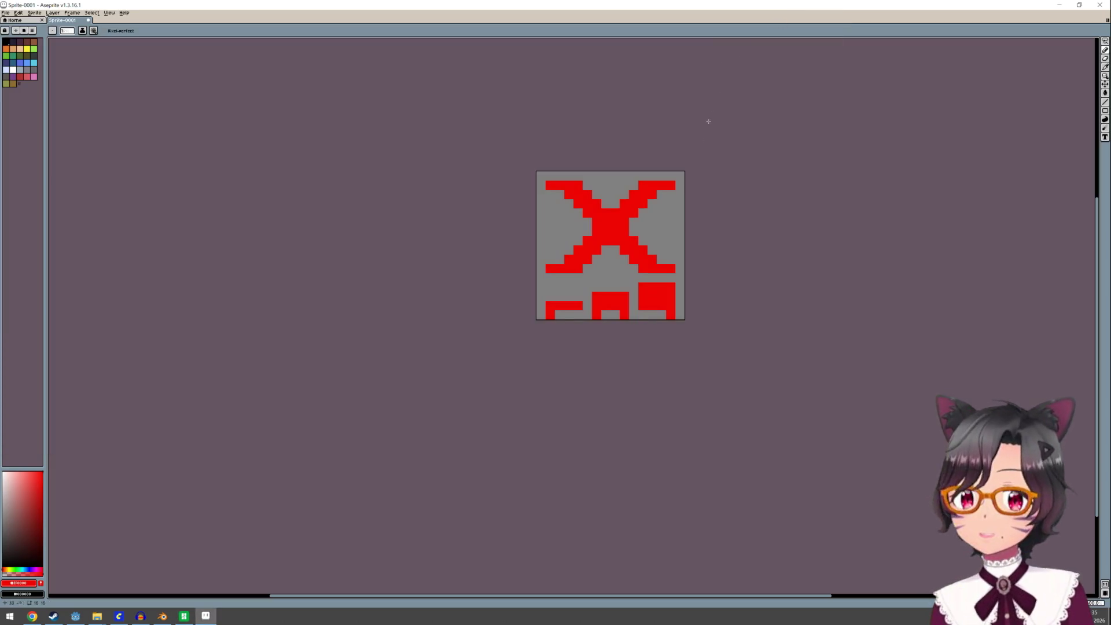
pyautogui.click(76, 616)
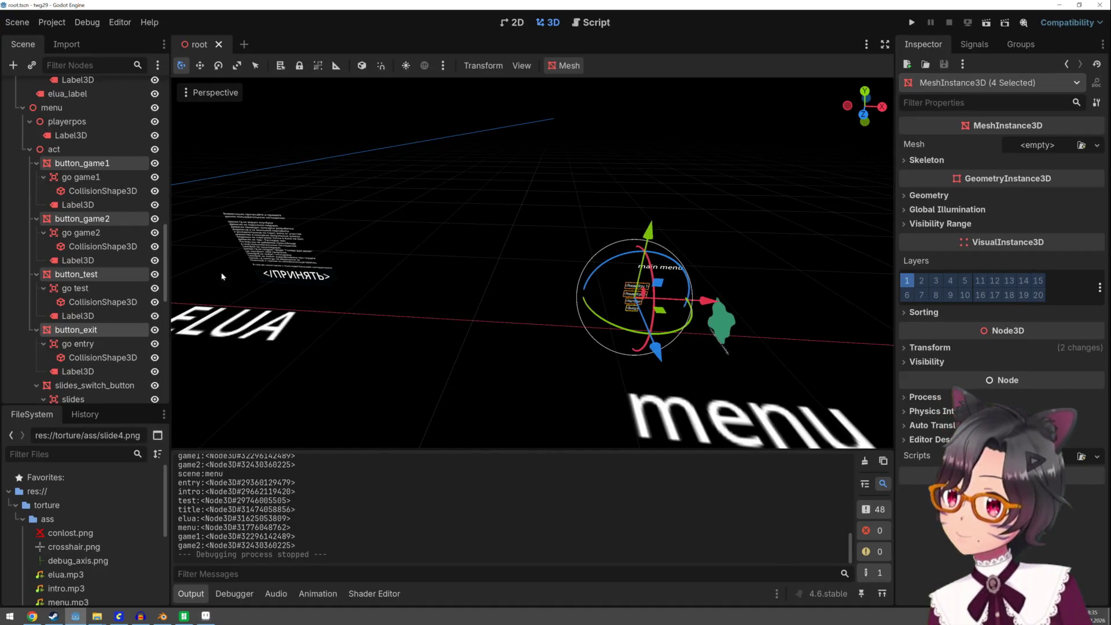
pyautogui.scroll(-5, 386, 298)
# Frame the entry labels in the viewport and select Label3D2 under the player's camera
pyautogui.moveTo(345, 296)
pyautogui.keyDown('shift'); pyautogui.mouseDown(button='middle')
pyautogui.moveTo(489, 366)
pyautogui.moveTo(524, 272)
pyautogui.mouseUp(button='middle'); pyautogui.keyUp('shift')
pyautogui.scroll(3, 489, 366)
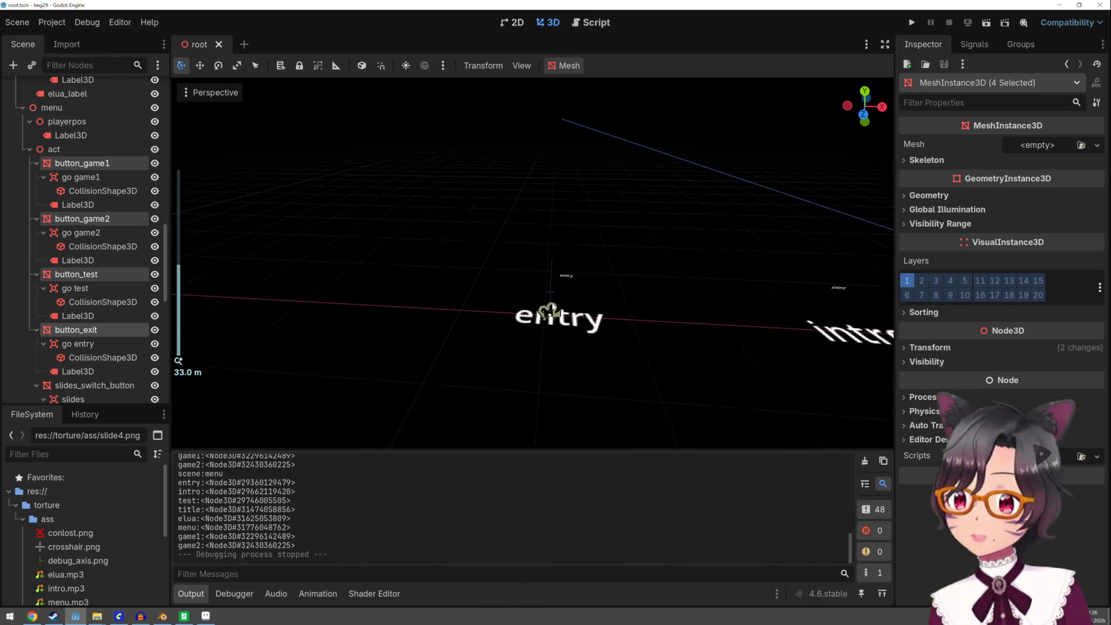
pyautogui.scroll(5, 524, 272)
pyautogui.moveTo(556, 239)
pyautogui.mouseDown(button='middle')
pyautogui.moveTo(487, 274)
pyautogui.moveTo(503, 266)
pyautogui.mouseUp(button='middle')
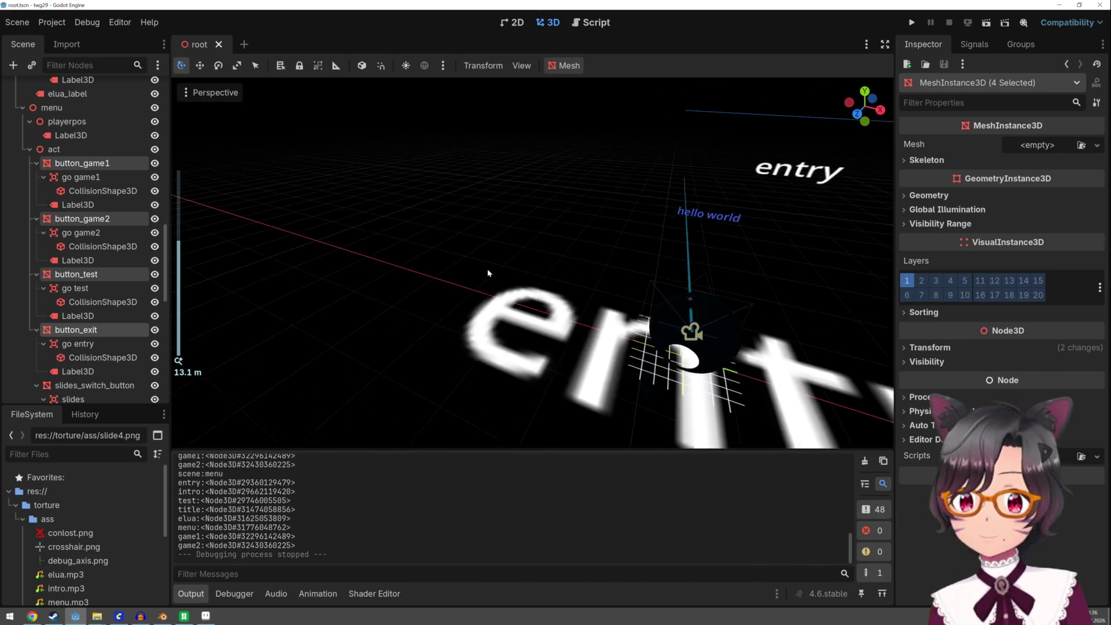
pyautogui.click(686, 305)
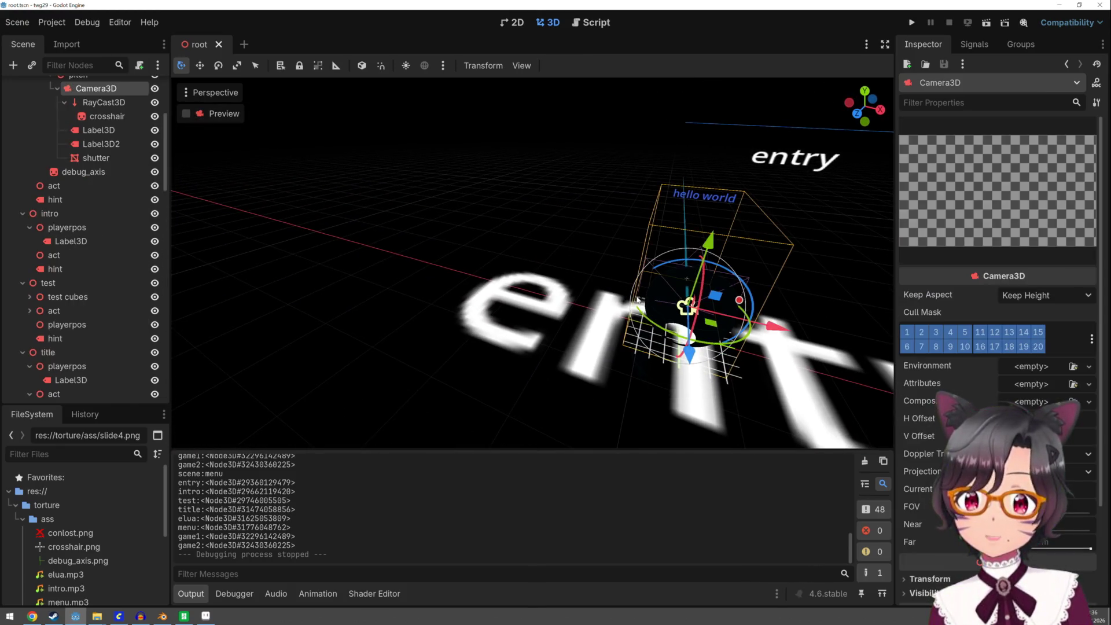
pyautogui.scroll(3, 128, 201)
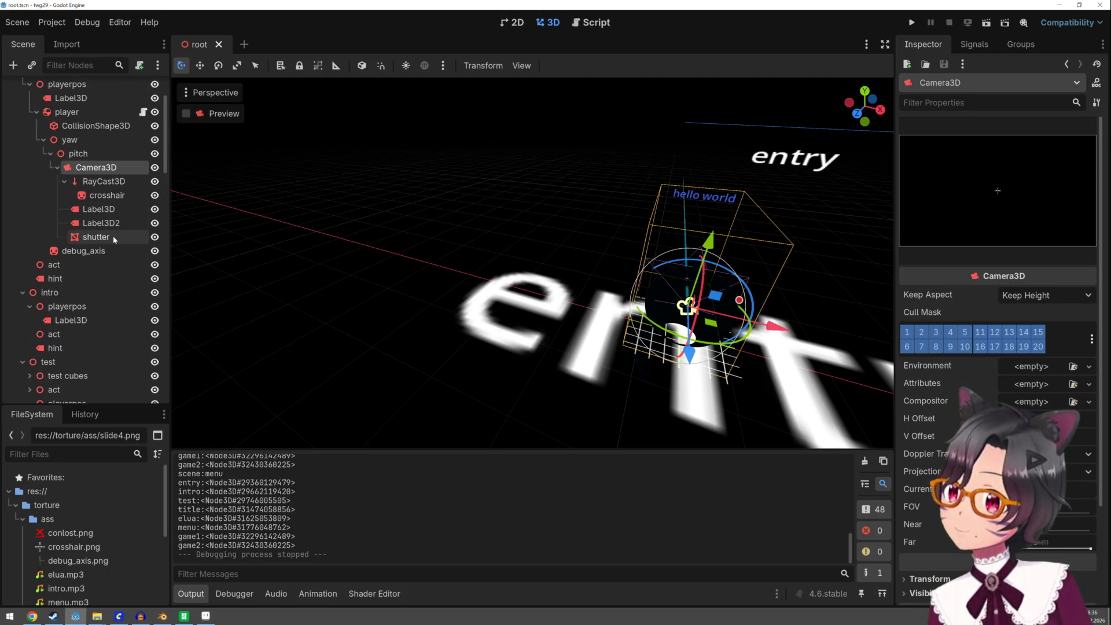
pyautogui.scroll(2, 120, 223)
pyautogui.click(117, 264)
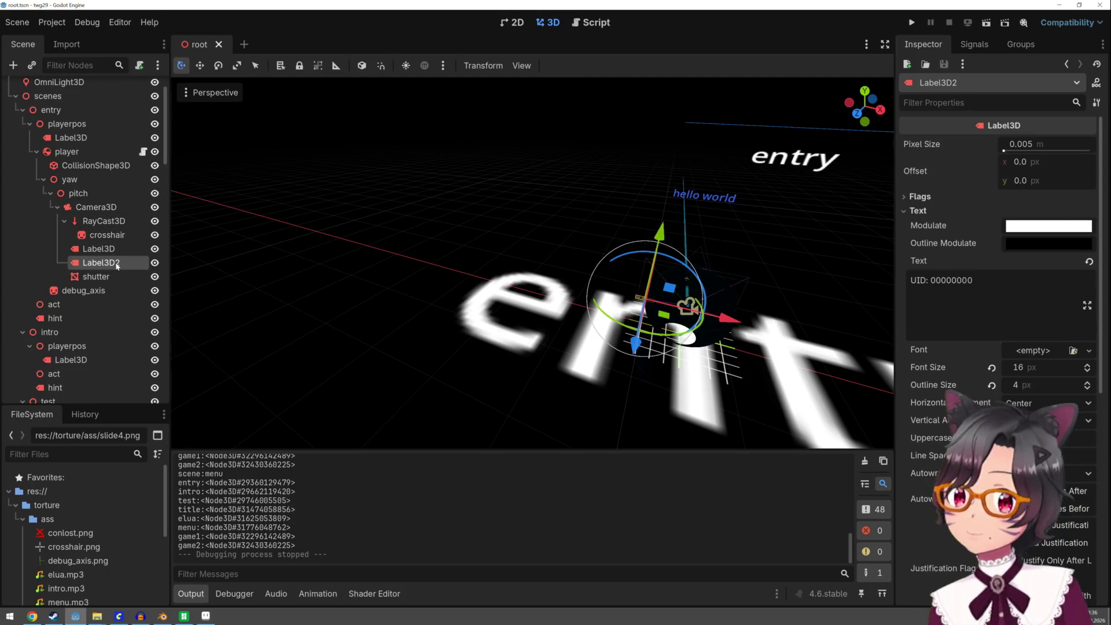
# Rename Label3D2 to UID and begin adding a child node under it
pyautogui.click(116, 265)
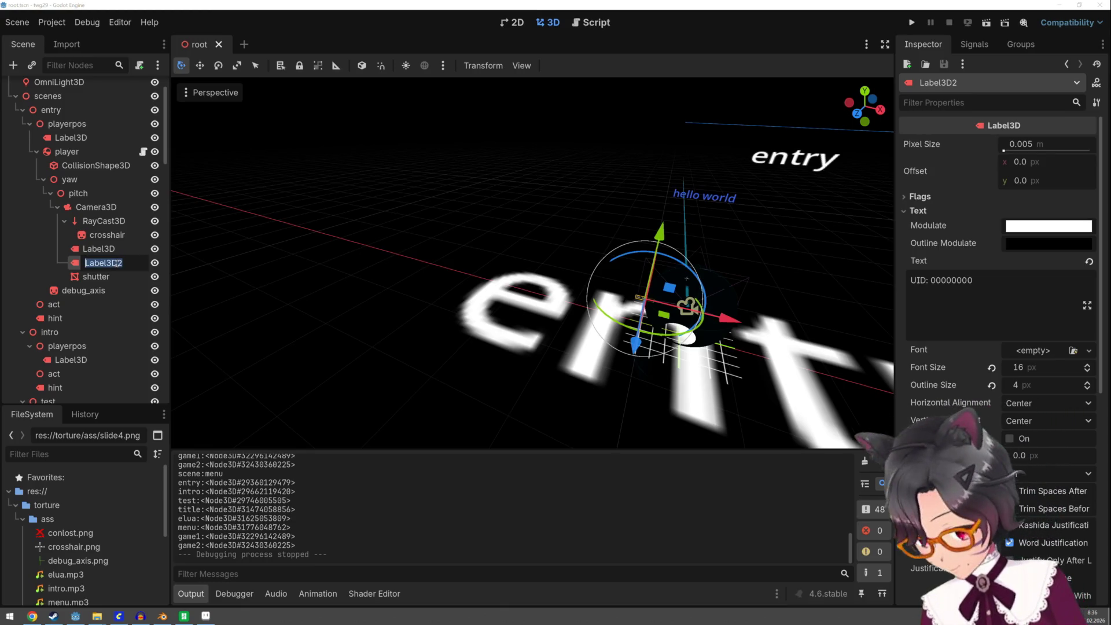
pyautogui.write('UID')
pyautogui.press('Return')
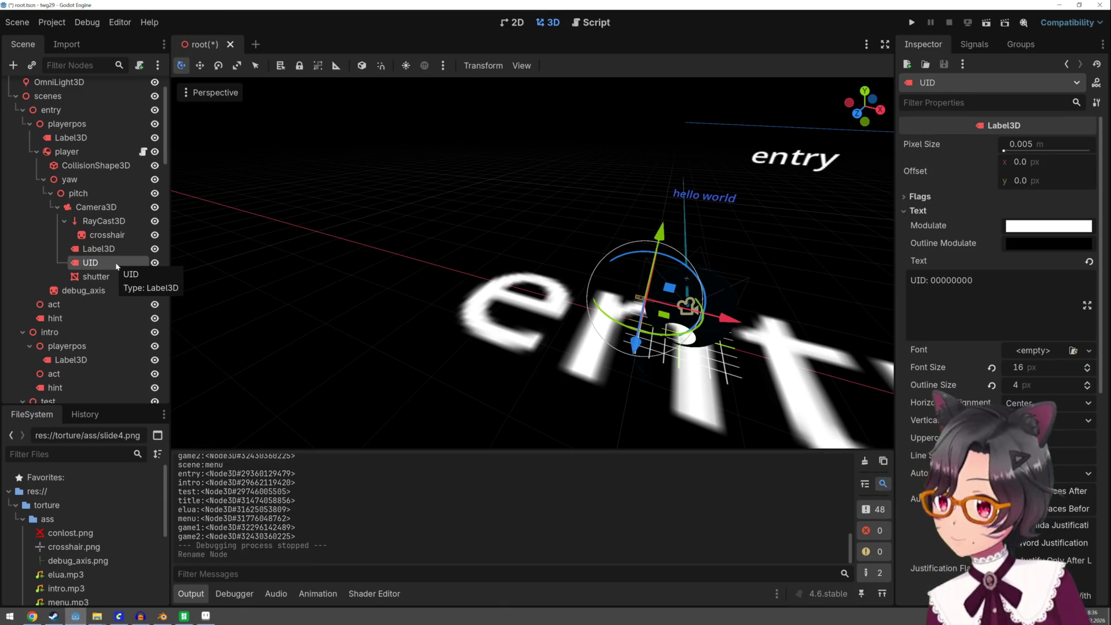
pyautogui.rightClick(124, 266)
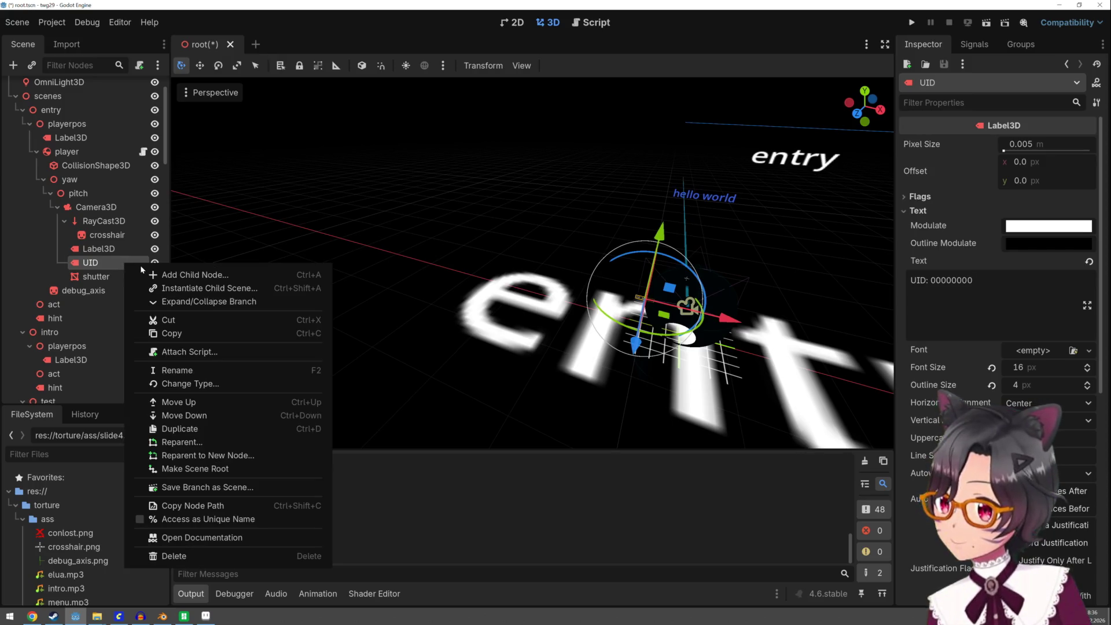
pyautogui.click(147, 275)
pyautogui.write('spri')
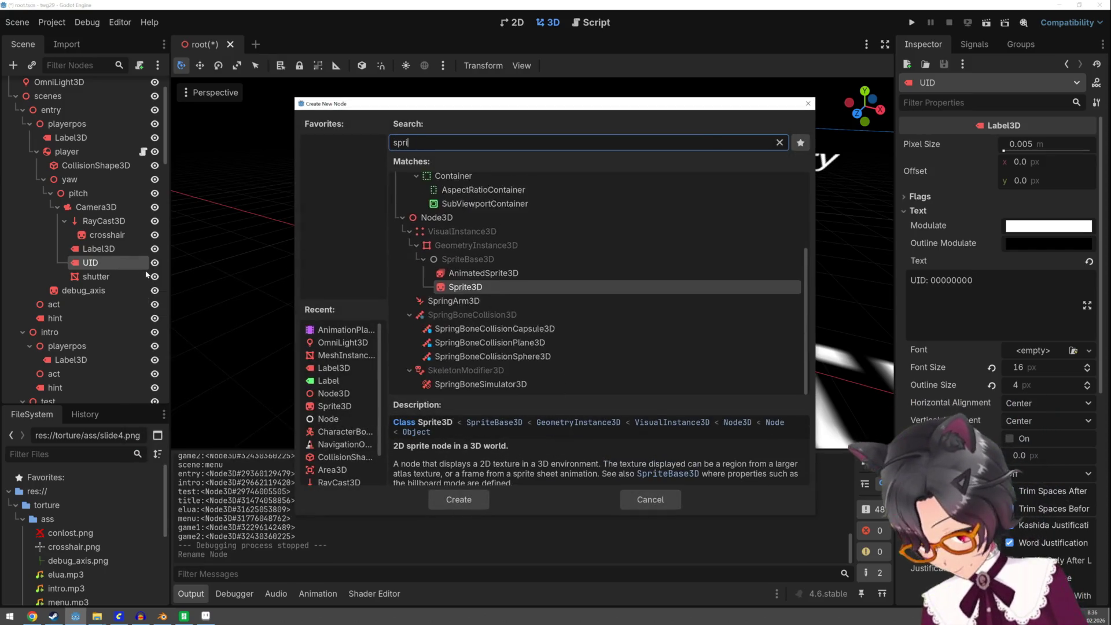
pyautogui.write('te')
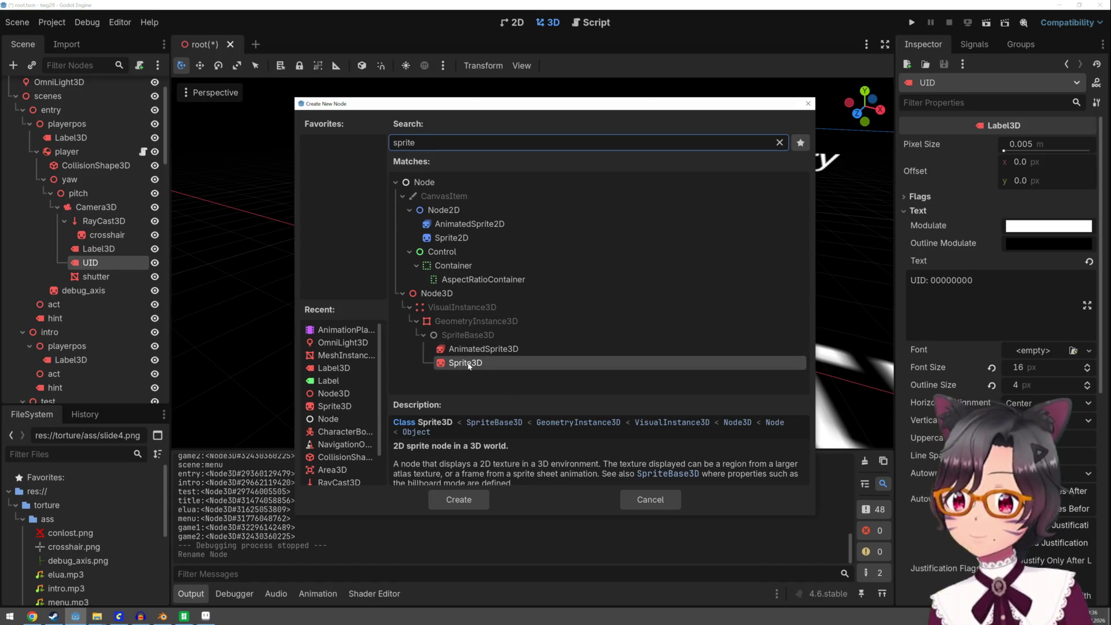
# Add a Sprite3D under UID with conlost.png as its texture, moved left along X
pyautogui.doubleClick(468, 362)
pyautogui.moveTo(70, 532)
pyautogui.mouseDown()
pyautogui.moveTo(105, 251)
pyautogui.moveTo(107, 266)
pyautogui.mouseUp()
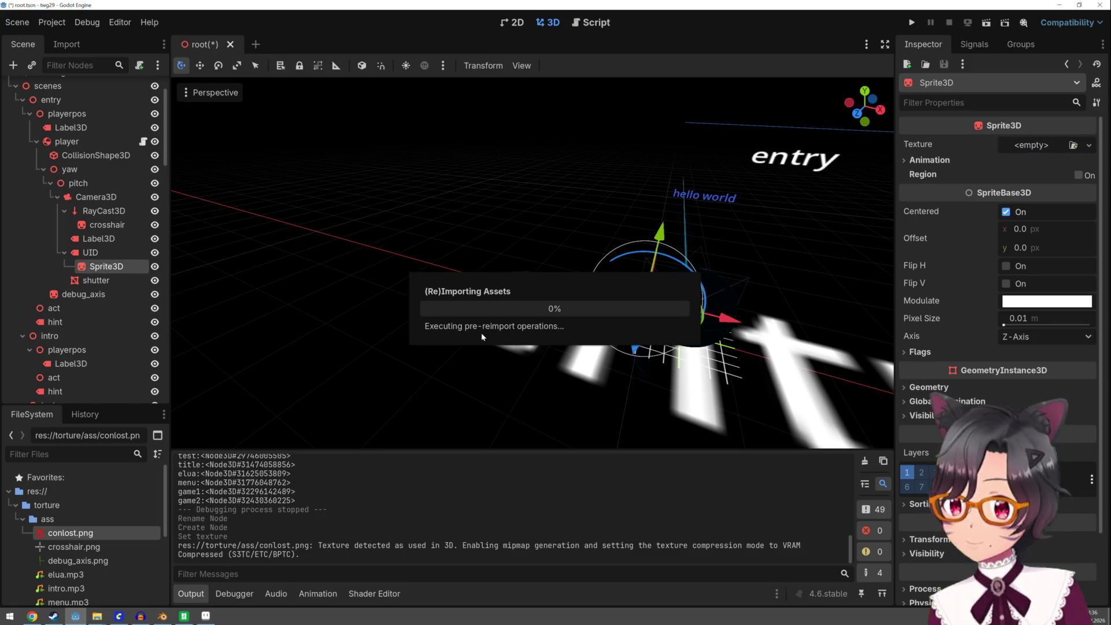
pyautogui.scroll(5, 571, 320)
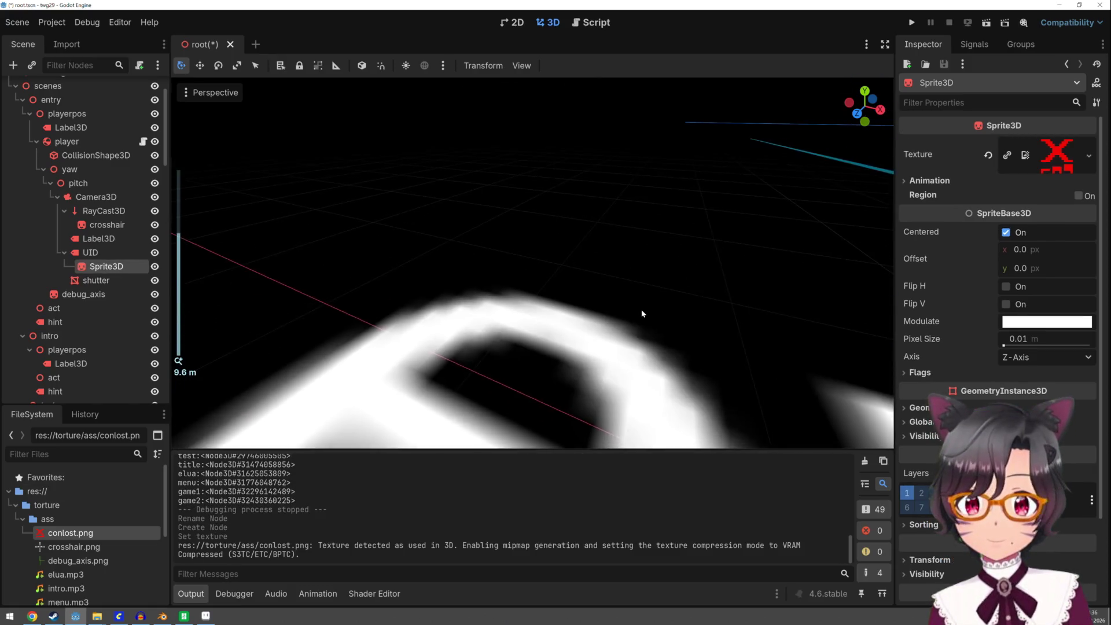
pyautogui.moveTo(821, 349); pyautogui.dragTo(790, 347)
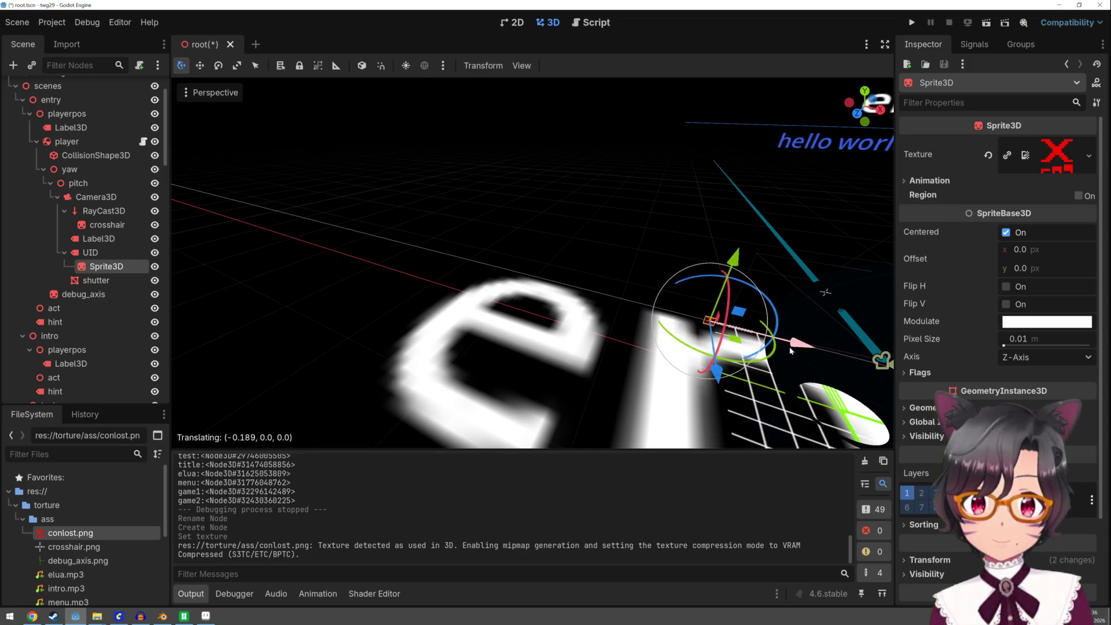
pyautogui.moveTo(789, 347); pyautogui.dragTo(786, 349)
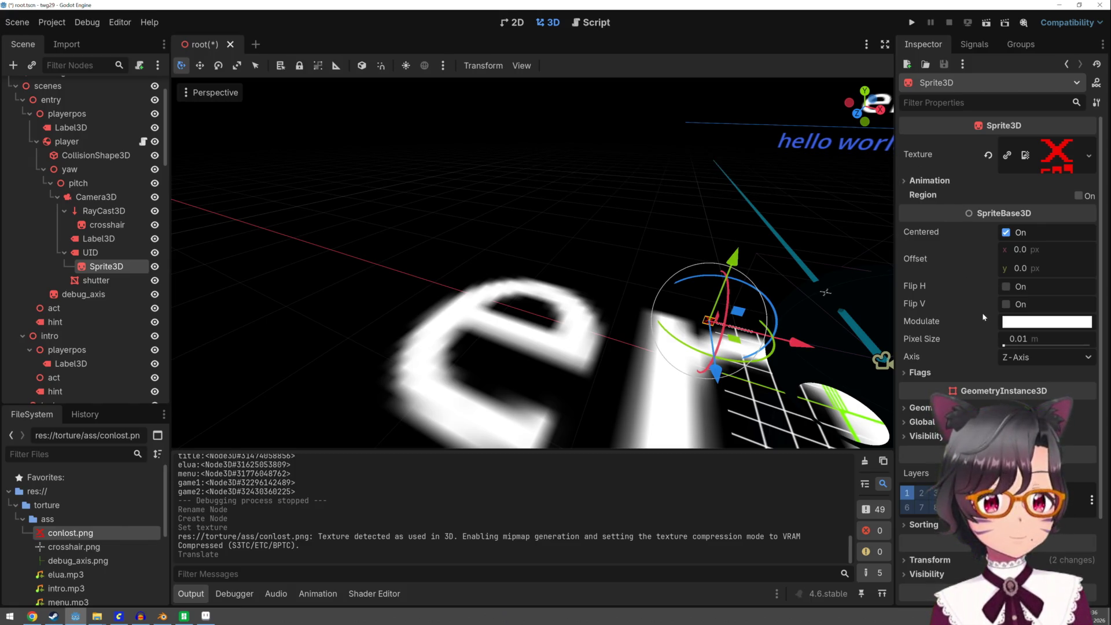
# Change the sprite's texture filter under Flags and run the game to test it
pyautogui.click(920, 373)
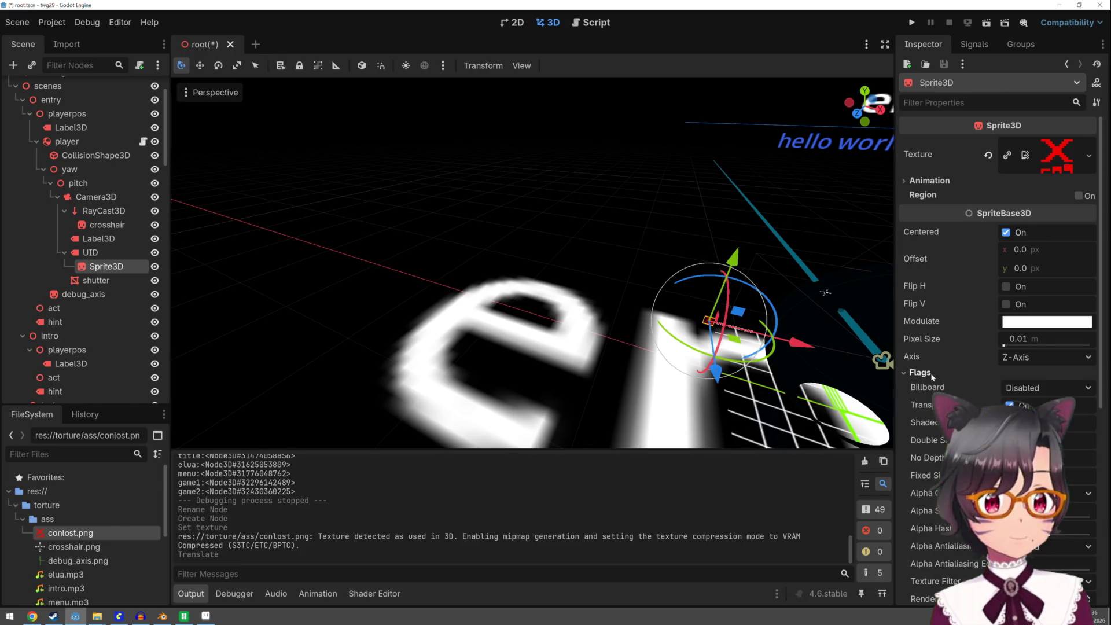
pyautogui.scroll(-2, 931, 375)
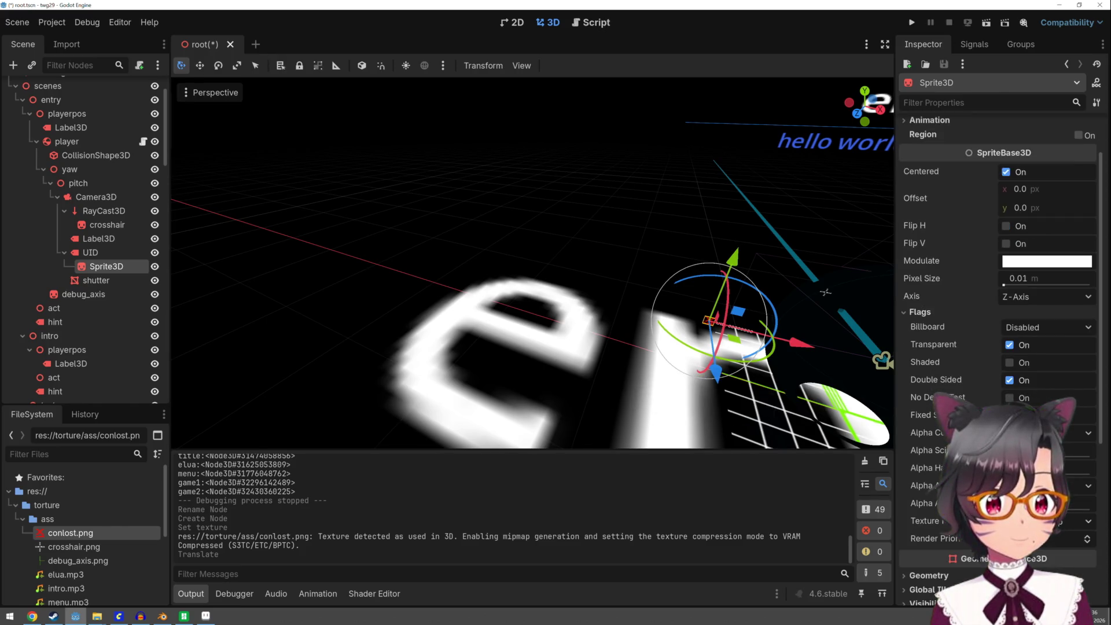
pyautogui.click(981, 542)
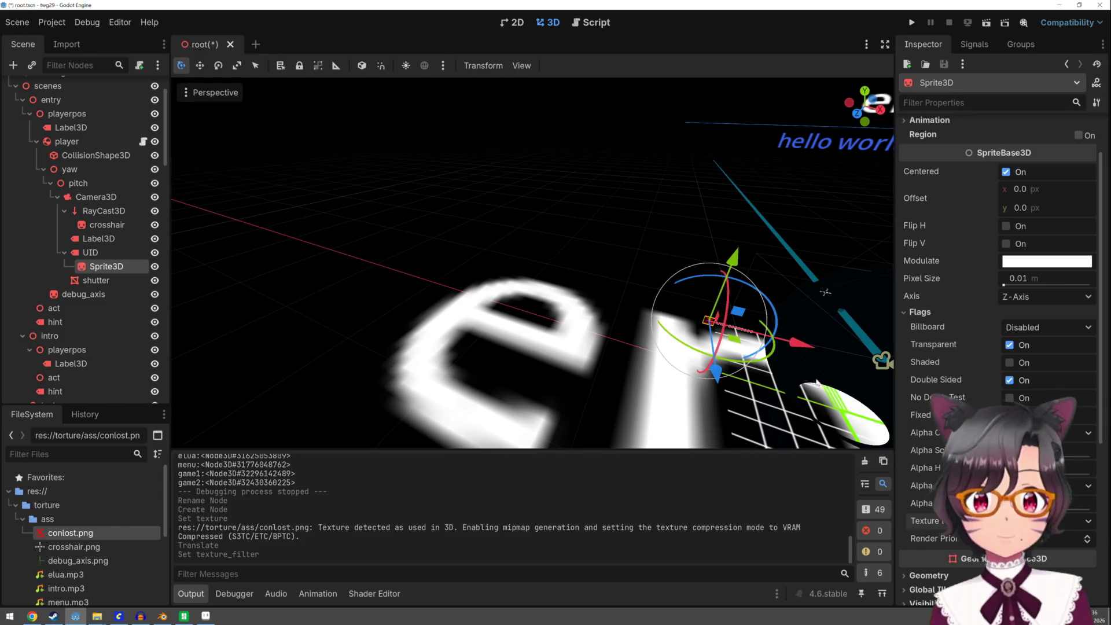
pyautogui.click(912, 23)
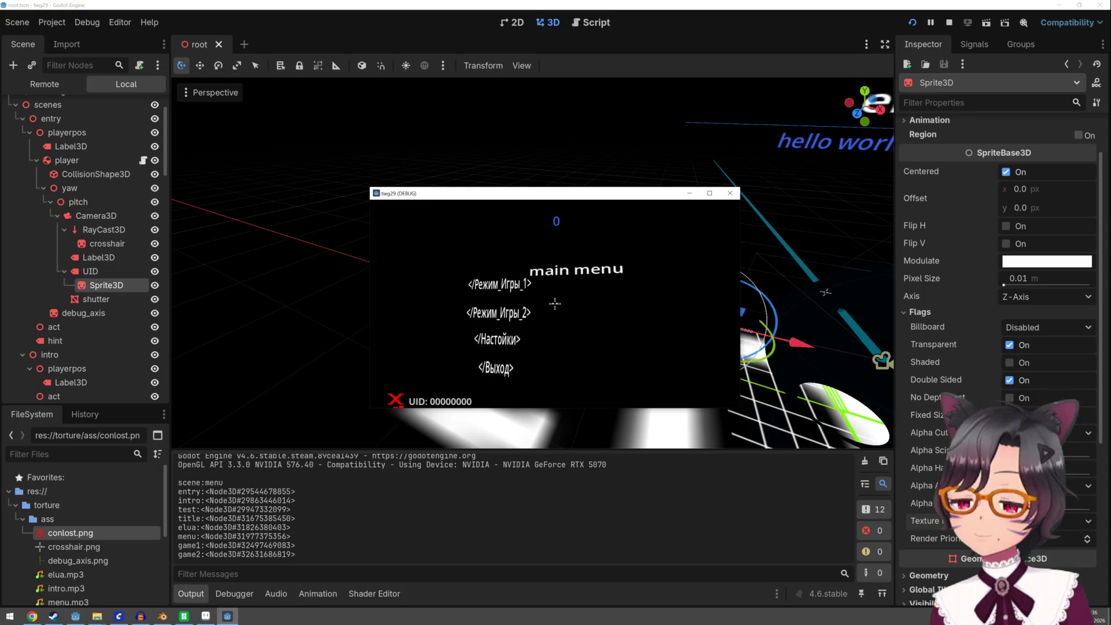
# Stop the game, set the sprite's Pixel Size to 0.005, nudge it along X and relaunch
pyautogui.press('Escape')
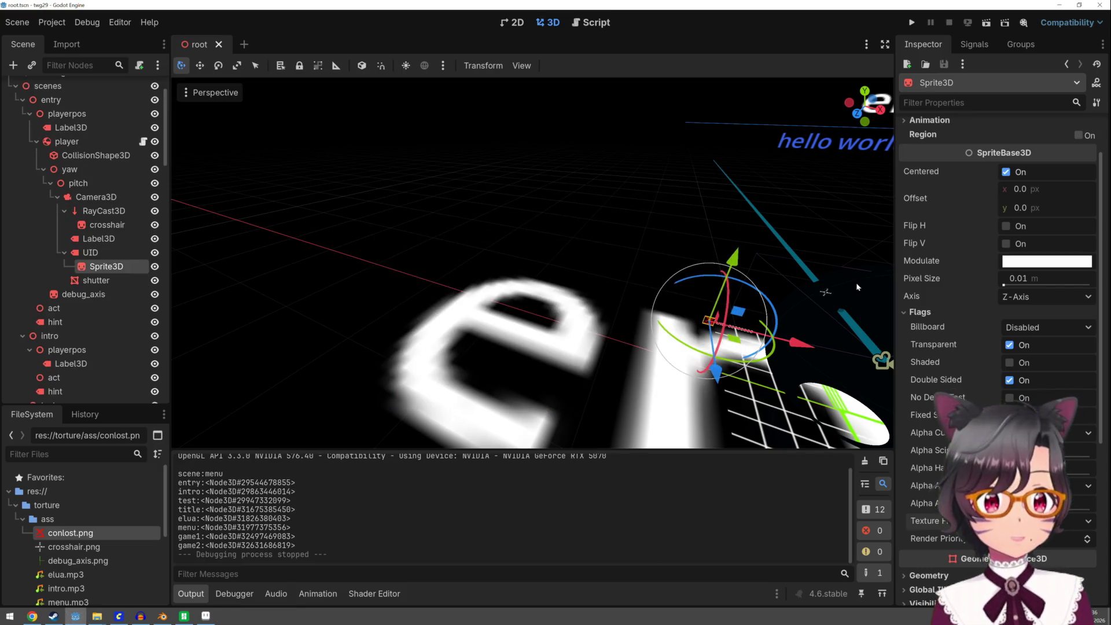
pyautogui.click(1029, 278)
pyautogui.press('BackSpace')
pyautogui.write('0')
pyautogui.write('5')
pyautogui.press('Return')
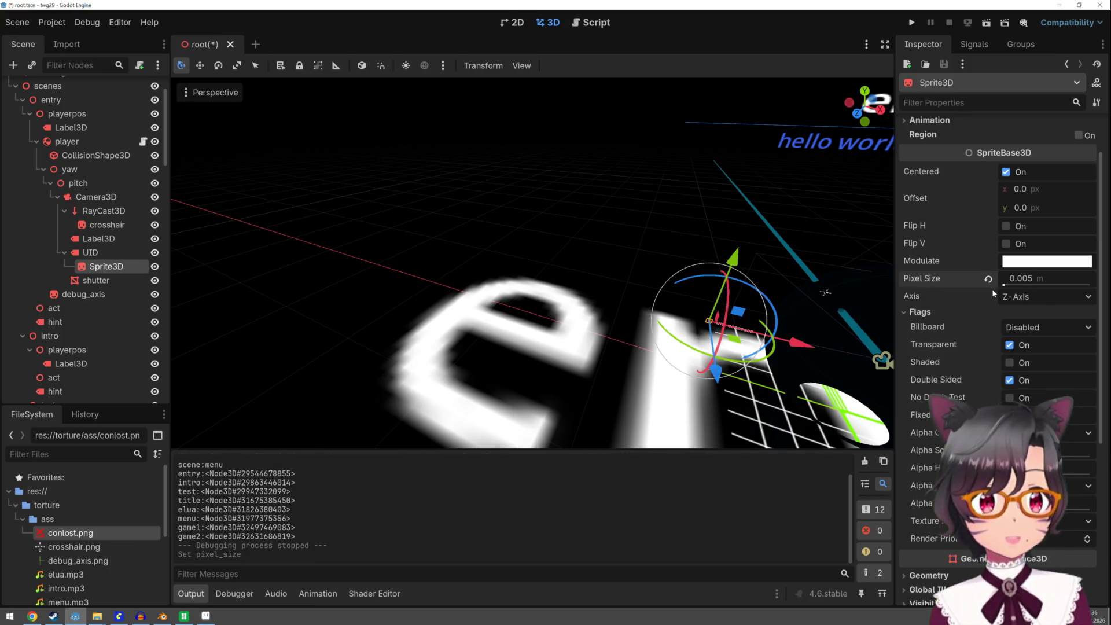
pyautogui.moveTo(801, 344); pyautogui.dragTo(804, 348)
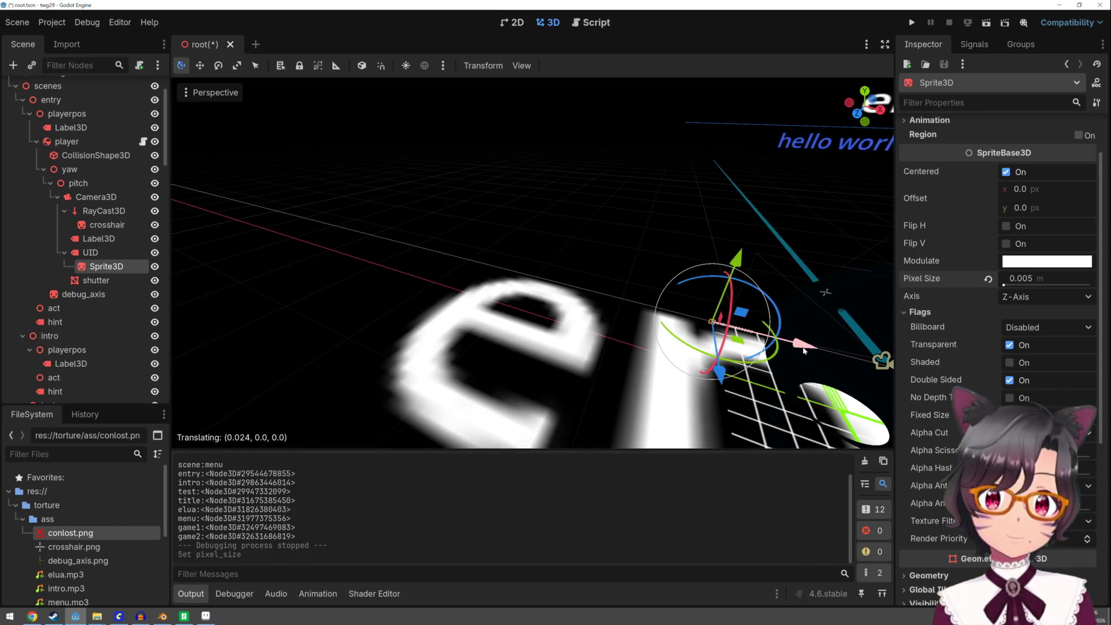
pyautogui.moveTo(803, 347); pyautogui.dragTo(804, 348)
pyautogui.click(911, 20)
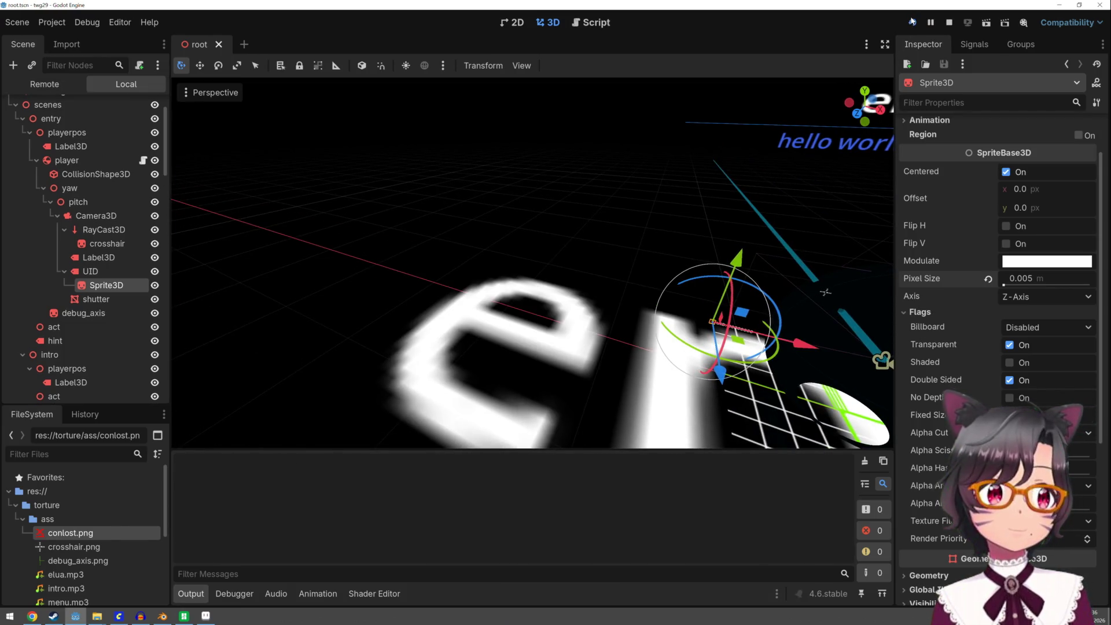
# Play fullscreen through the title screen and user agreement into the menu, then quit
pyautogui.click(627, 274)
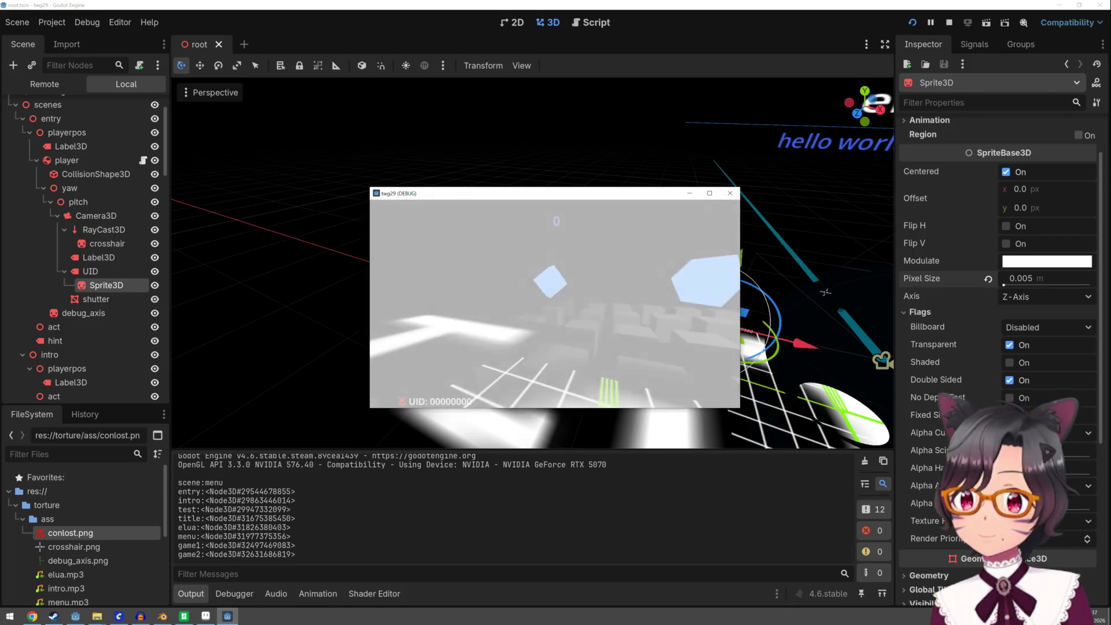
pyautogui.press('F11')
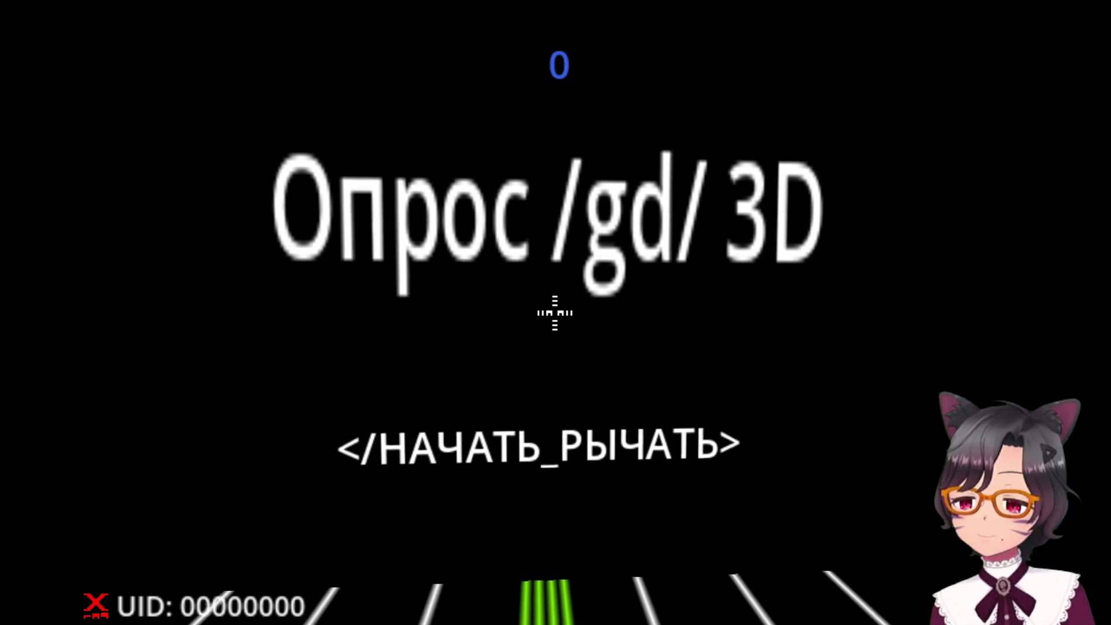
pyautogui.click(555, 311)
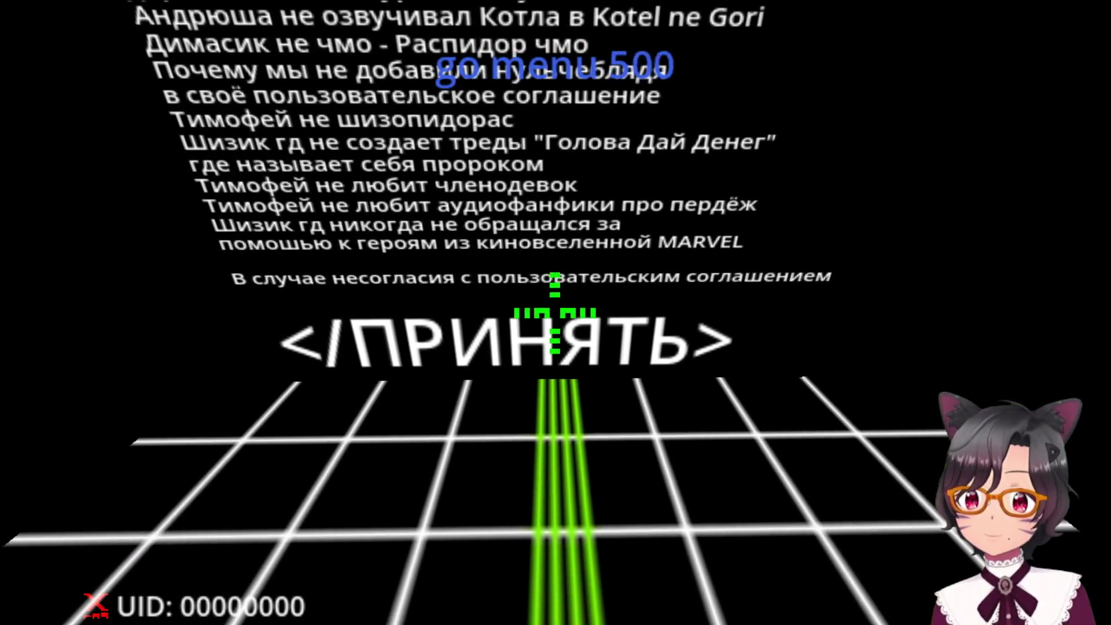
pyautogui.click(556, 313)
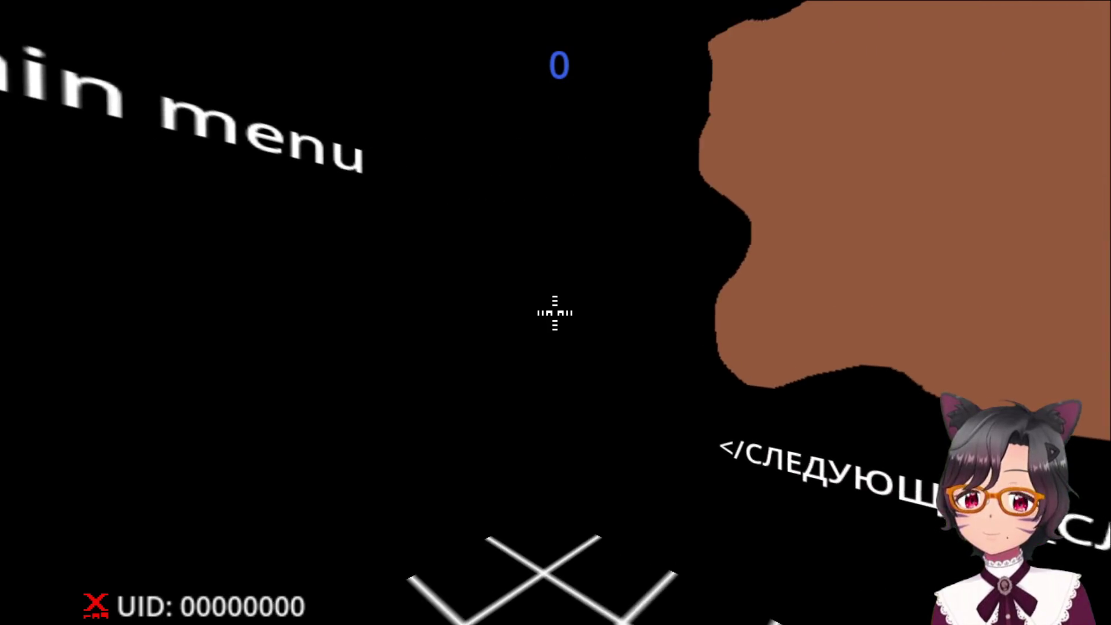
pyautogui.press('Escape')
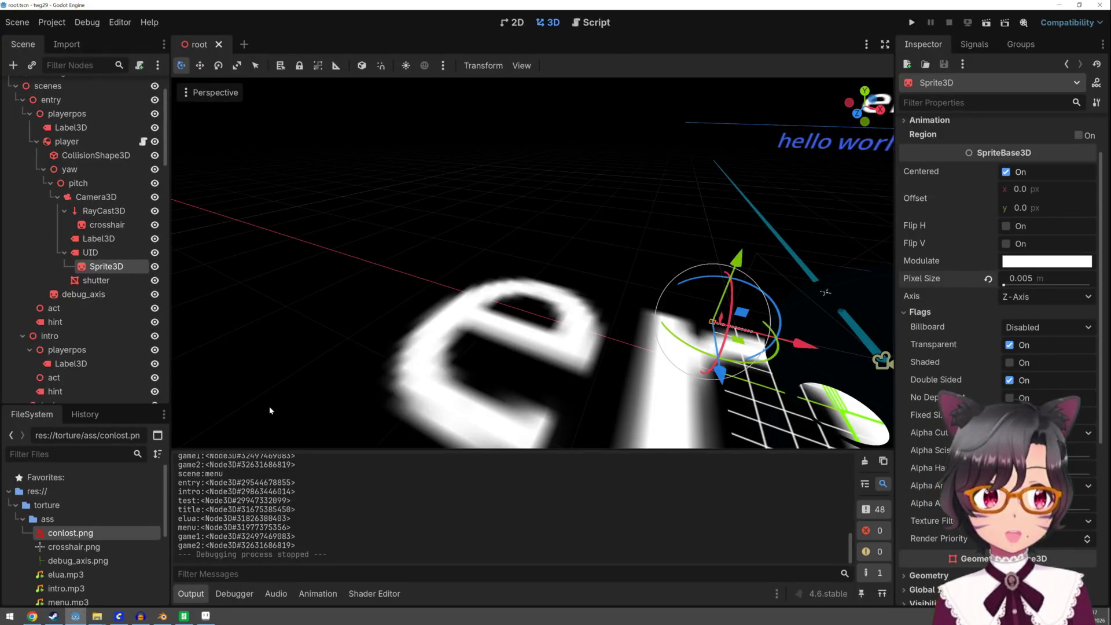
pyautogui.moveTo(96, 617)
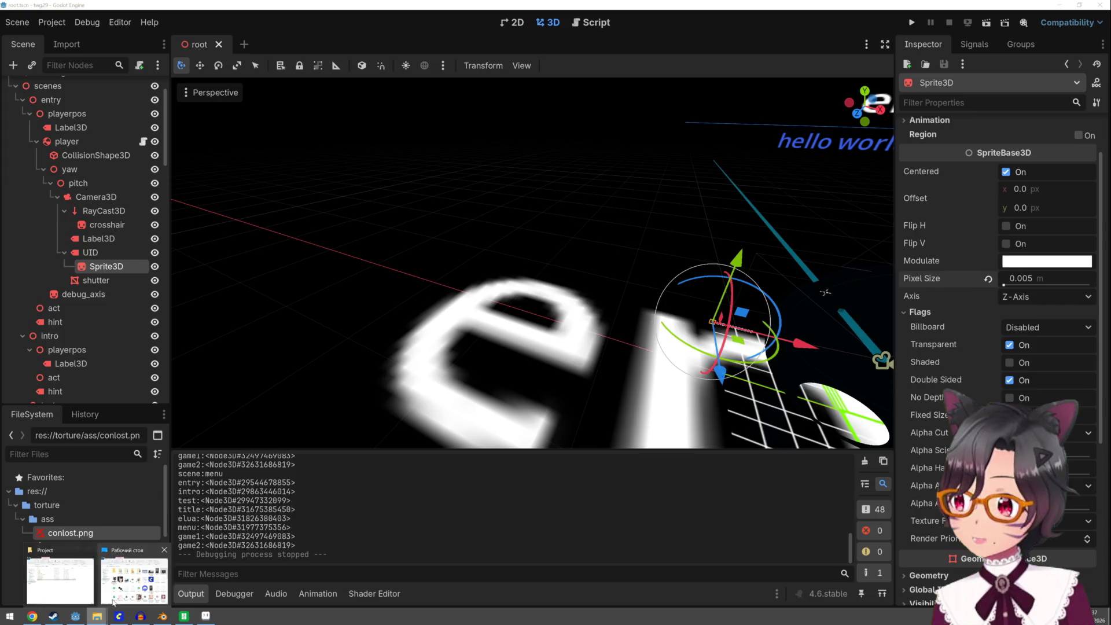
# Check the Downloads folder in File Explorer, then open a blank browser tab
pyautogui.click(134, 577)
pyautogui.click(559, 315)
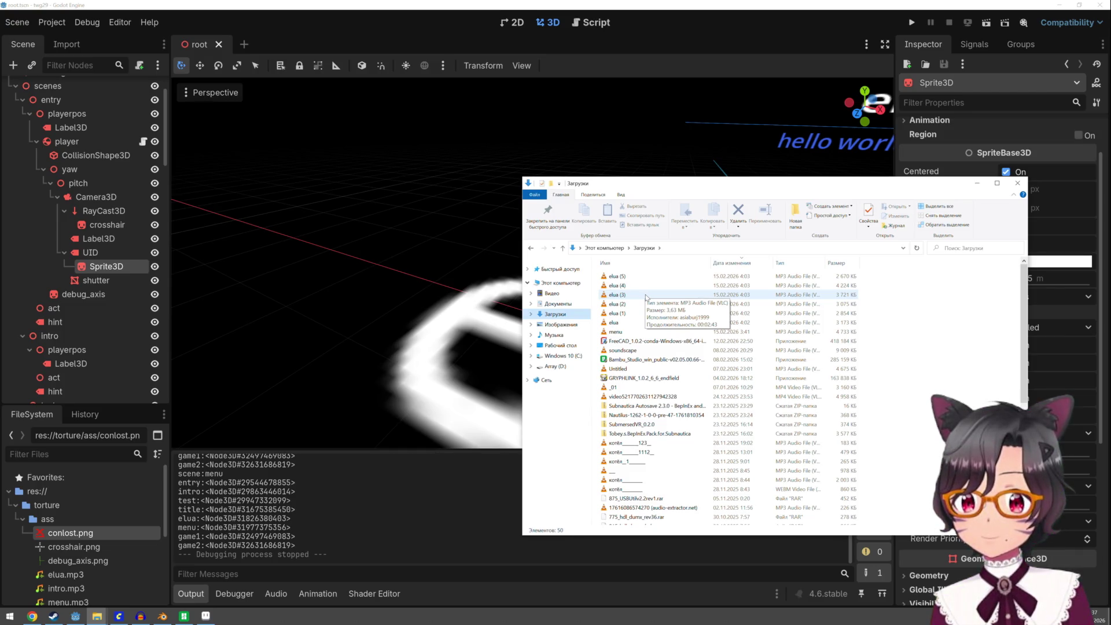
pyautogui.click(31, 616)
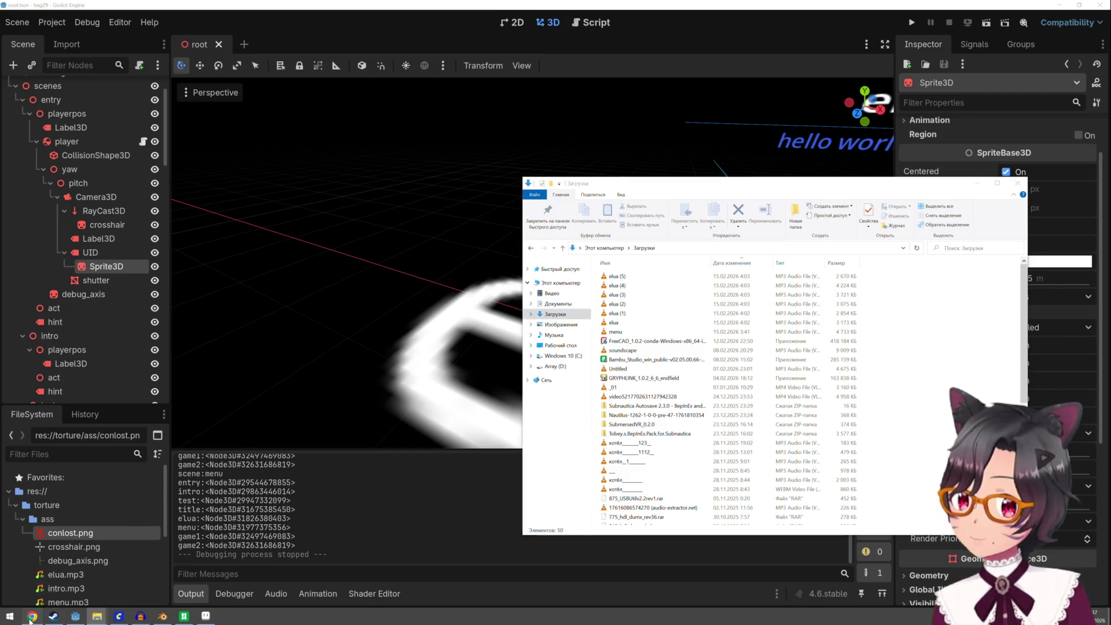
pyautogui.click(127, 8)
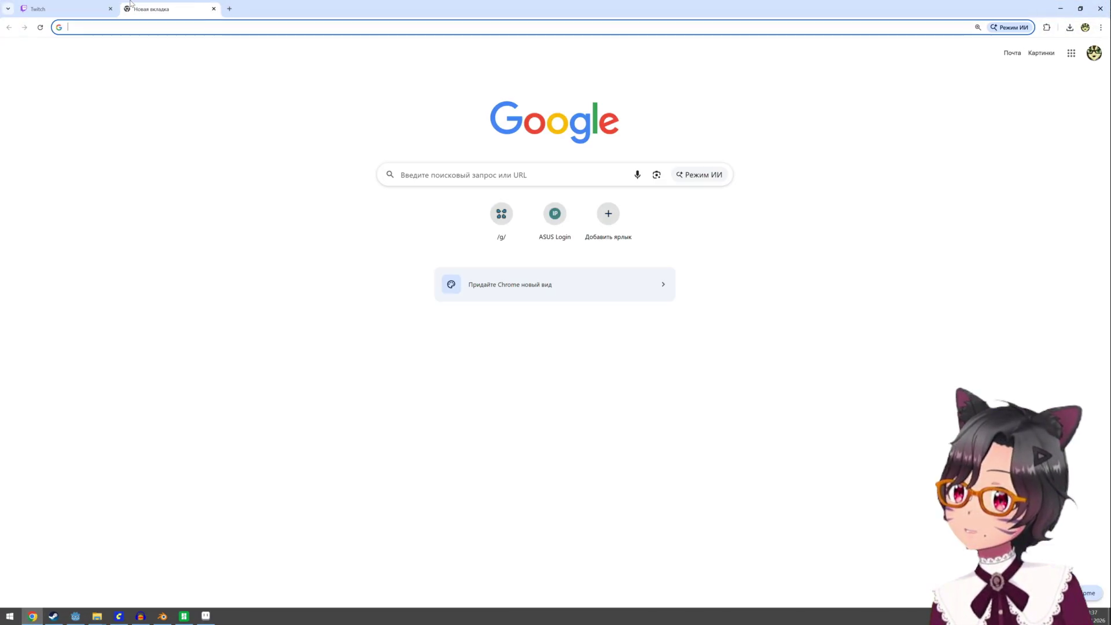
pyautogui.write('sun')
# Go to Suno and download the 3:39 menu track as MP3 without upgrading
pyautogui.press('Return')
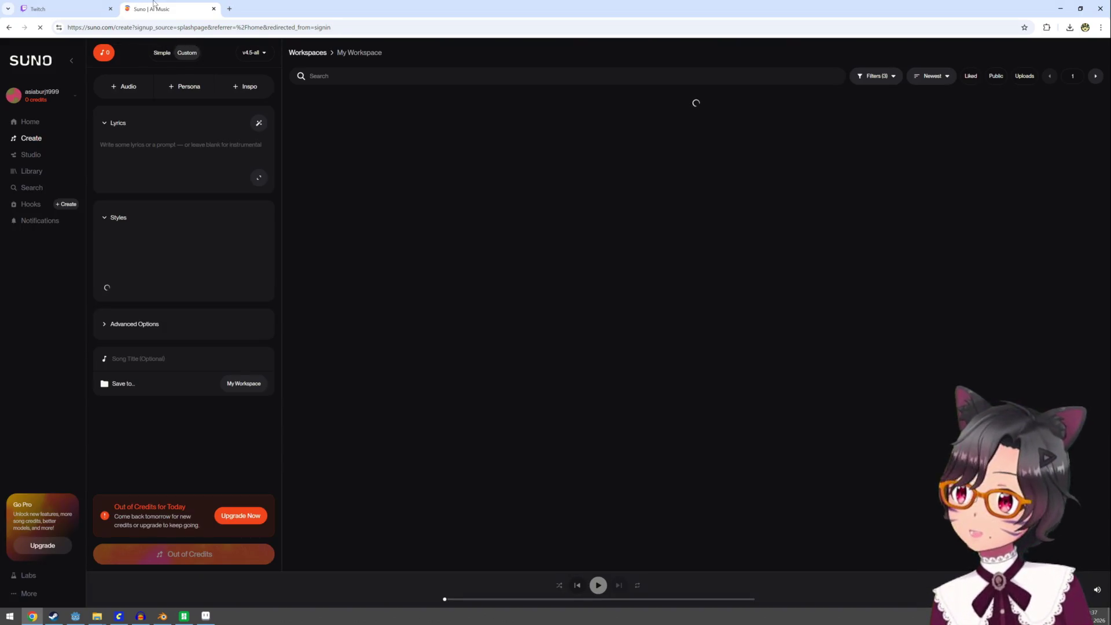
pyautogui.scroll(-2, 501, 221)
pyautogui.scroll(-1, 502, 221)
pyautogui.scroll(-2, 501, 220)
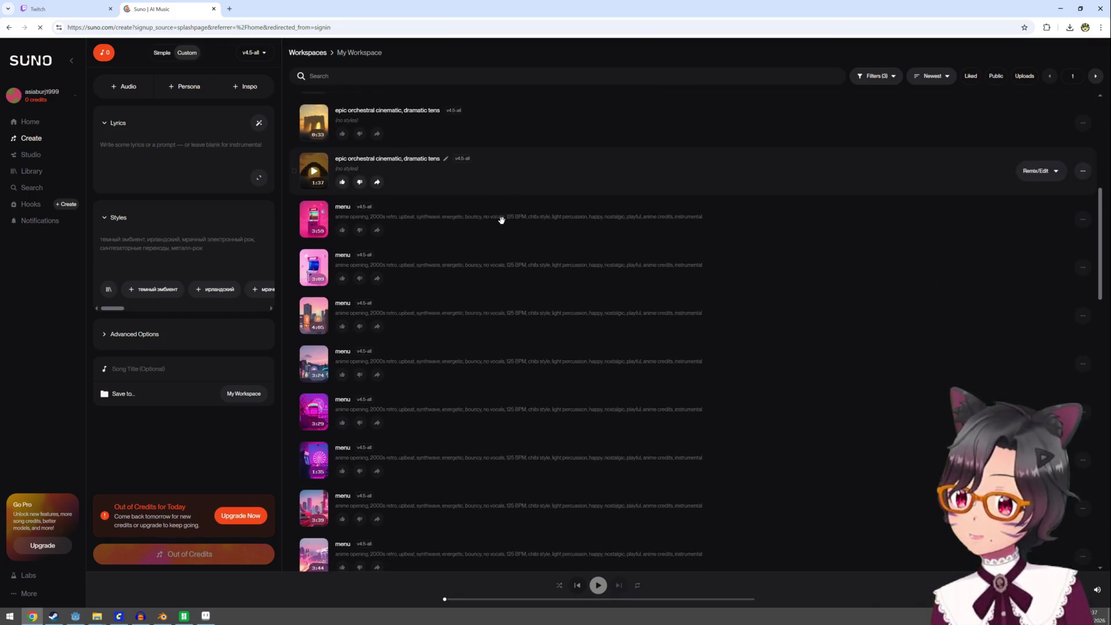
pyautogui.click(313, 495)
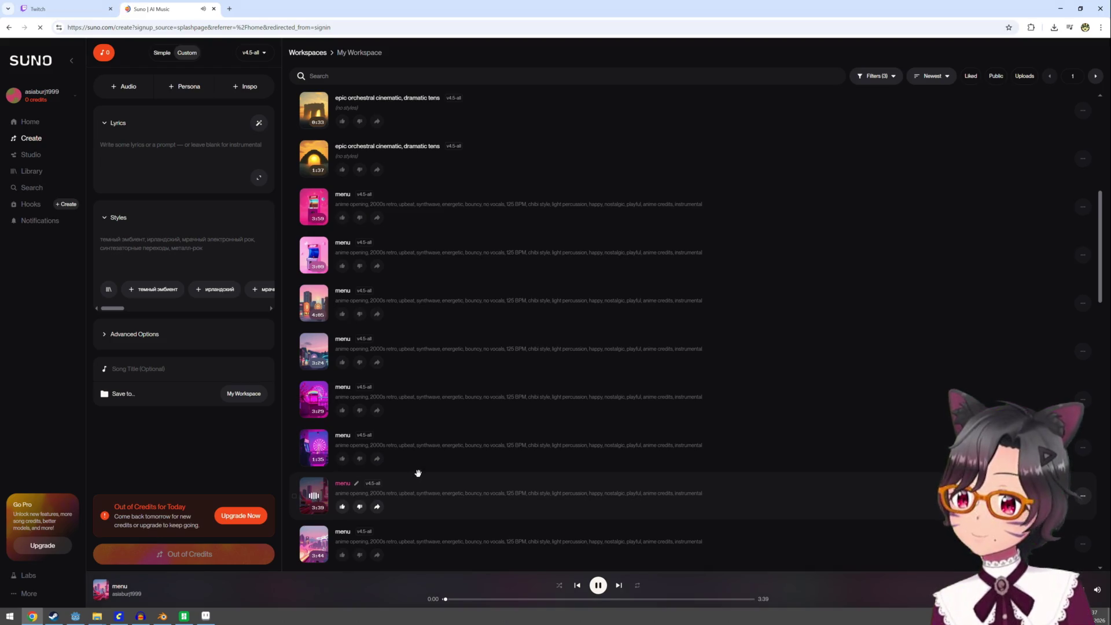
pyautogui.click(1083, 499)
pyautogui.moveTo(1041, 556)
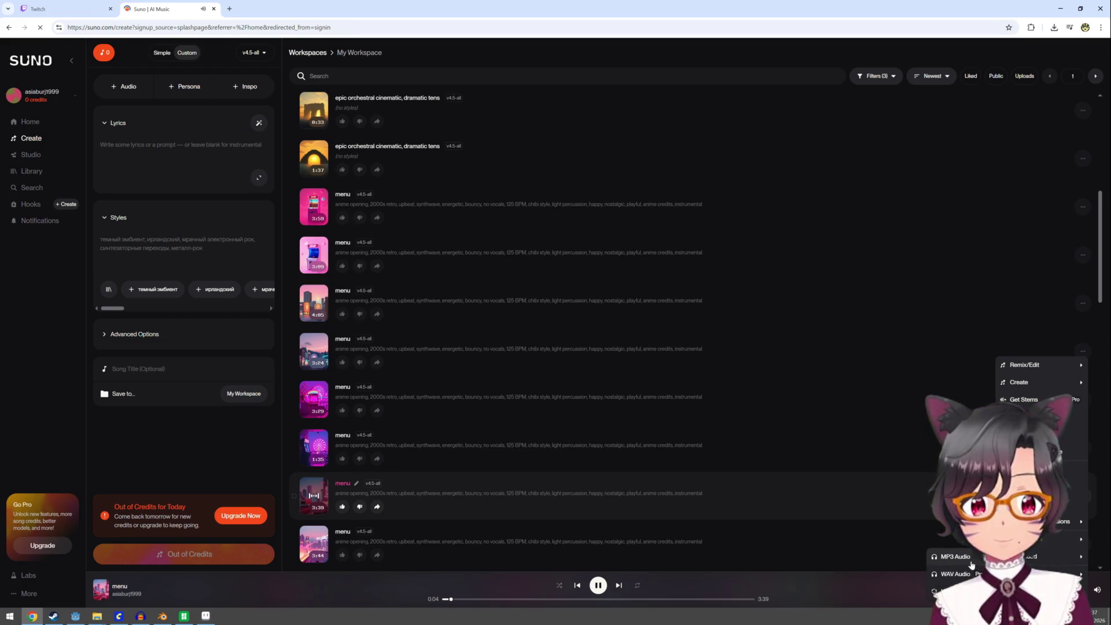
pyautogui.click(955, 556)
pyautogui.click(567, 389)
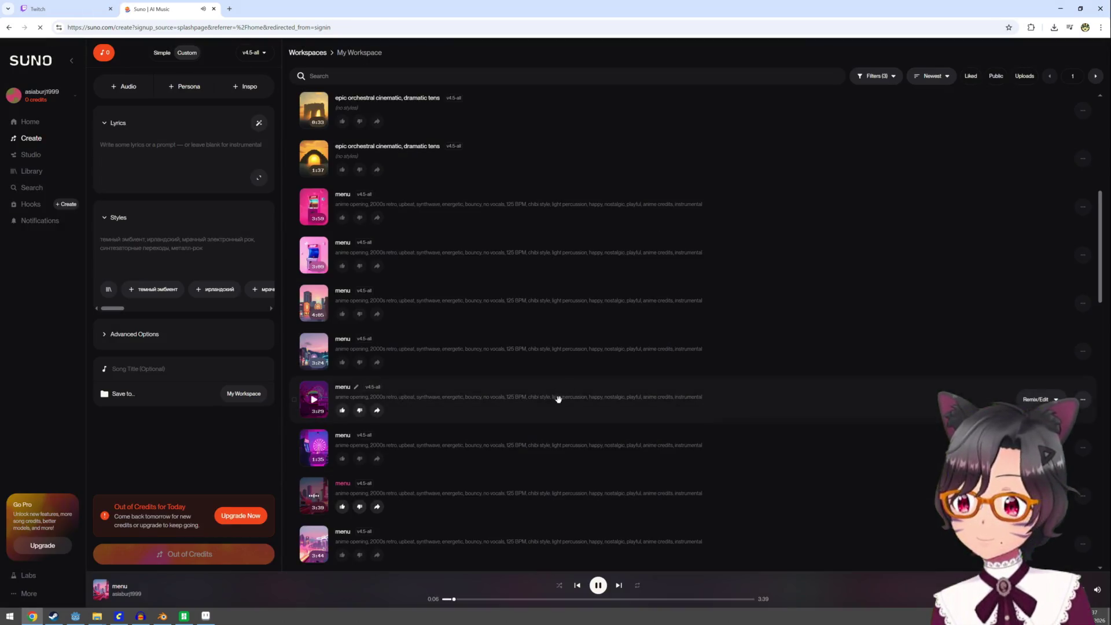
pyautogui.scroll(-1, 556, 400)
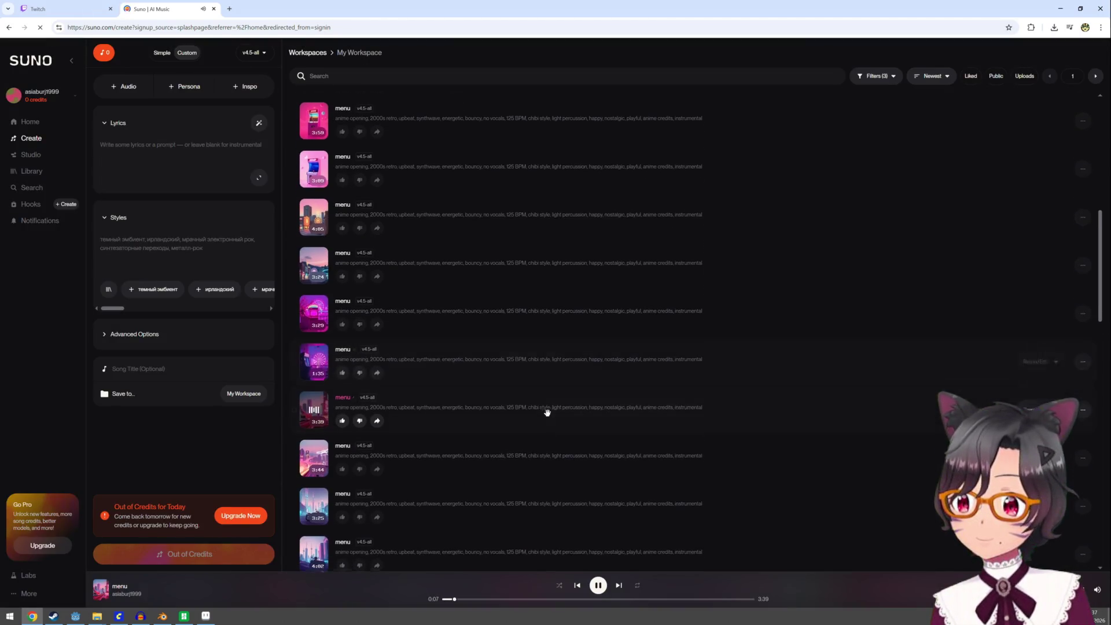
# Download the 3:44 menu track as MP3 too and minimize the browser
pyautogui.click(321, 455)
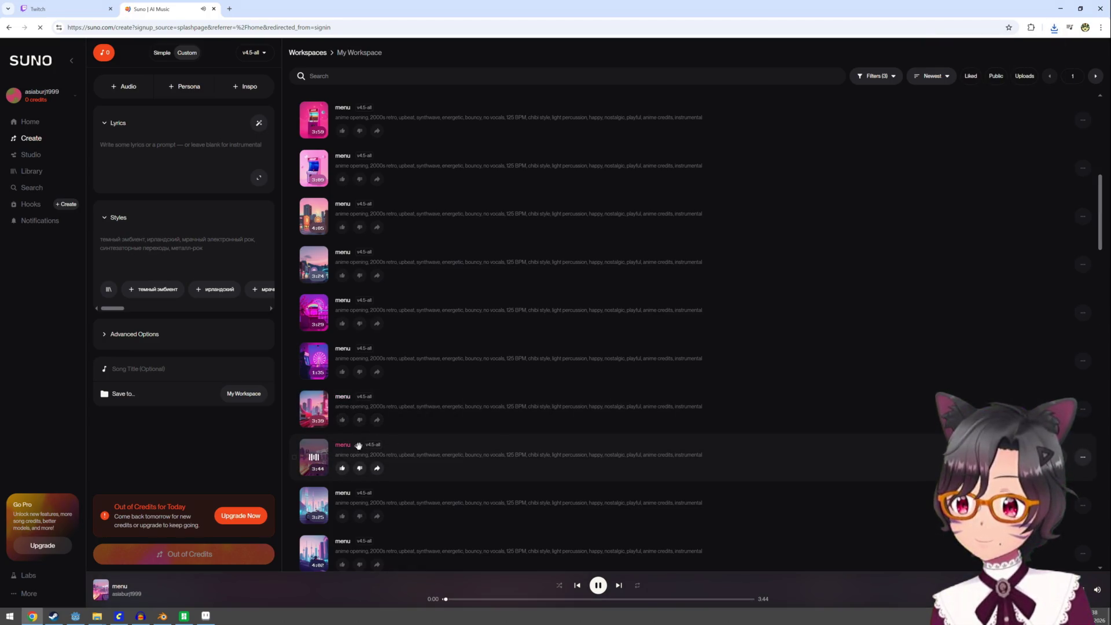
pyautogui.click(1082, 457)
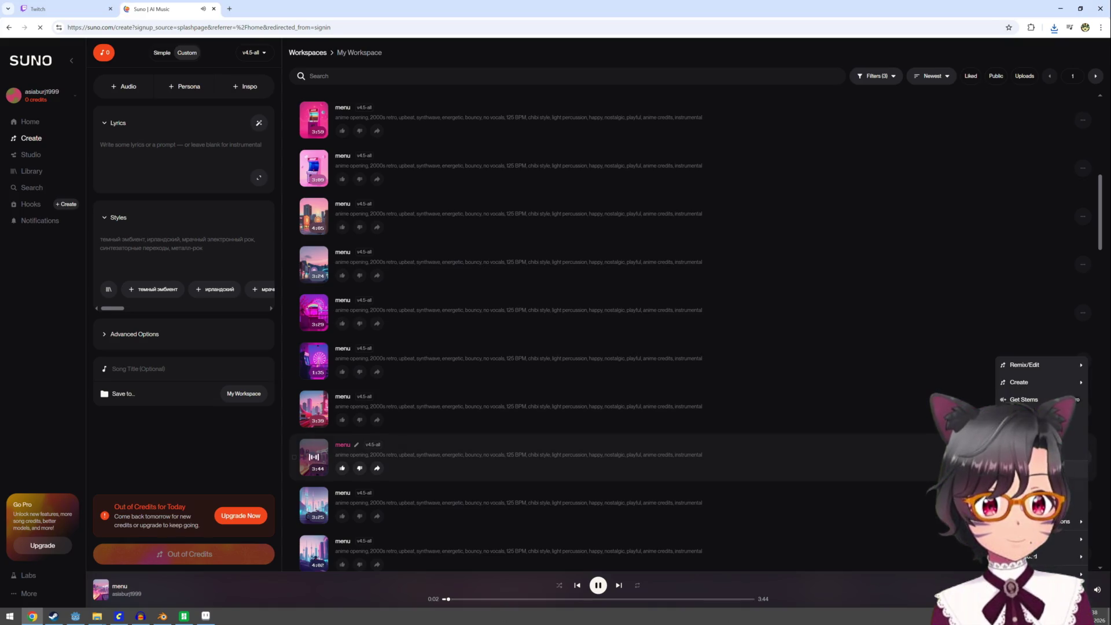
pyautogui.click(971, 558)
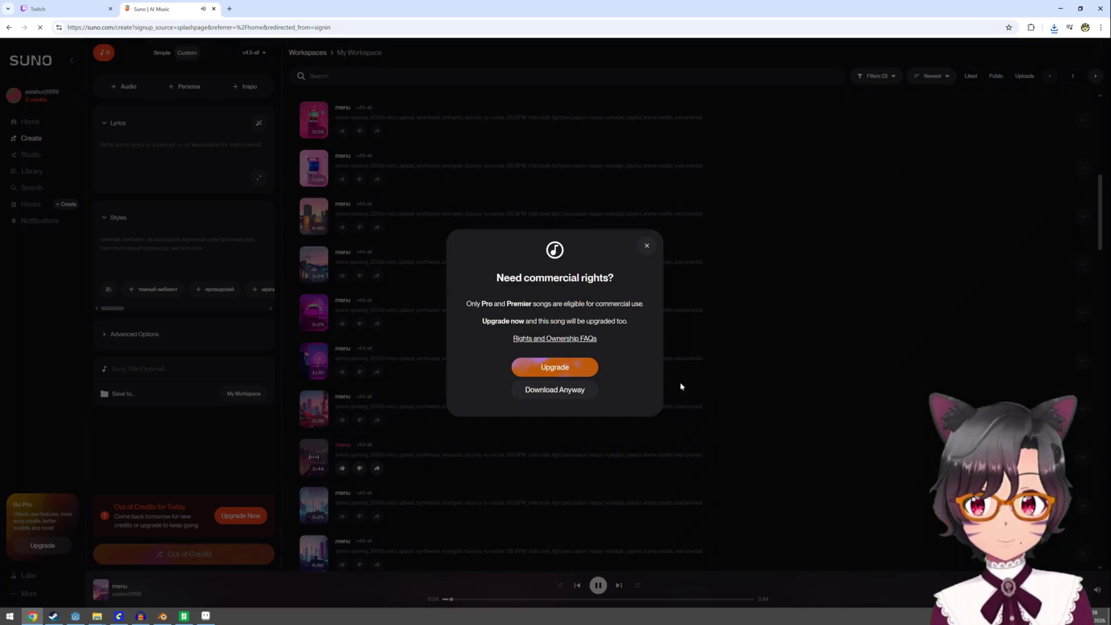
pyautogui.click(562, 393)
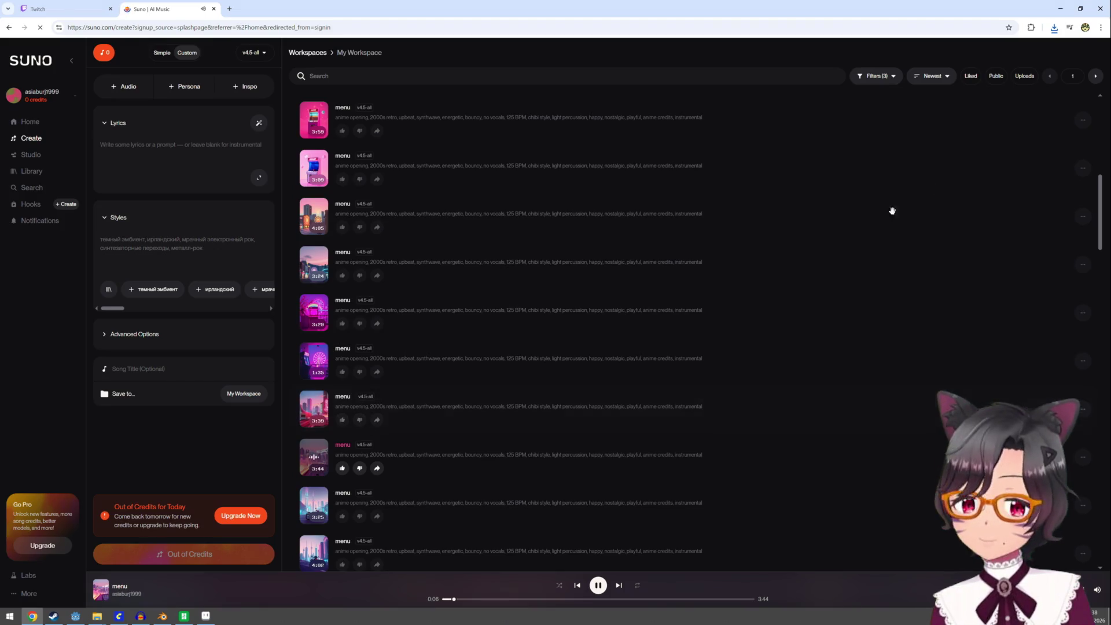
pyautogui.click(1060, 9)
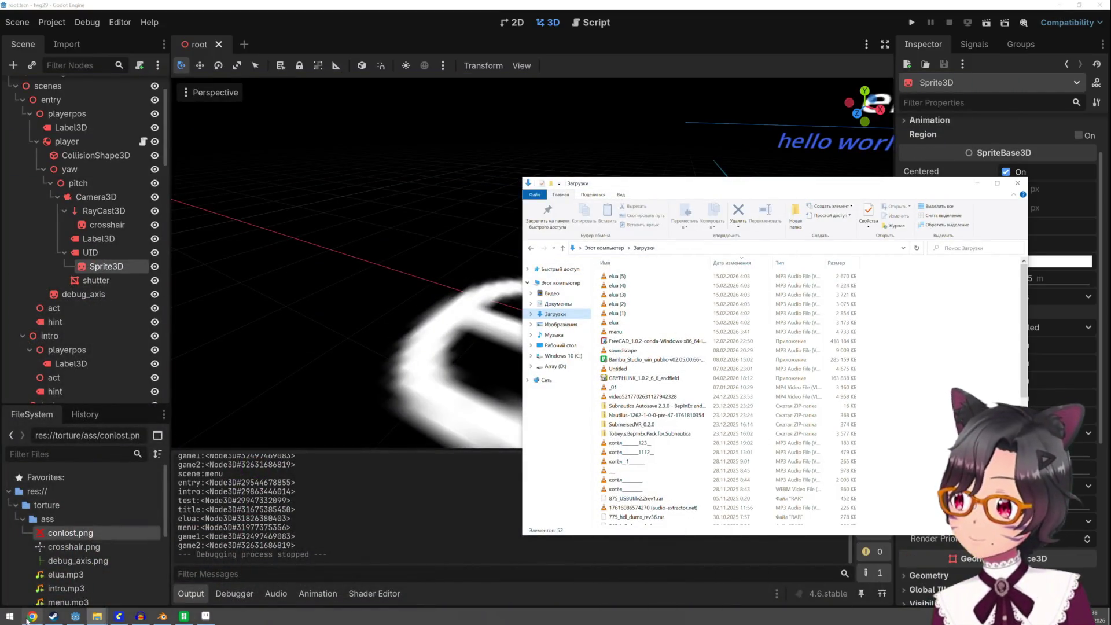
# In Downloads, rename menu (2) to game2 and menu (1) to game1
pyautogui.click(32, 617)
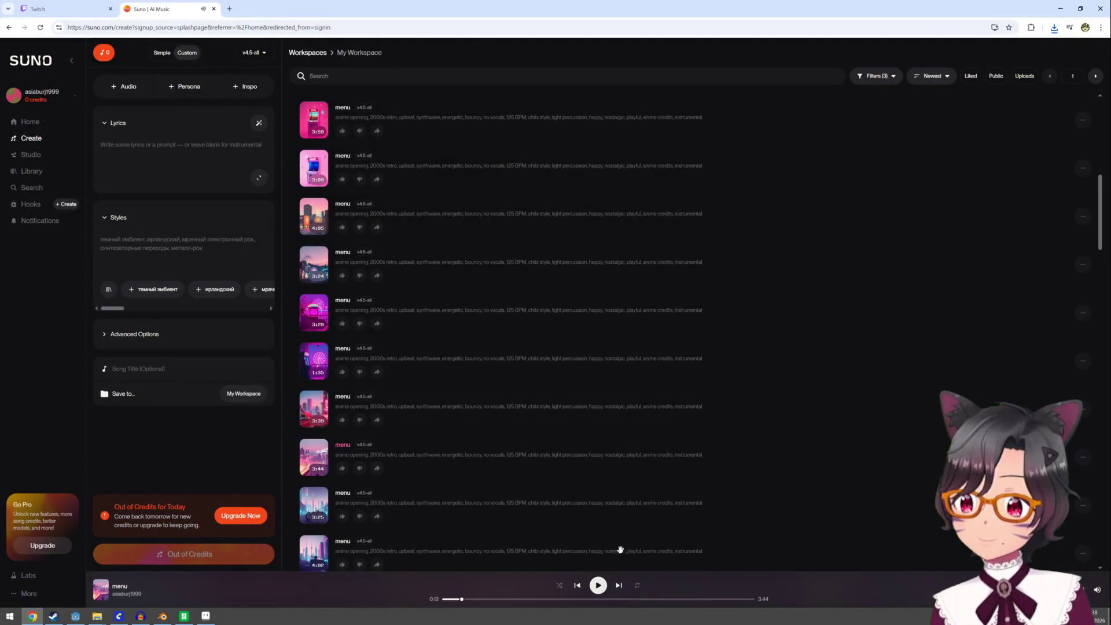
pyautogui.click(1060, 10)
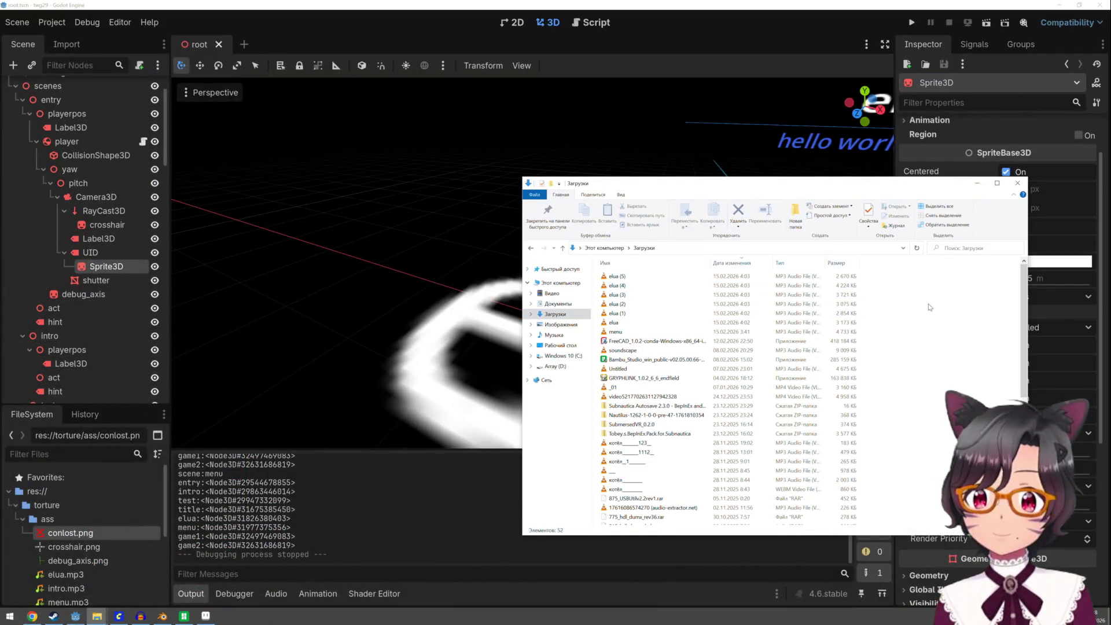
pyautogui.click(619, 276)
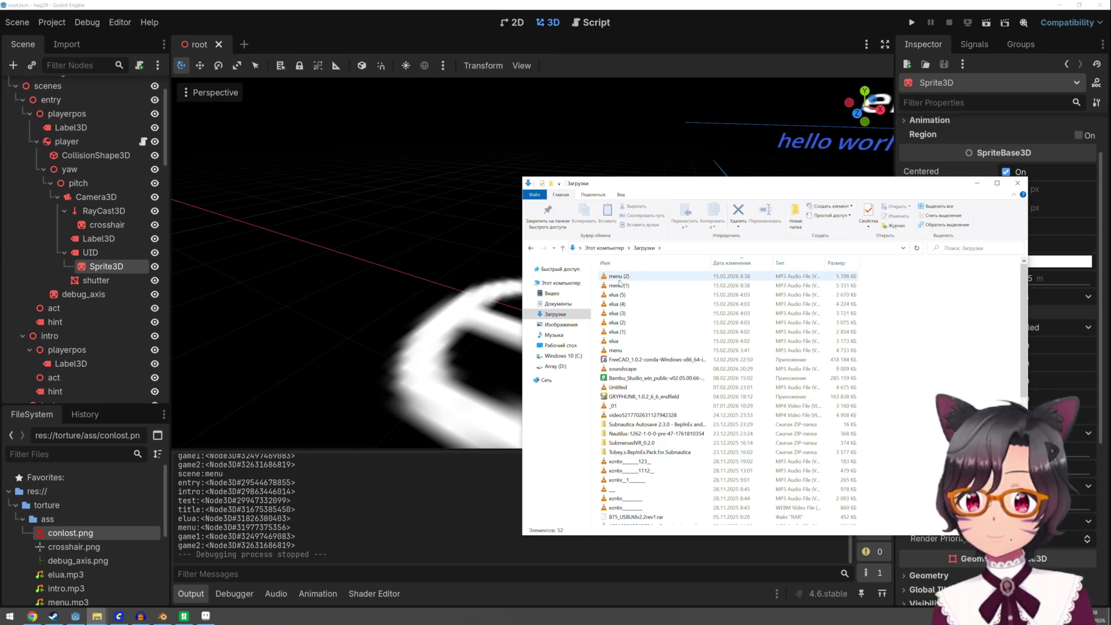
pyautogui.rightClick(618, 278)
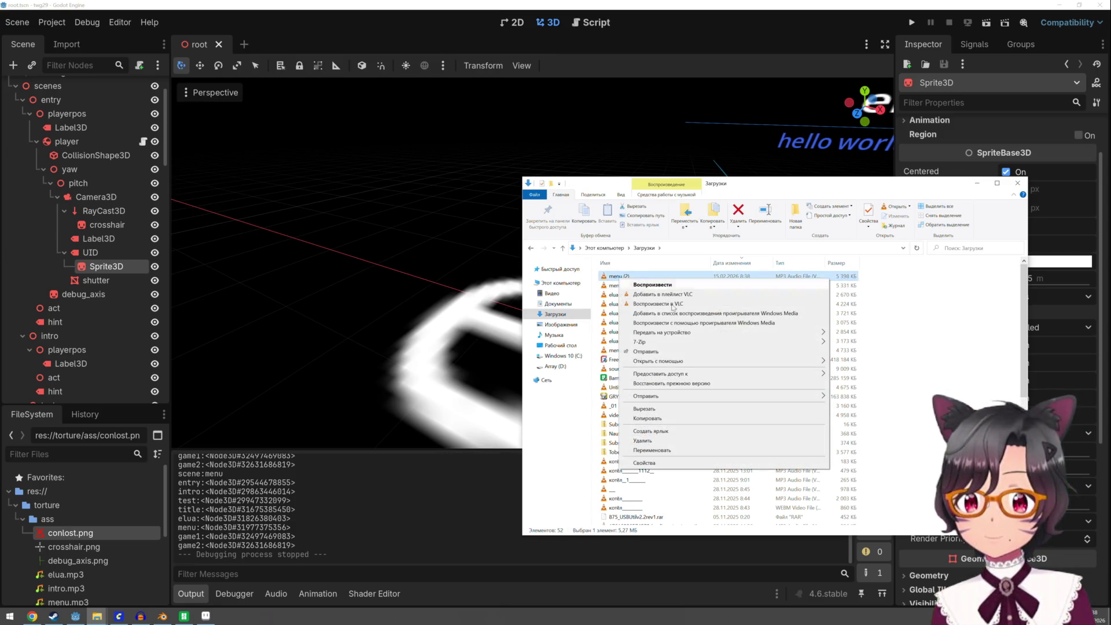
pyautogui.click(666, 451)
pyautogui.write('game2')
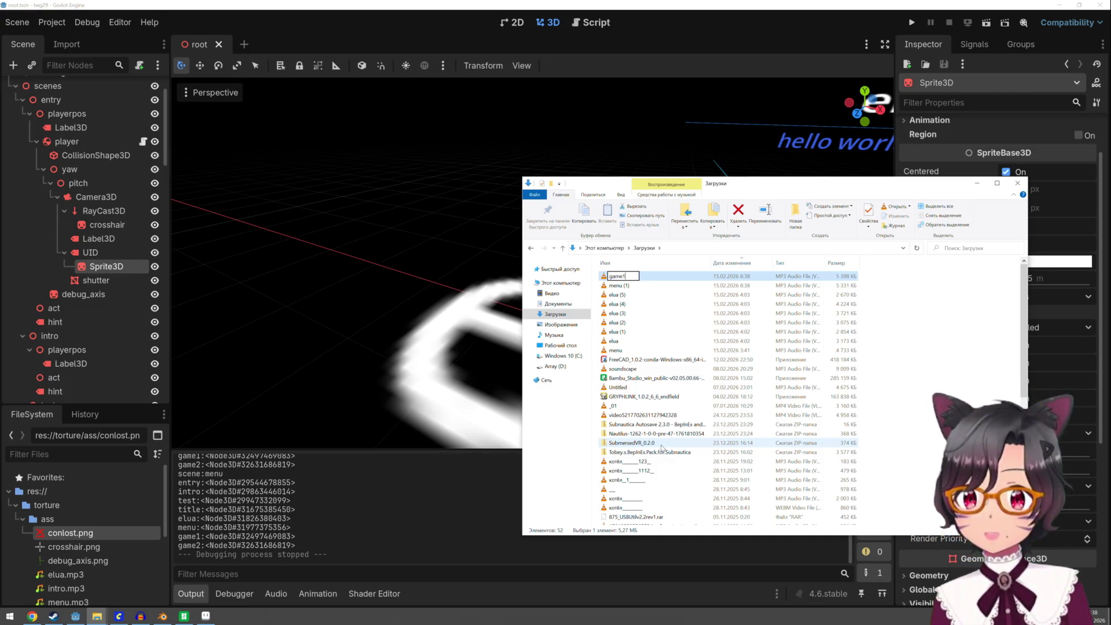
pyautogui.rightClick(643, 285)
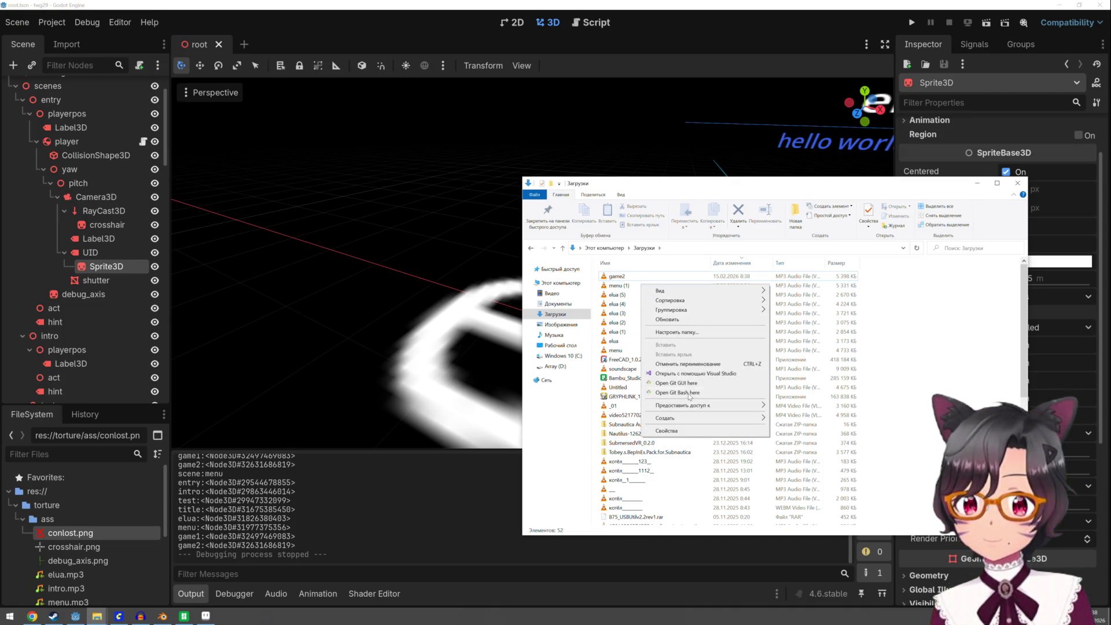
pyautogui.click(618, 286)
pyautogui.rightClick(616, 289)
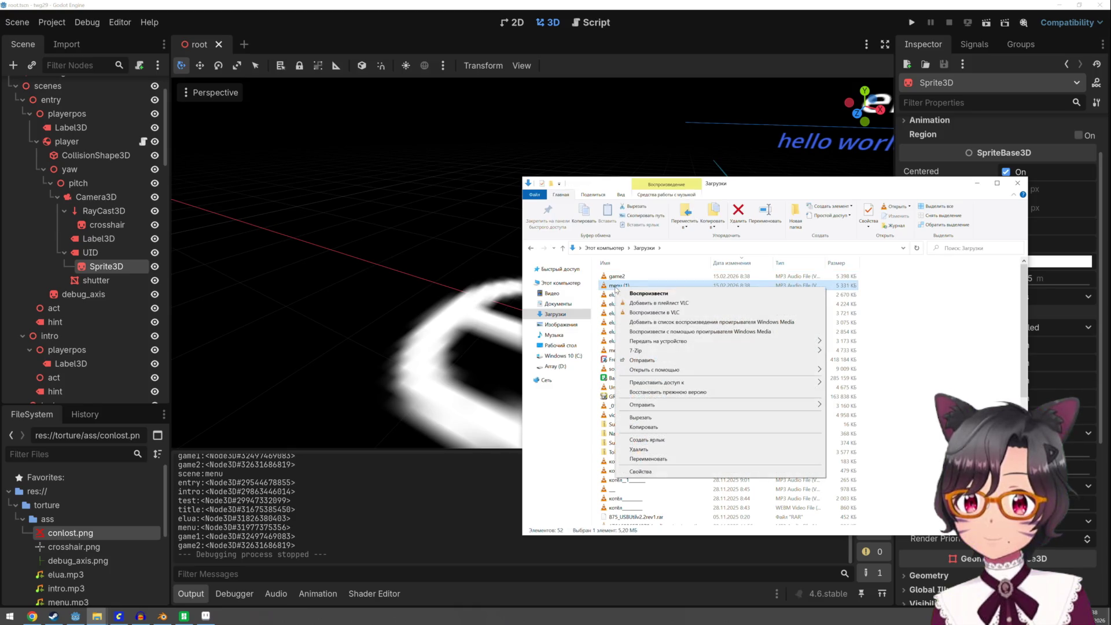
pyautogui.click(656, 462)
pyautogui.write('ga')
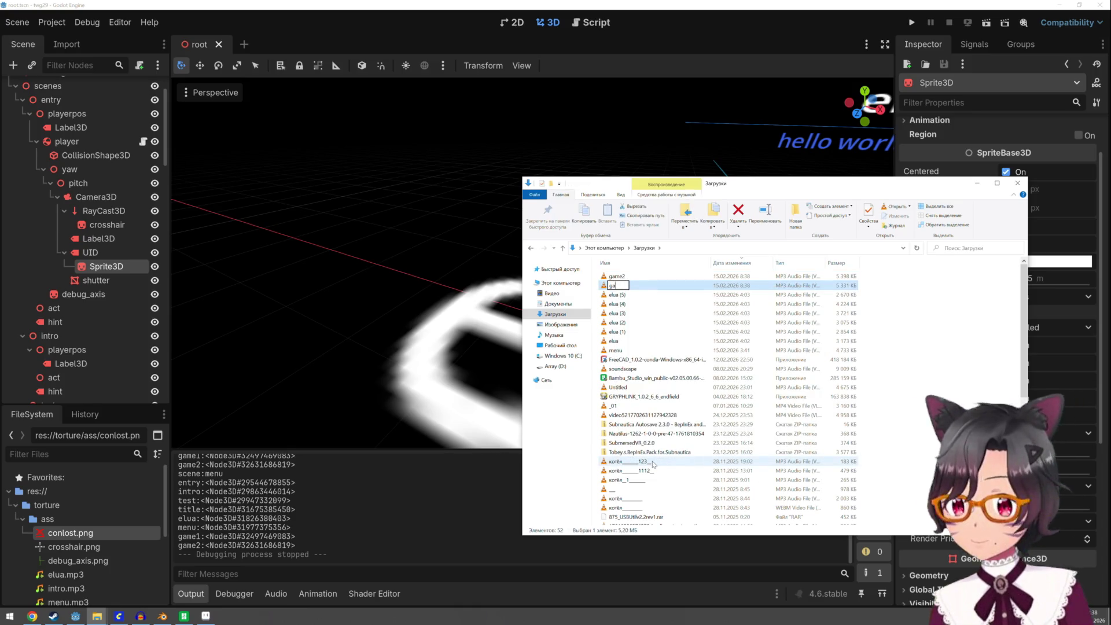
pyautogui.write('me1')
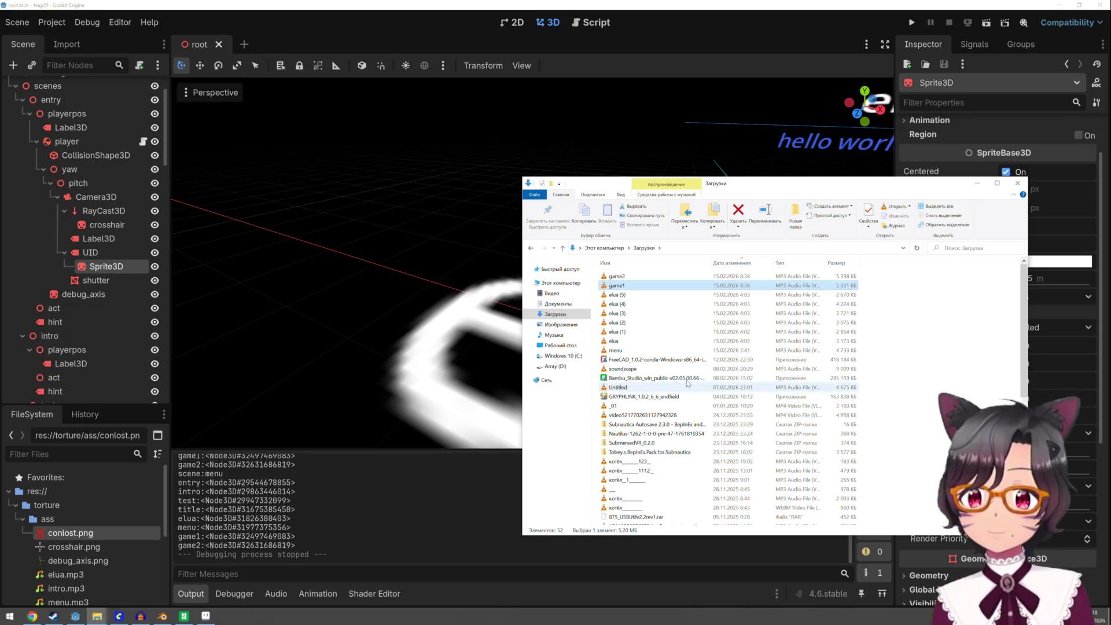
# Move game1 and game2 into the project's torture\ass folder and return to Suno
pyautogui.click(643, 276)
pyautogui.keyDown('shift'); pyautogui.click(635, 289); pyautogui.keyUp('shift')
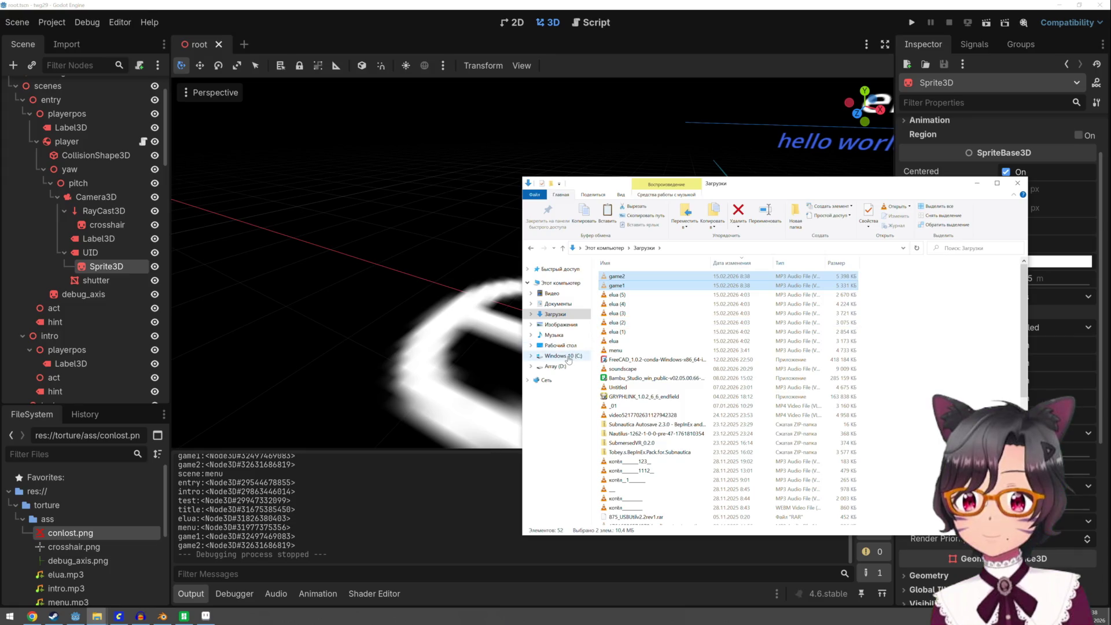
pyautogui.click(563, 356)
pyautogui.doubleClick(616, 345)
pyautogui.doubleClick(618, 277)
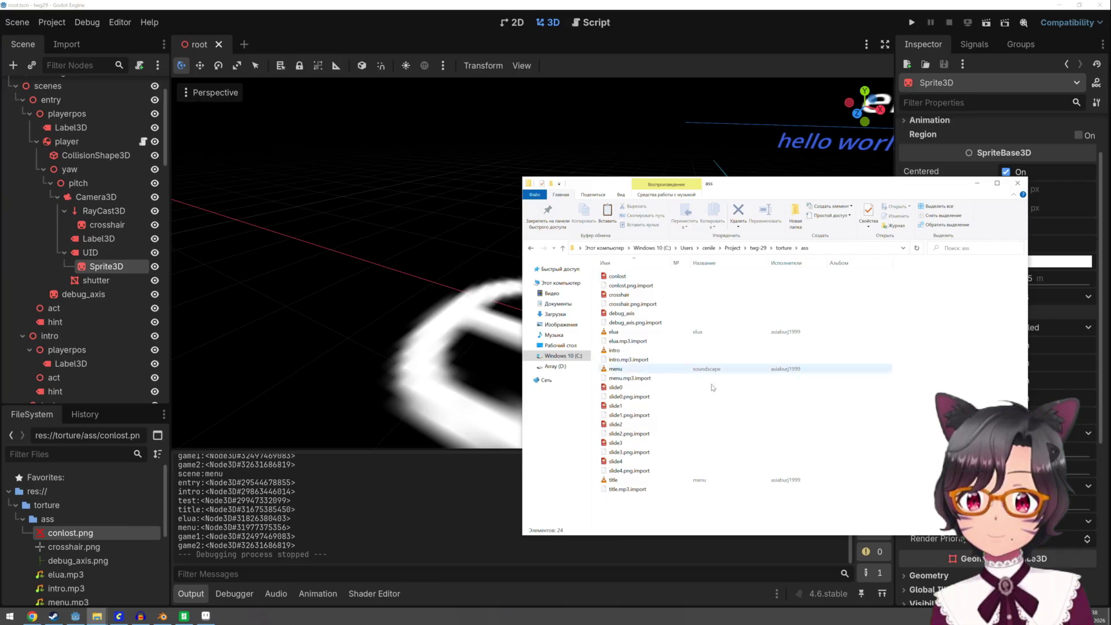
pyautogui.hotkey('ctrl', 'v')
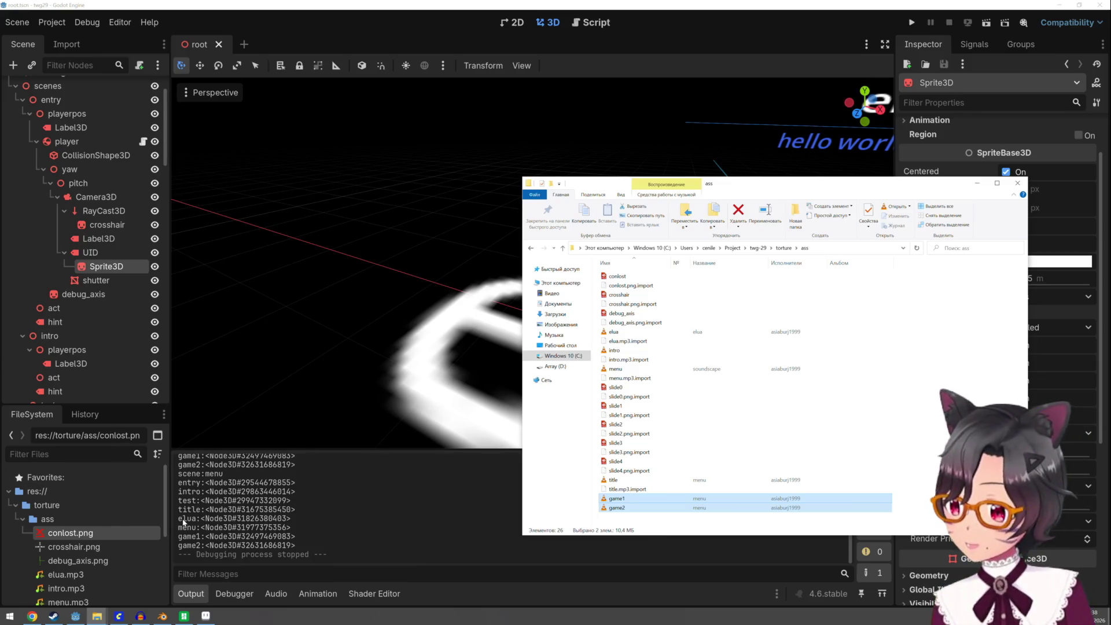
pyautogui.moveTo(31, 617)
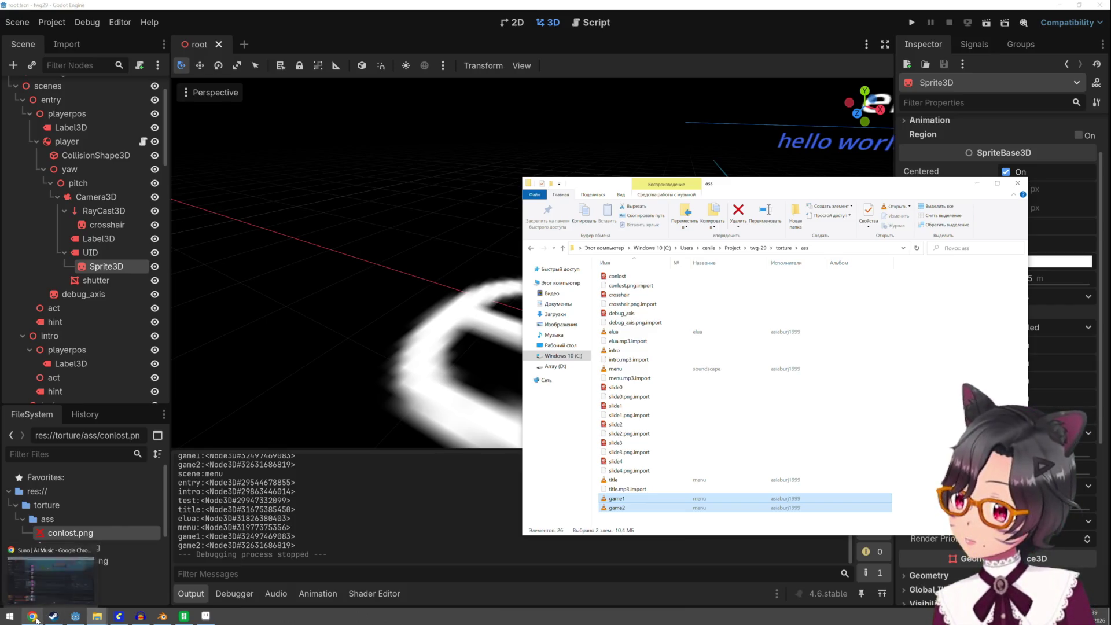
pyautogui.click(32, 616)
pyautogui.scroll(-1, 405, 435)
# Download the 4:02 menu track as MP3 without upgrading and minimize the browser
pyautogui.click(311, 467)
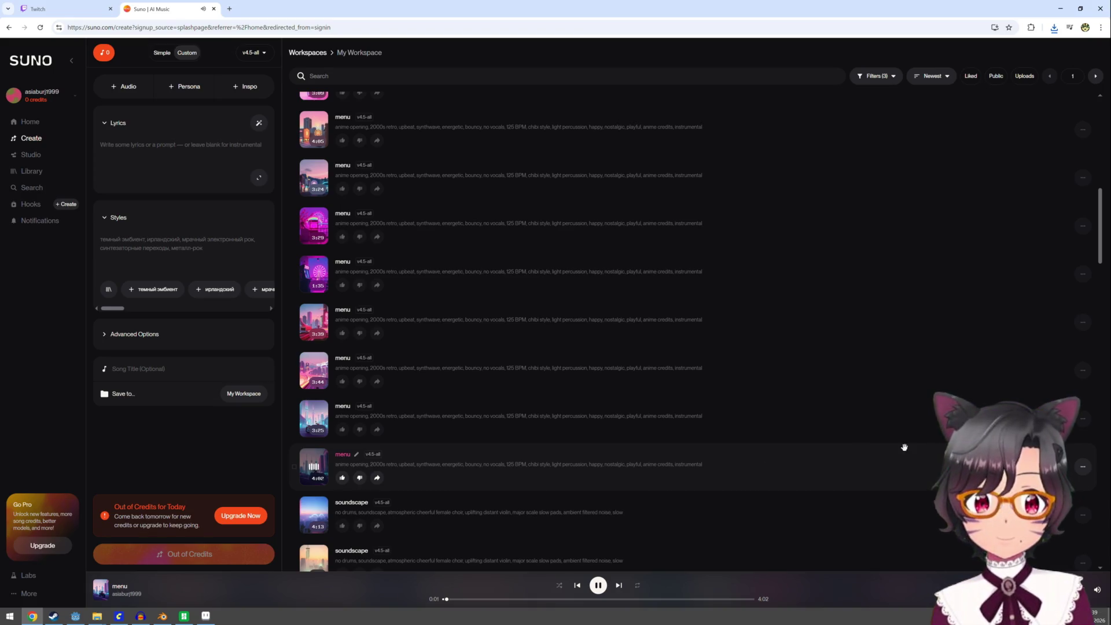
pyautogui.click(1083, 468)
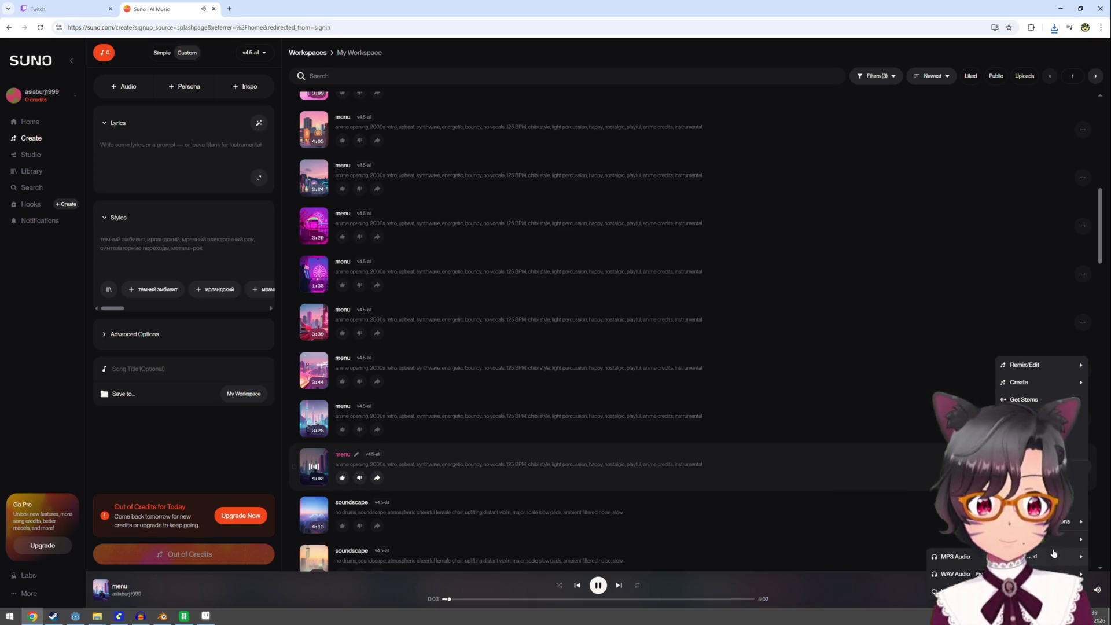
pyautogui.click(982, 557)
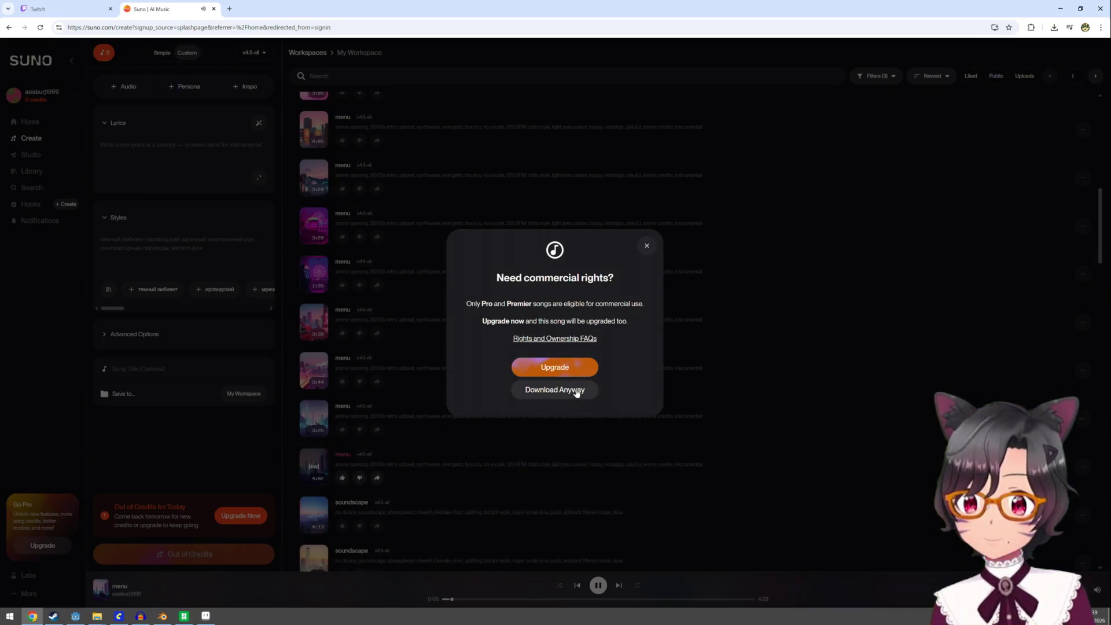
pyautogui.click(575, 390)
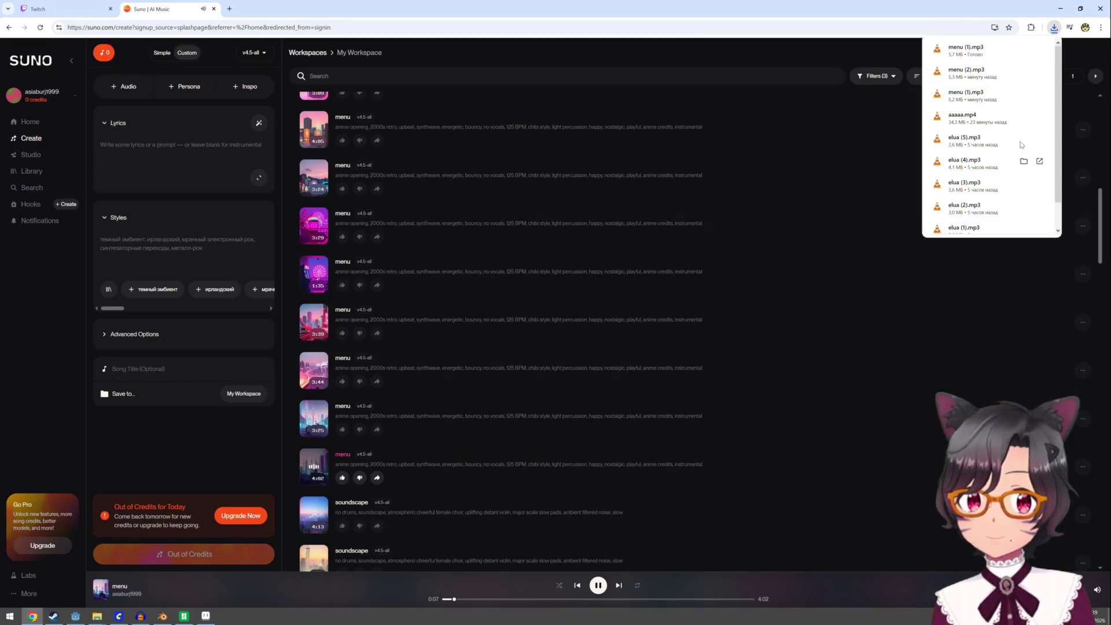
pyautogui.click(1057, 11)
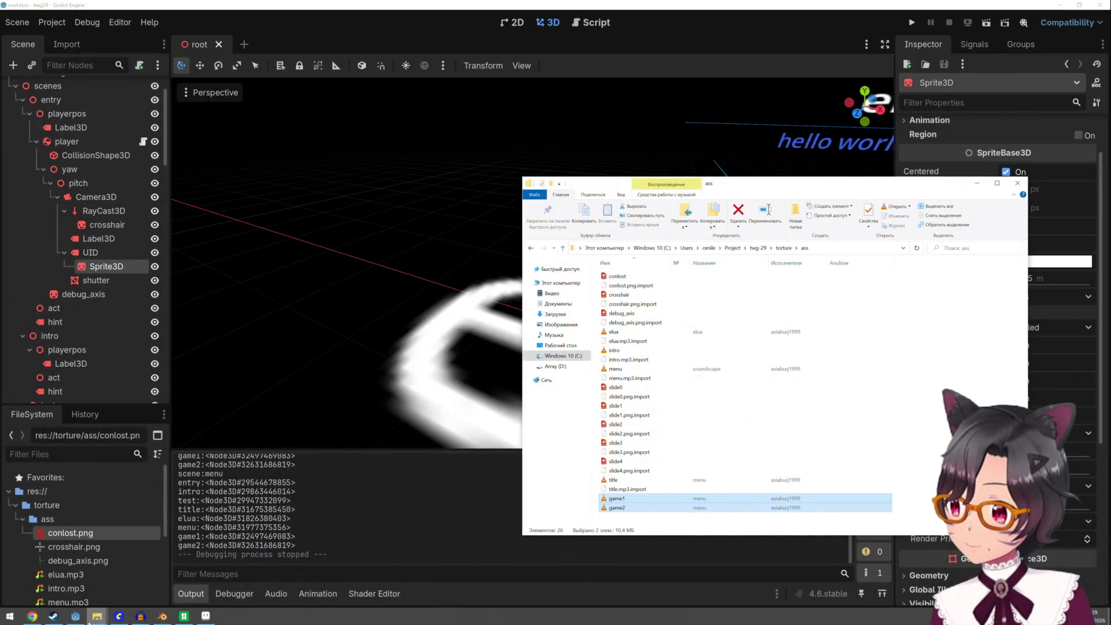
# Open Downloads and rename the new menu (1) track to test
pyautogui.click(91, 620)
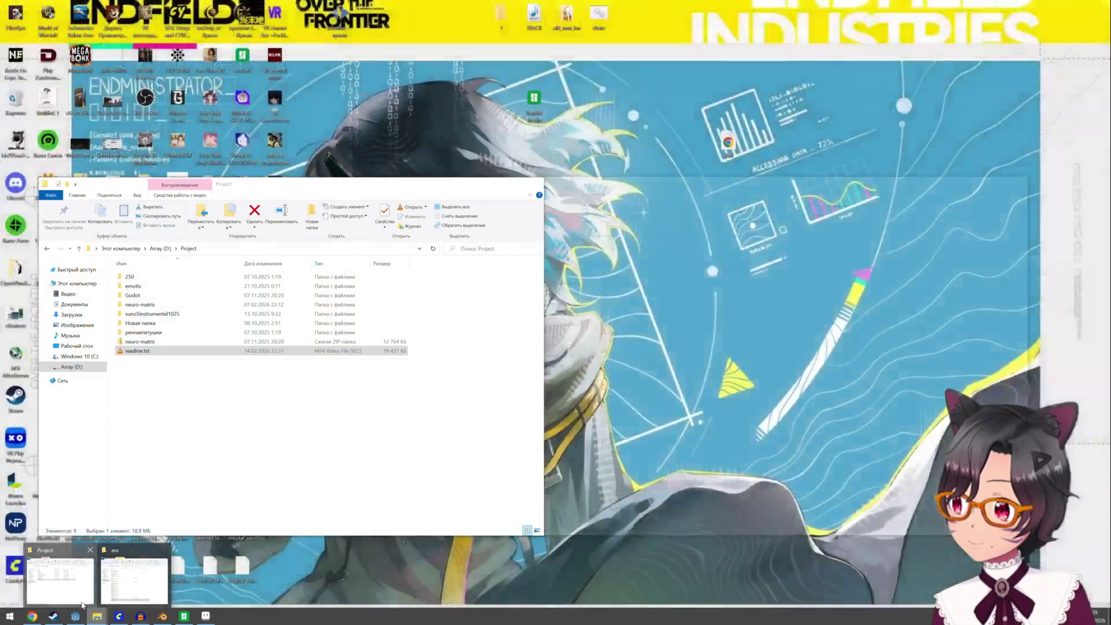
pyautogui.click(78, 590)
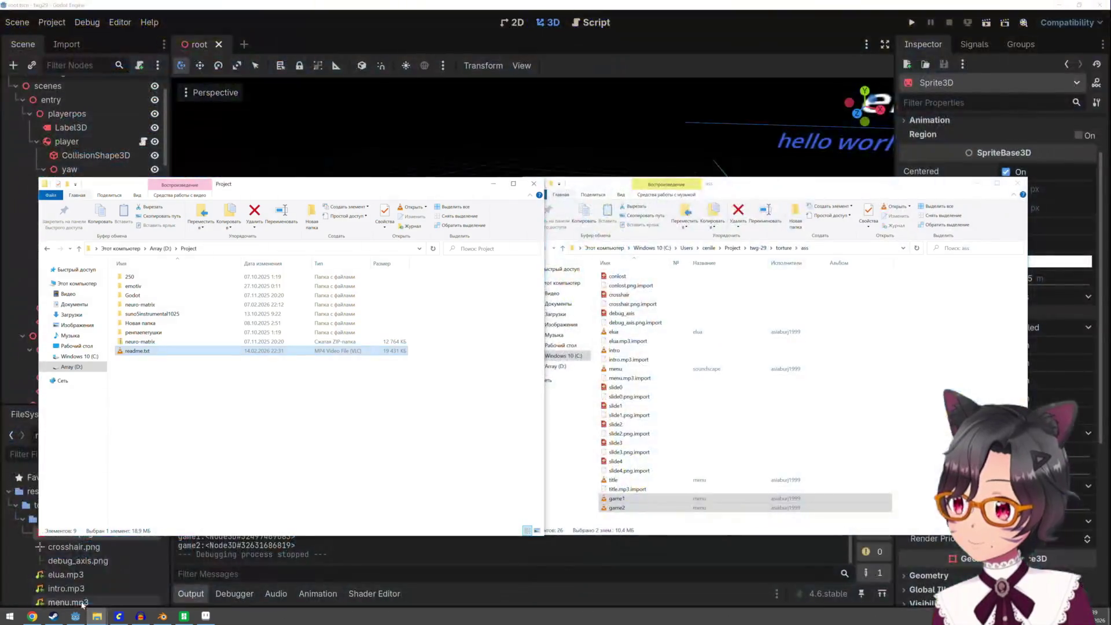
pyautogui.click(931, 359)
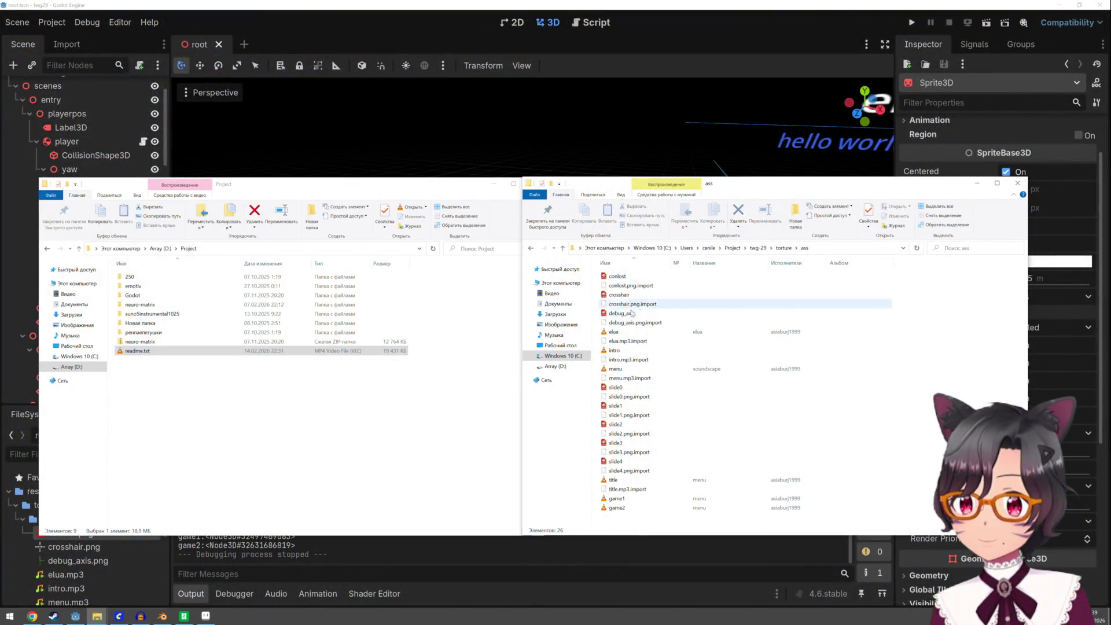
pyautogui.click(557, 315)
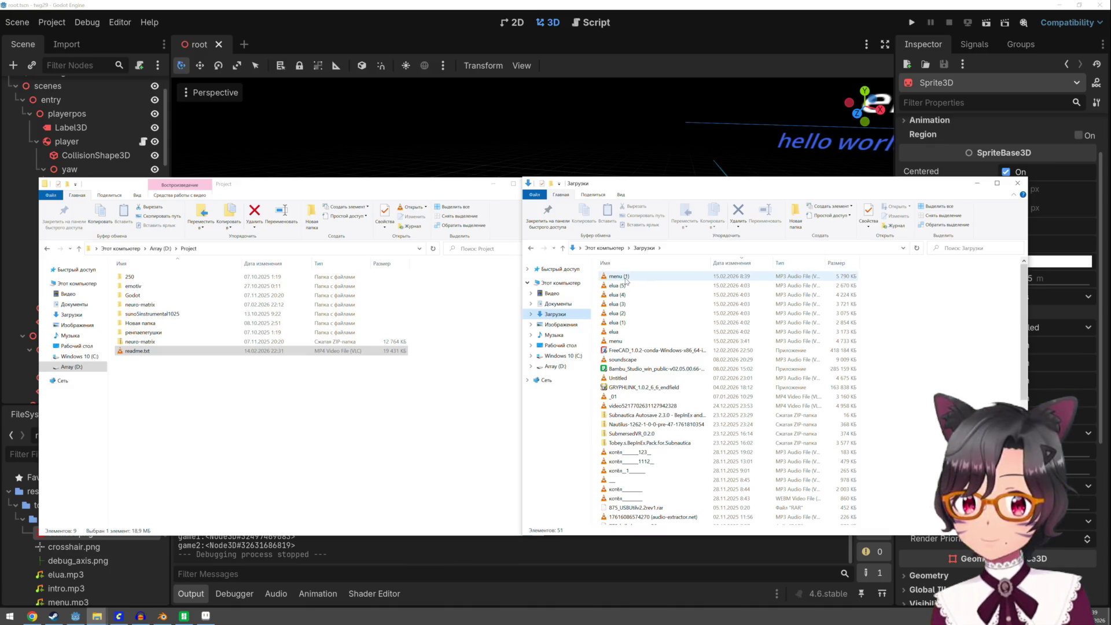
pyautogui.rightClick(624, 280)
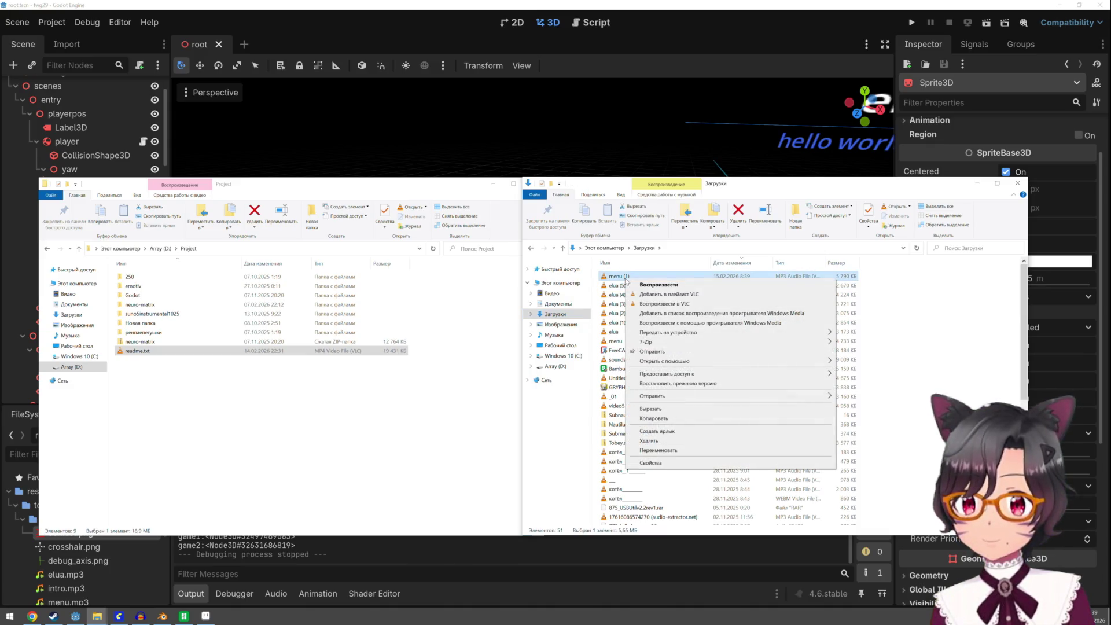
pyautogui.click(657, 450)
pyautogui.write('tt')
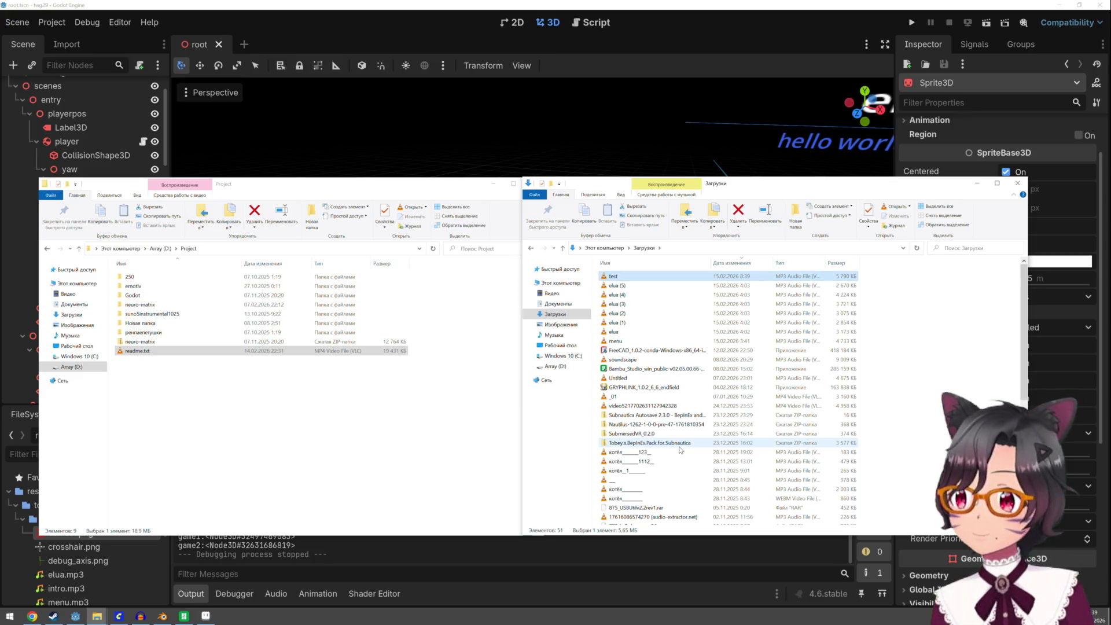
# Navigate to C:\Users\…\Project\twg-29\torture\ass and drag the test track into it
pyautogui.click(364, 400)
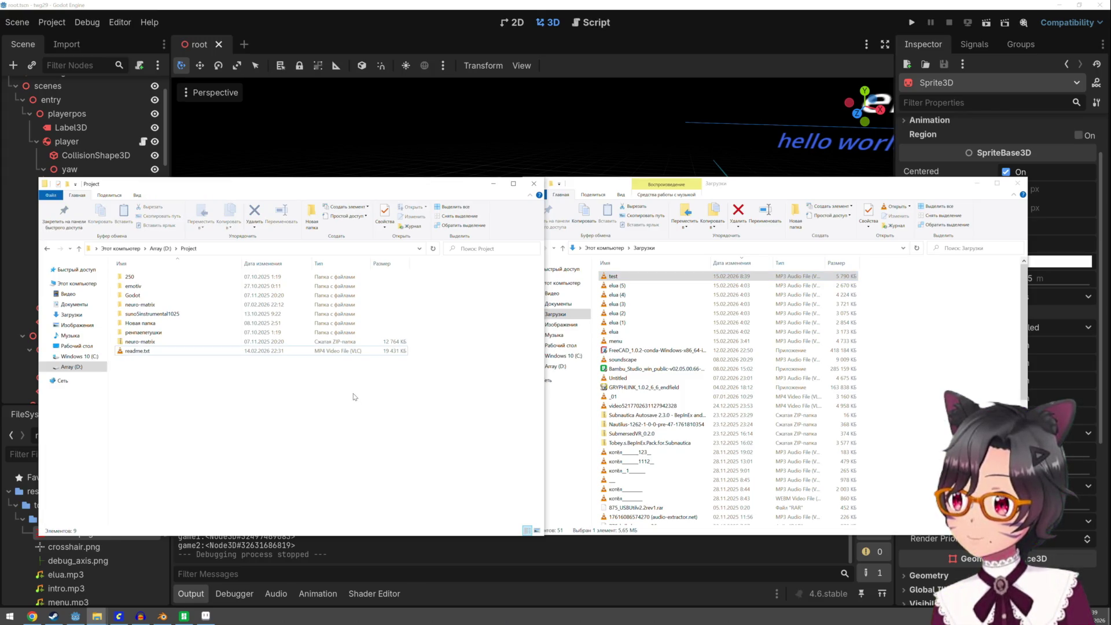
pyautogui.click(79, 358)
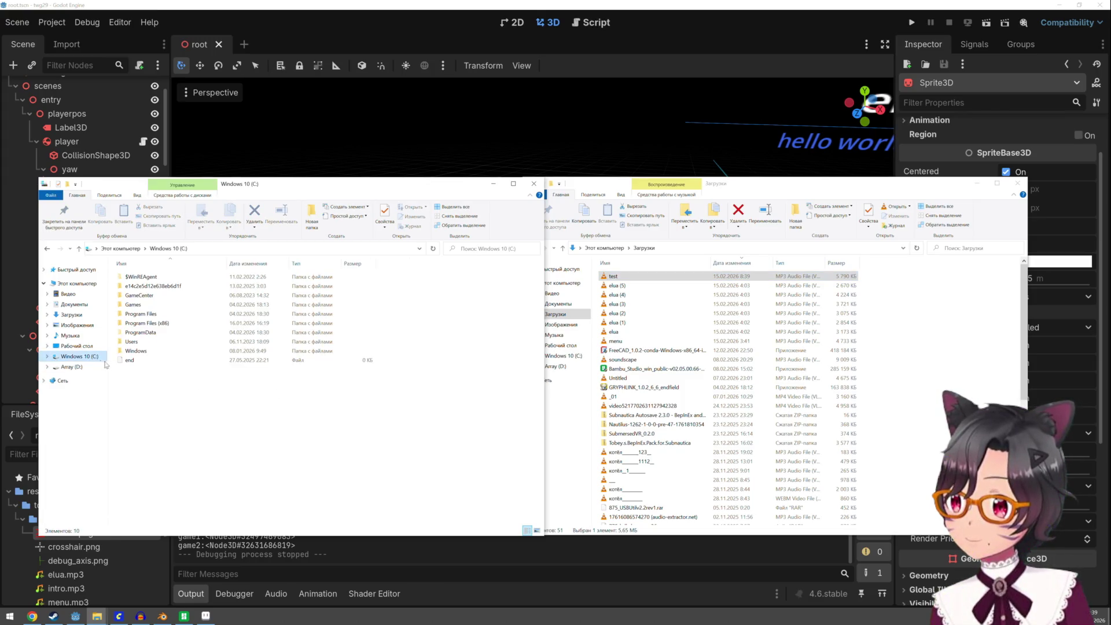
pyautogui.doubleClick(142, 342)
pyautogui.doubleClick(139, 276)
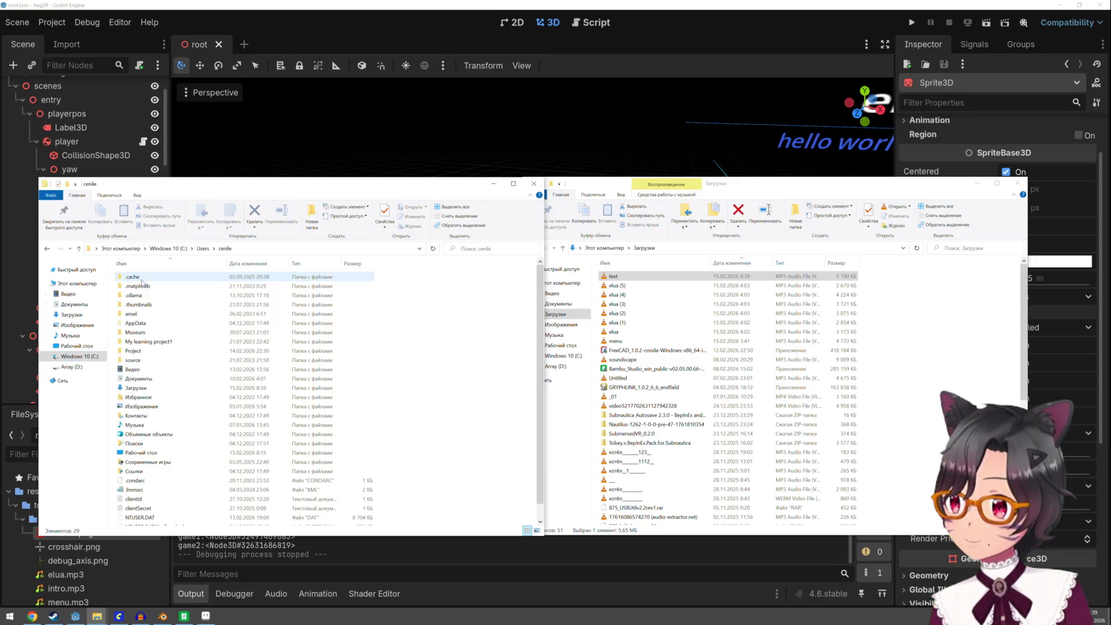
pyautogui.doubleClick(133, 351)
pyautogui.doubleClick(132, 286)
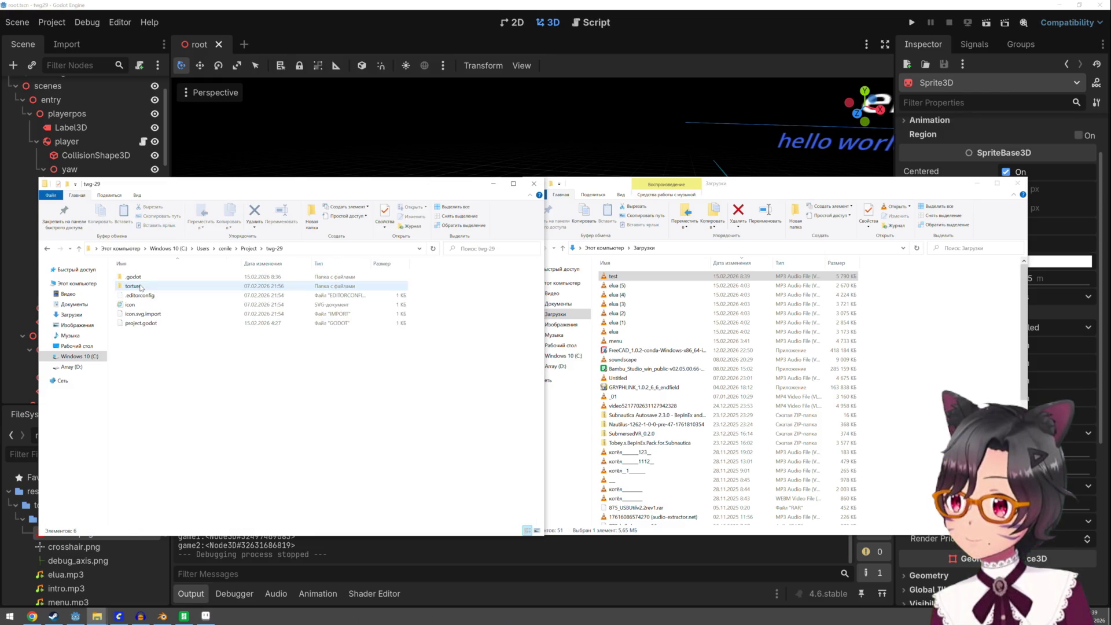
pyautogui.doubleClick(137, 285)
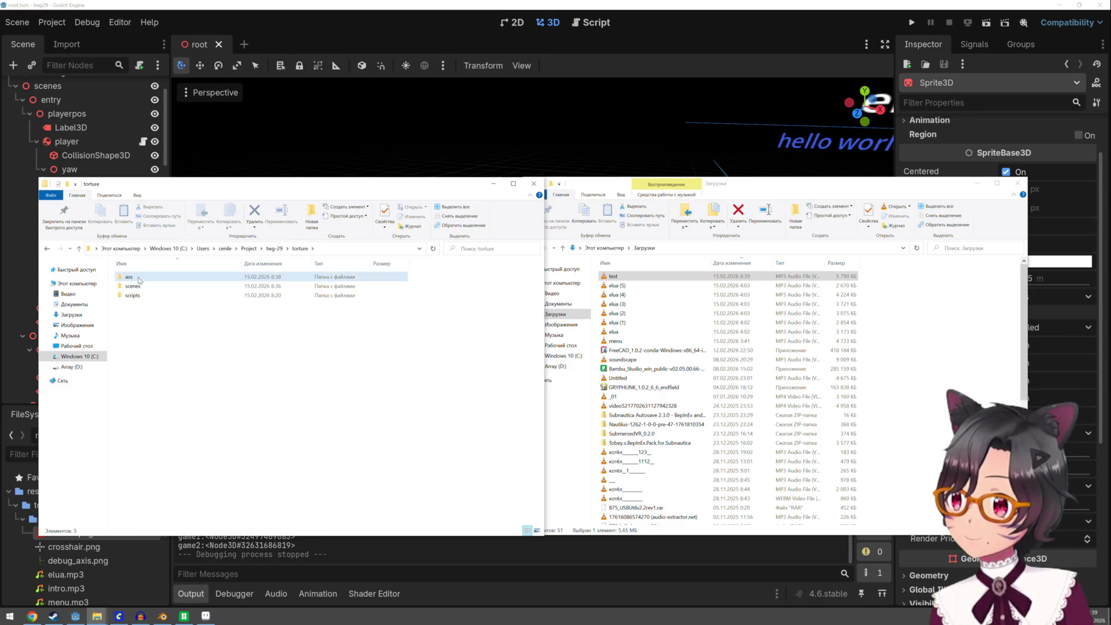
pyautogui.moveTo(613, 277)
pyautogui.mouseDown()
pyautogui.moveTo(326, 434)
pyautogui.moveTo(335, 447)
pyautogui.mouseUp()
pyautogui.click(409, 173)
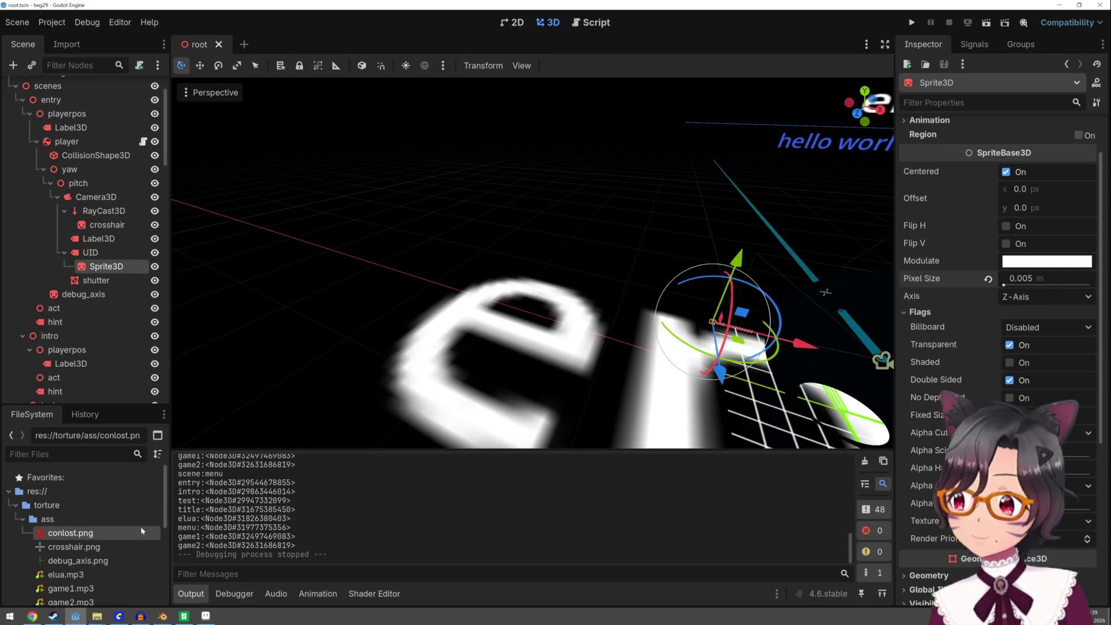
# Close the Suno page and return to the Godot editor
pyautogui.click(29, 616)
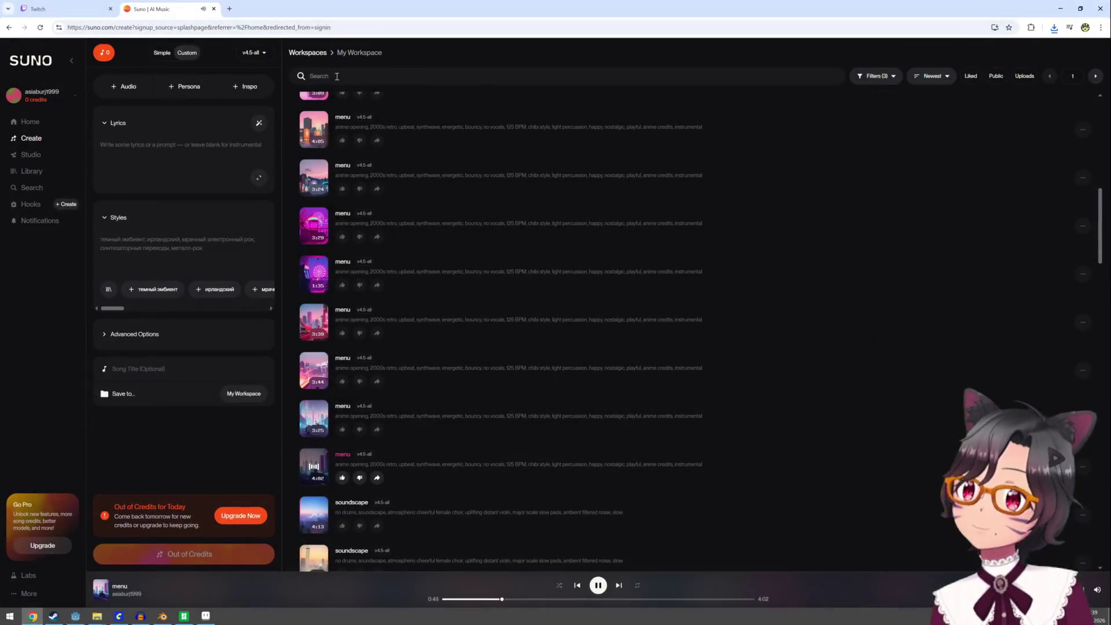
pyautogui.click(214, 9)
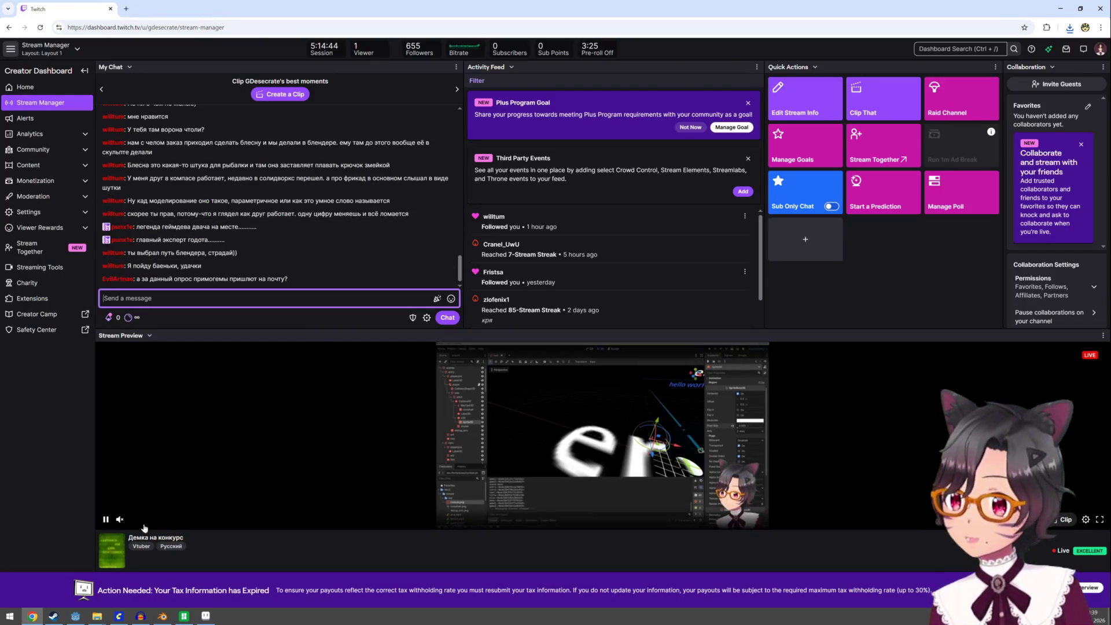
pyautogui.hotkey('alt', 'Tab')
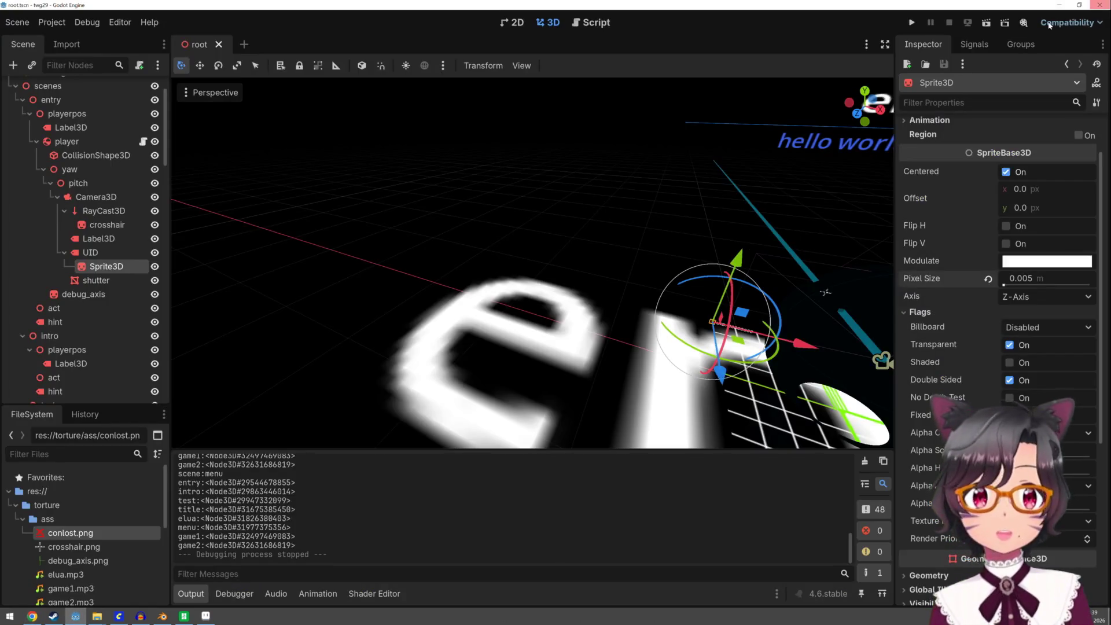
# Run the project, play the first cube demo, then escape back toward the main menu
pyautogui.click(911, 24)
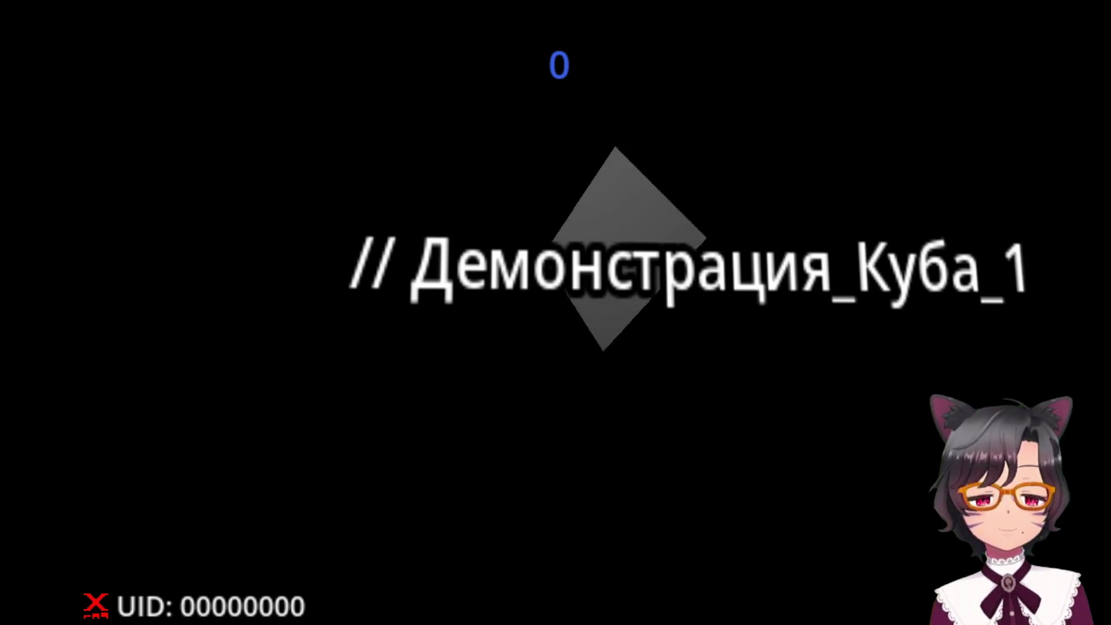
pyautogui.press('Escape')
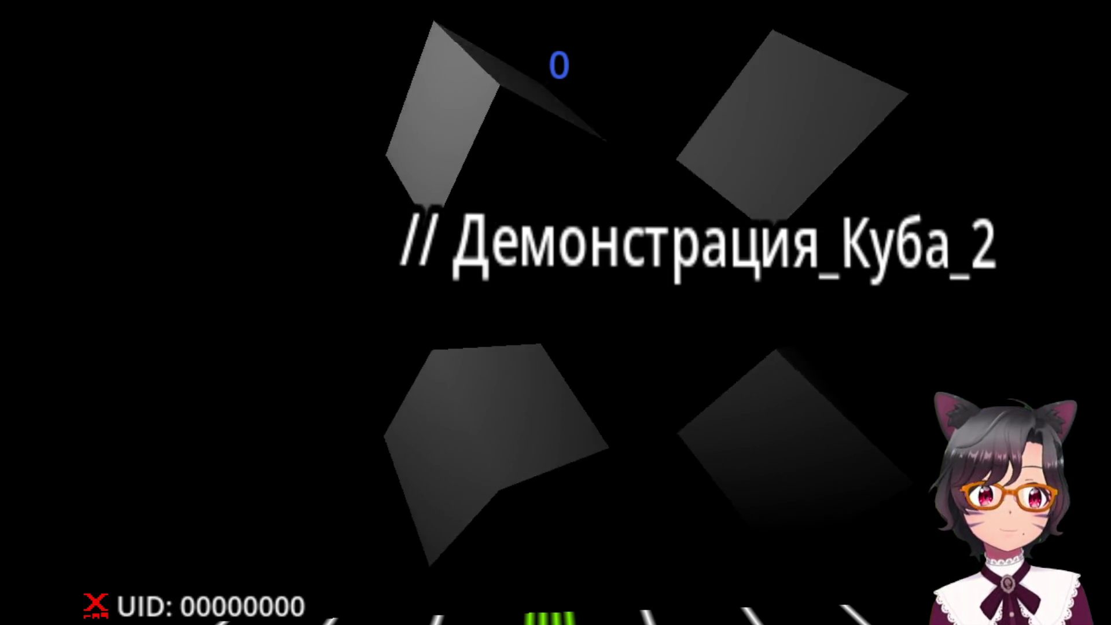
# Leave the second cube demo for the main menu and stop the running game with F8
pyautogui.press('Escape')
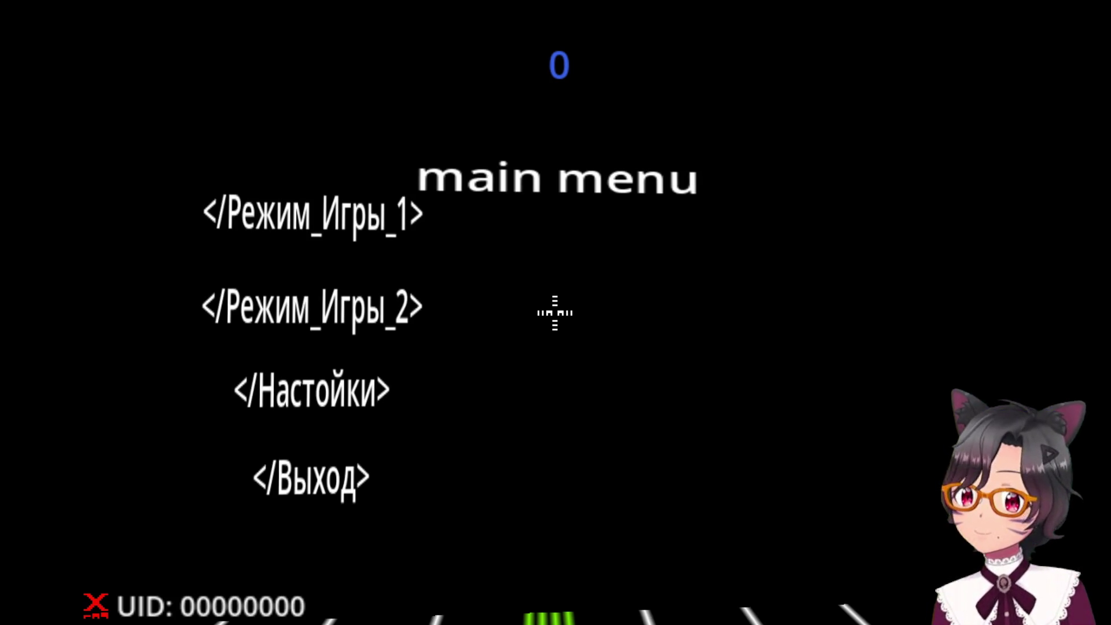
pyautogui.press('F8')
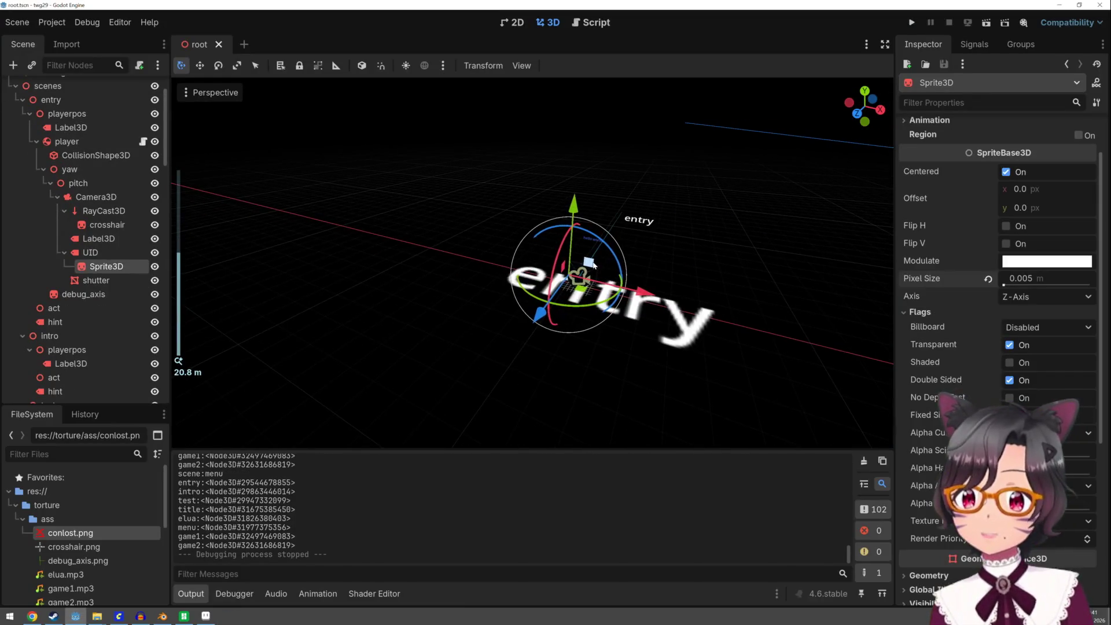
pyautogui.scroll(-3, 732, 223)
# Select the main menu Label3D in the viewport and nudge it slightly upward
pyautogui.keyDown('shift'); pyautogui.moveTo(732, 223); pyautogui.dragTo(513, 190, button='middle'); pyautogui.keyUp('shift')
pyautogui.scroll(-3, 533, 194)
pyautogui.moveTo(540, 244)
pyautogui.mouseDown(button='middle')
pyautogui.moveTo(624, 234)
pyautogui.moveTo(624, 203)
pyautogui.mouseUp(button='middle')
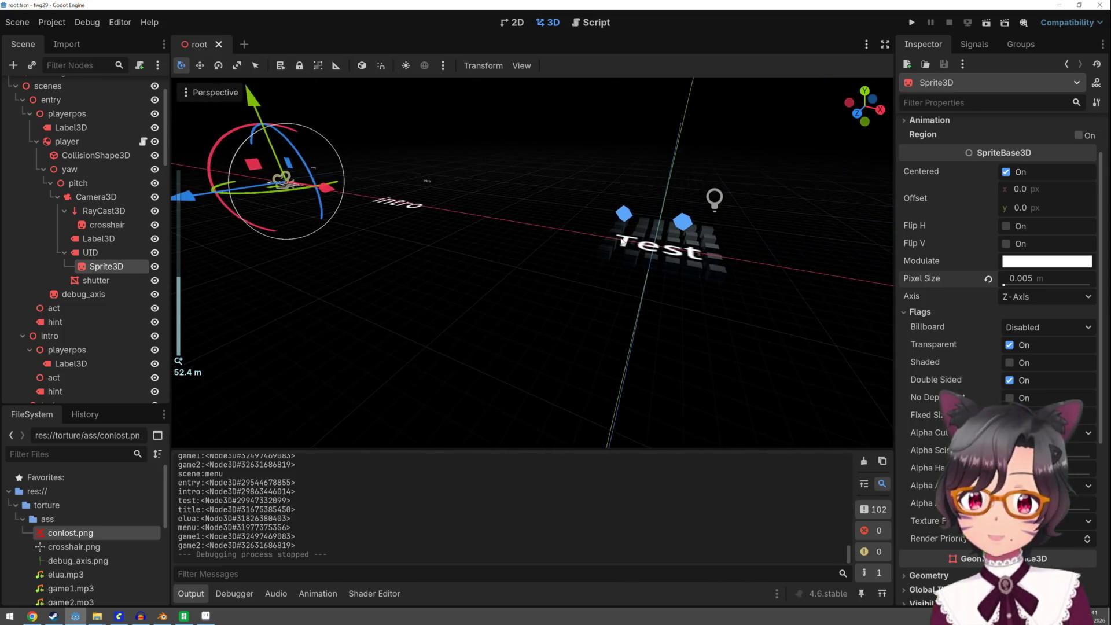
pyautogui.scroll(-5, 624, 203)
pyautogui.scroll(-3, 694, 246)
pyautogui.moveTo(693, 246)
pyautogui.mouseDown(button='middle')
pyautogui.moveTo(620, 238)
pyautogui.moveTo(621, 252)
pyautogui.mouseUp(button='middle')
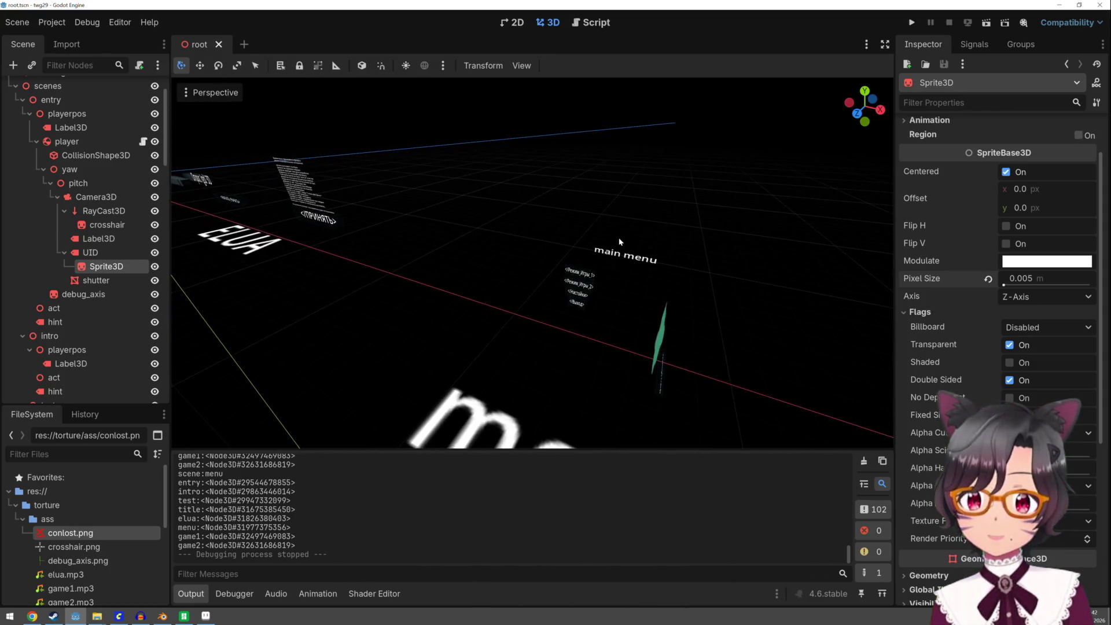
pyautogui.click(621, 251)
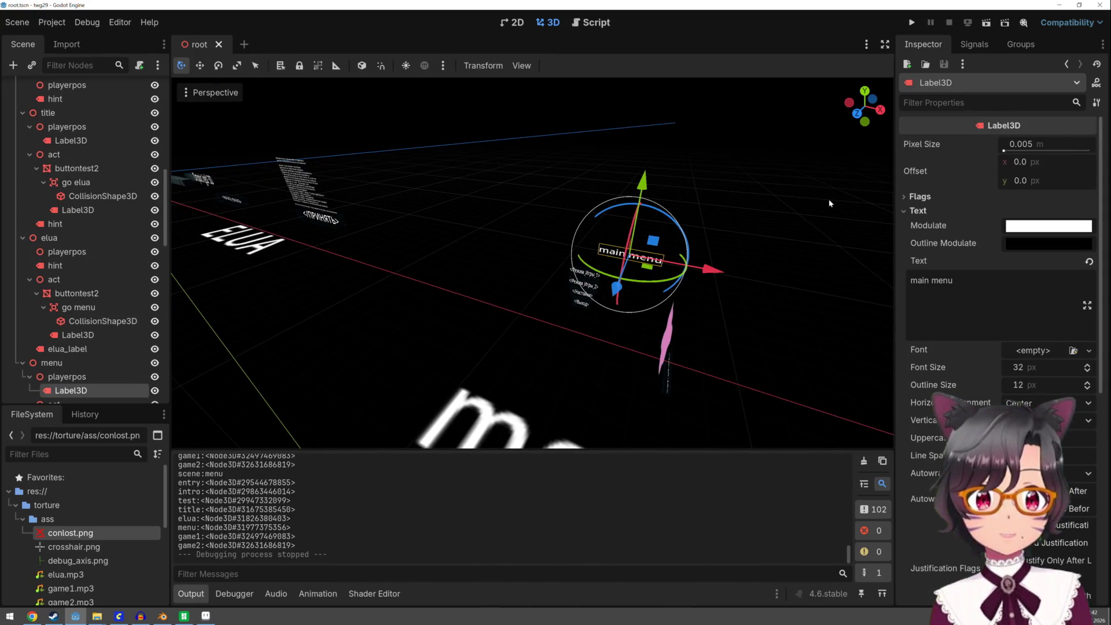
pyautogui.moveTo(649, 183); pyautogui.dragTo(649, 182)
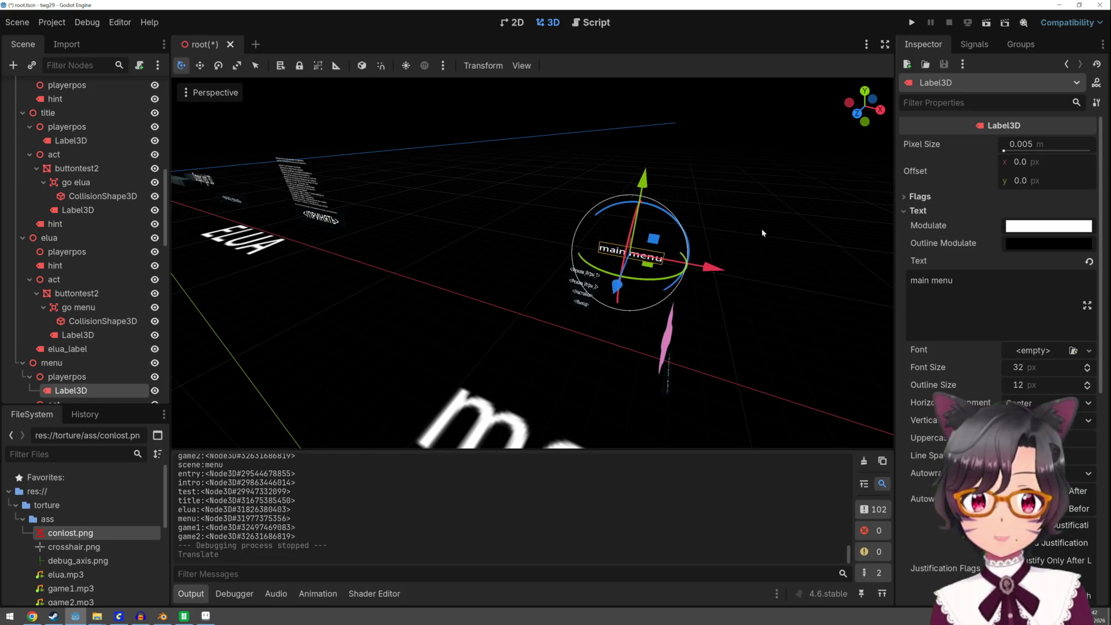
# Change the label text to "// main menu", then save and run the game
pyautogui.click(911, 282)
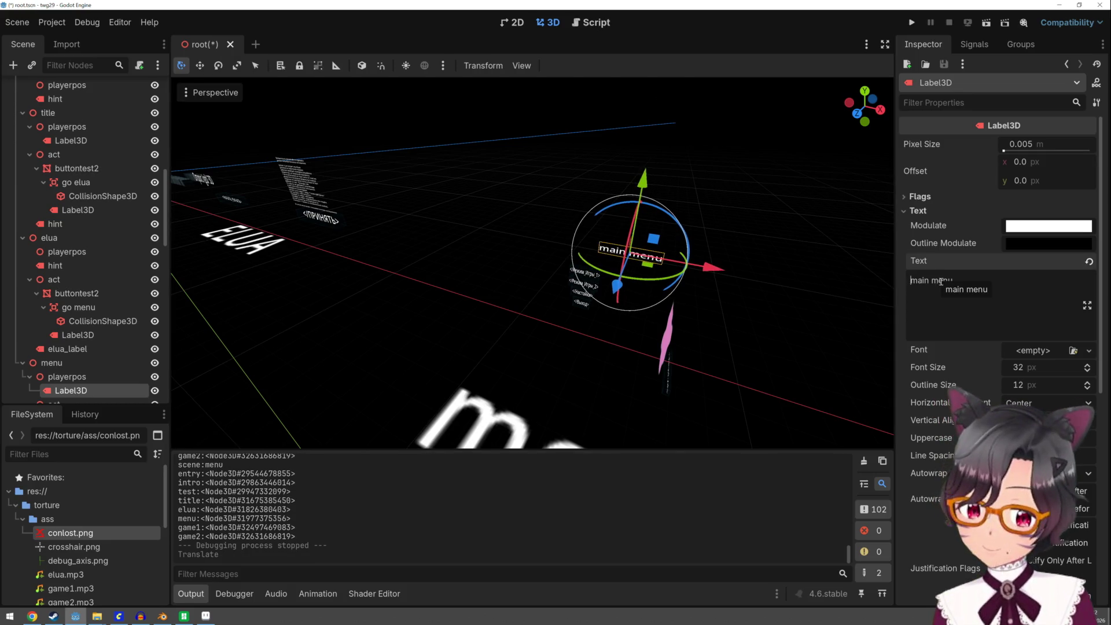
pyautogui.write('//')
pyautogui.press('BackSpace')
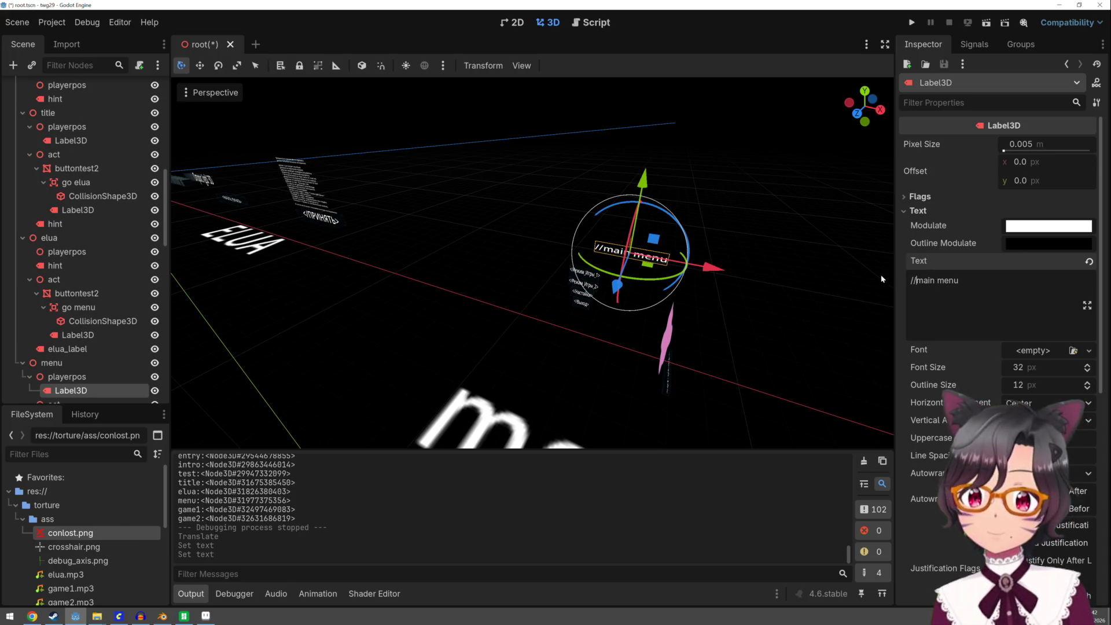
pyautogui.click(791, 301)
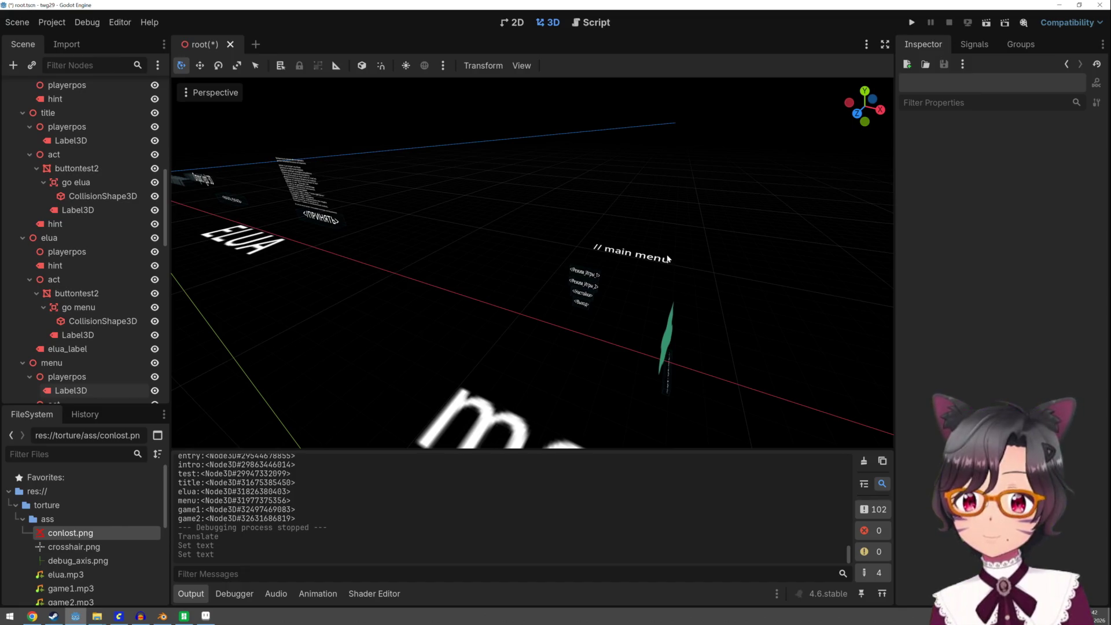
pyautogui.click(911, 22)
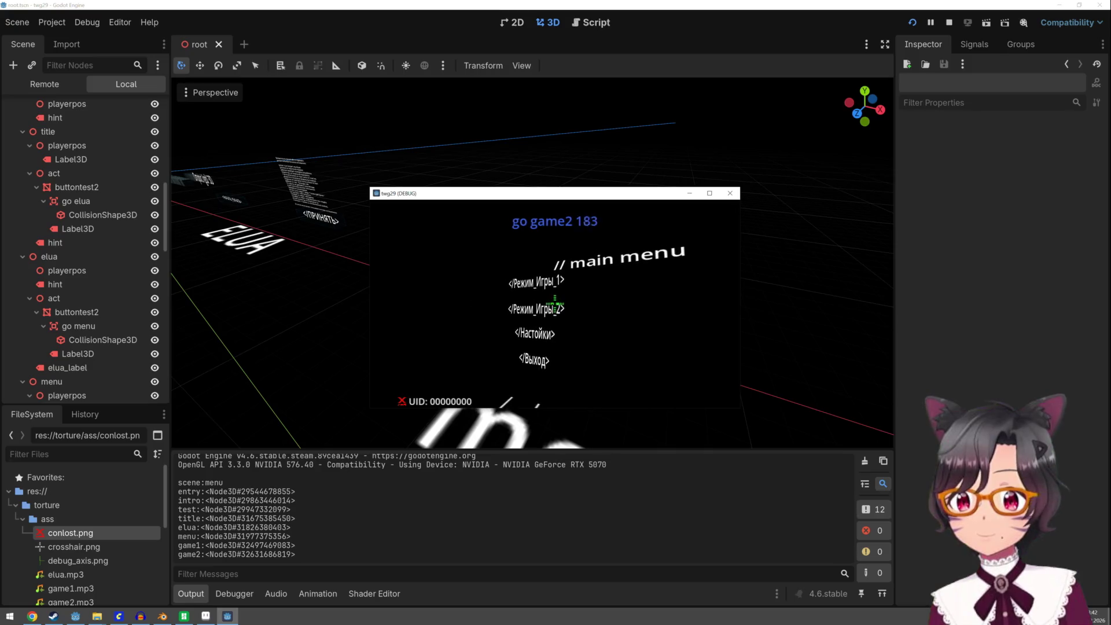
# Pick Режим_Игры_2, return to the menu, switch the game to fullscreen and enter the intro
pyautogui.click(555, 307)
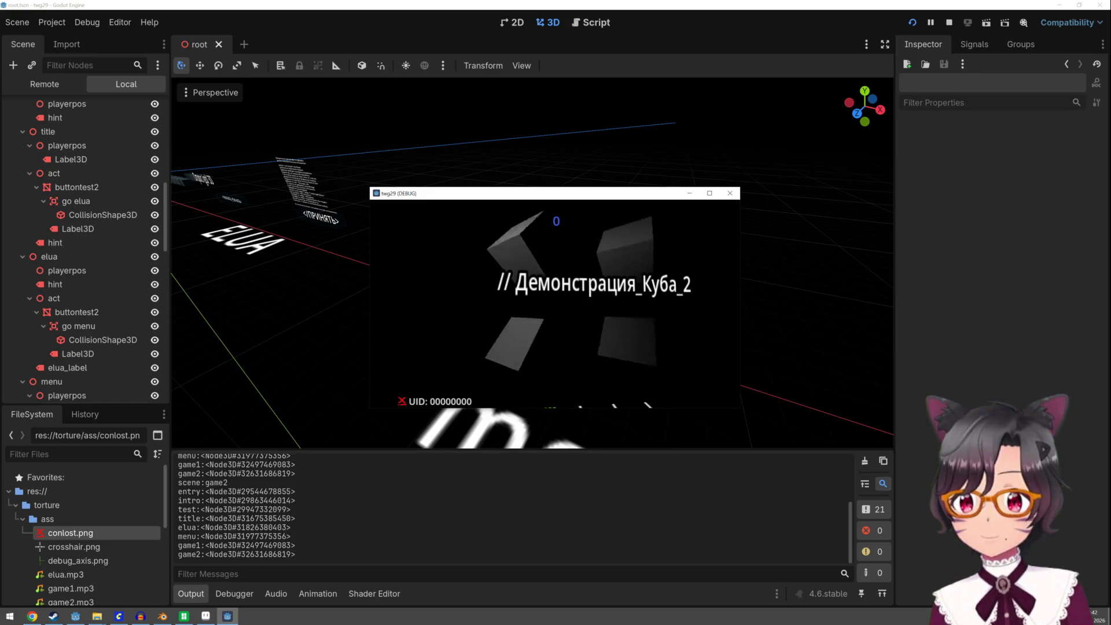
pyautogui.press('Escape')
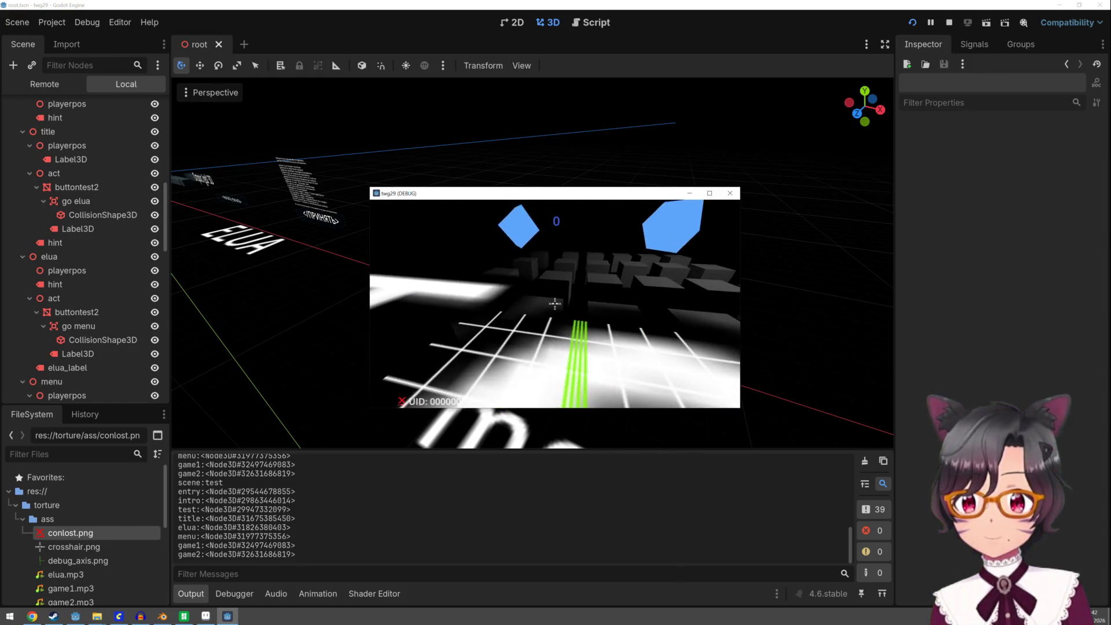
pyautogui.press('F11')
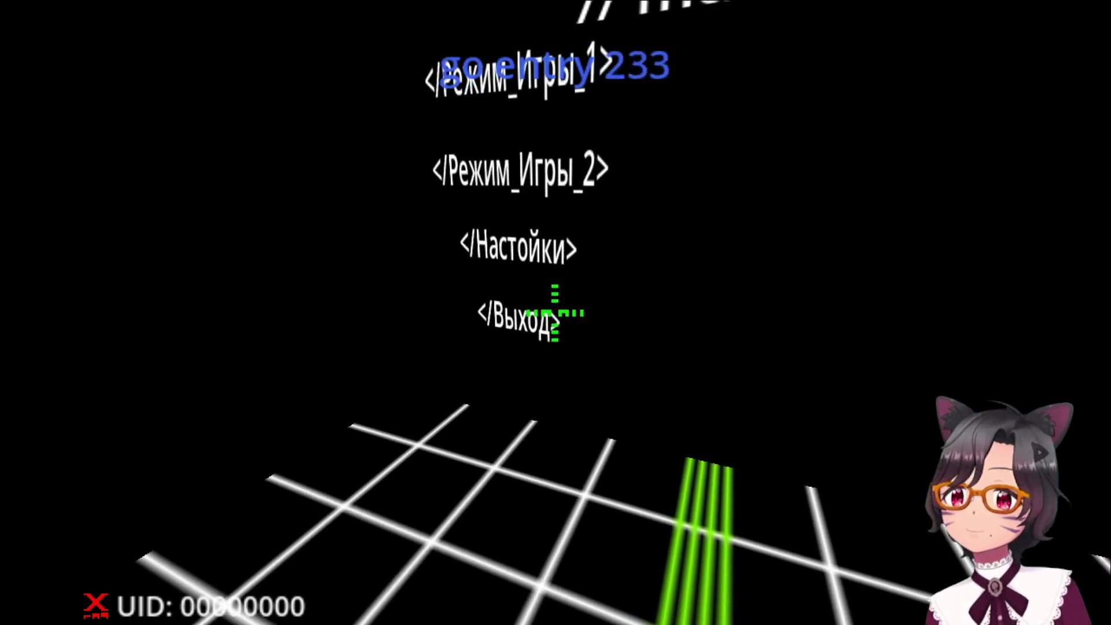
pyautogui.click(556, 313)
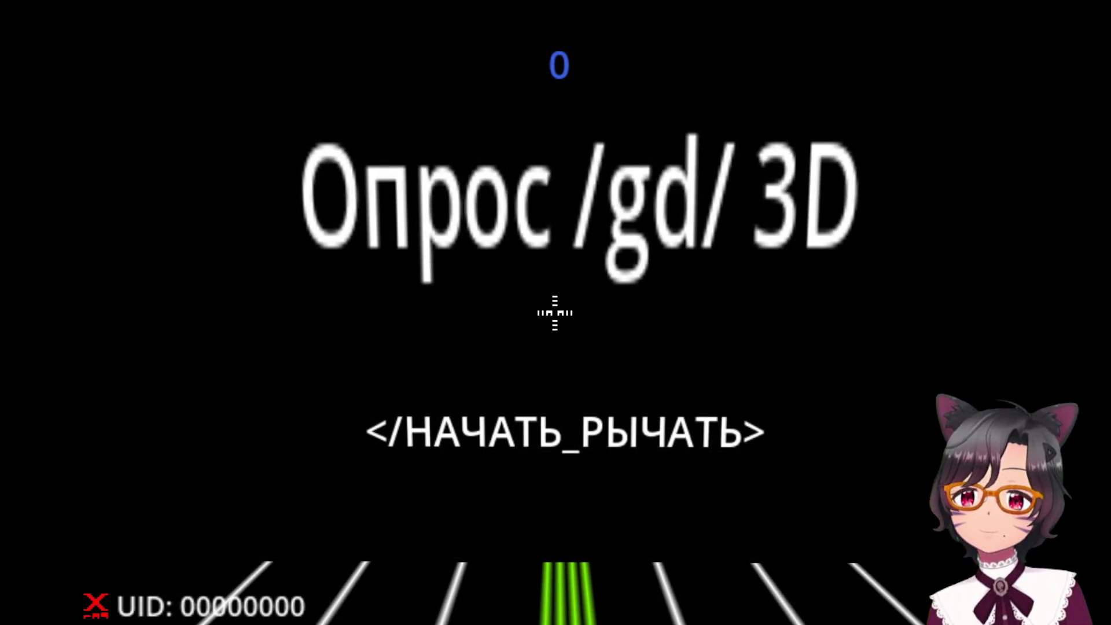
# Start from the title screen, reach the main menu, pick a mode, then stop the game and save
pyautogui.click(555, 313)
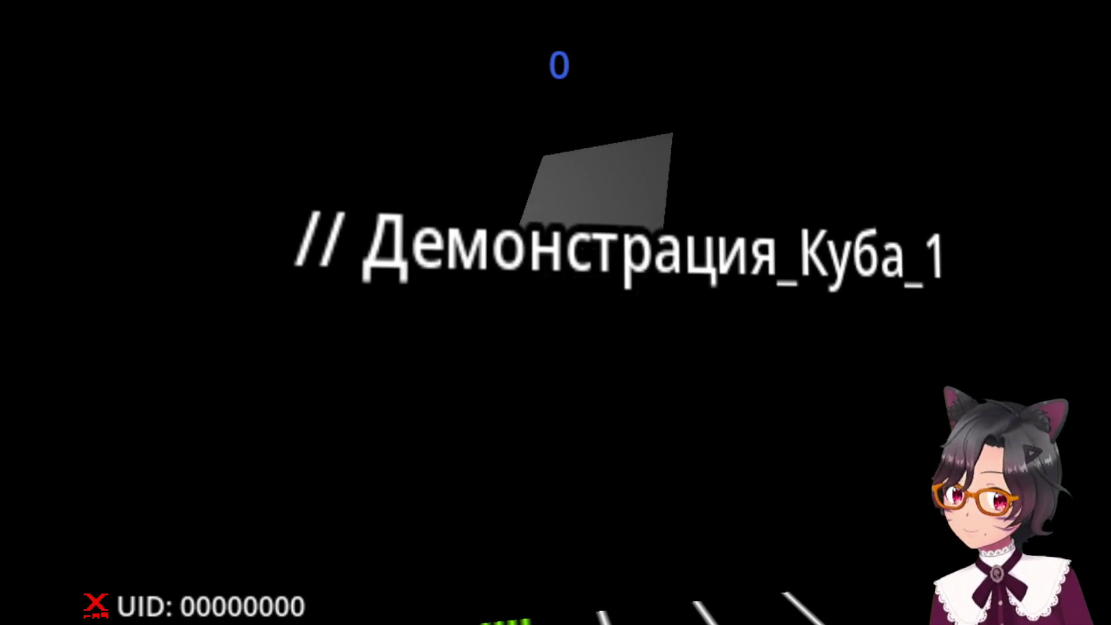
pyautogui.press('Escape')
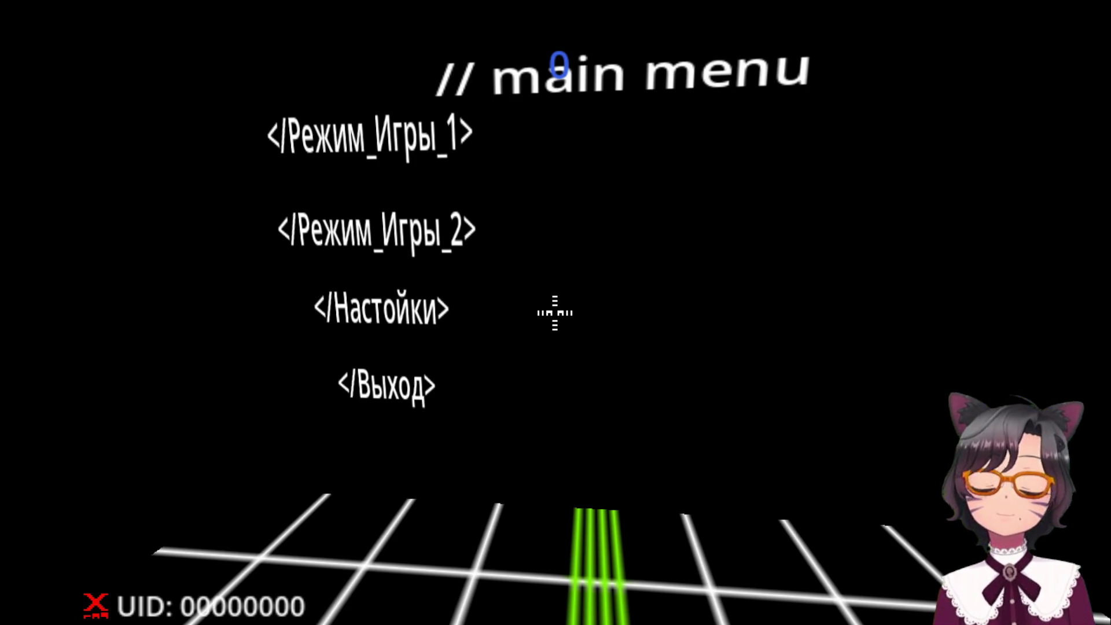
pyautogui.click(555, 312)
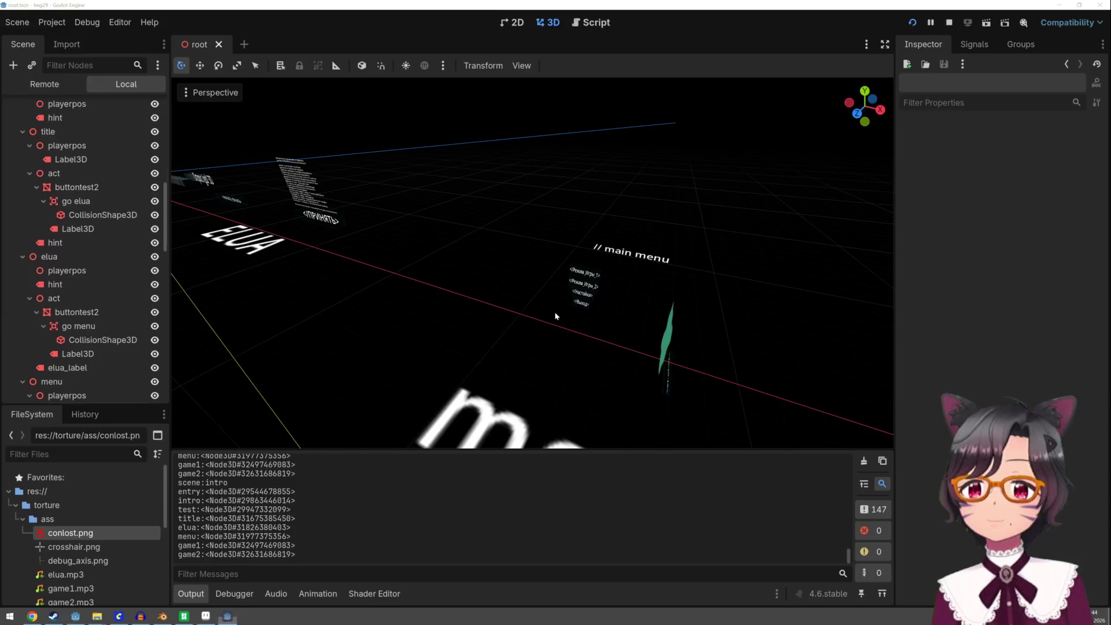
pyautogui.hotkey('ctrl', 's')
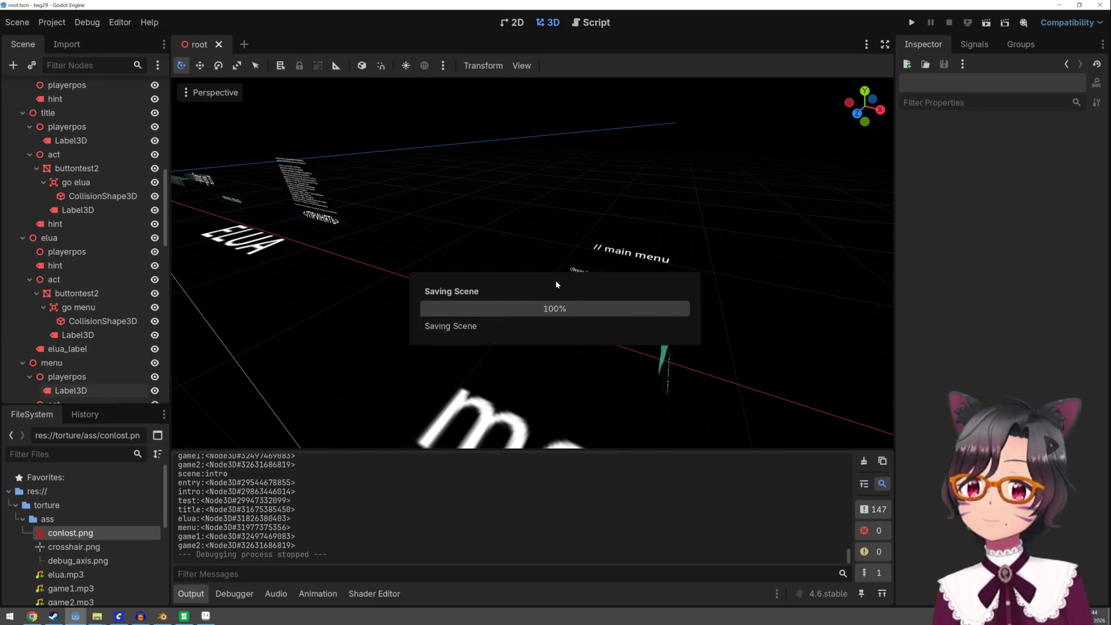
pyautogui.click(183, 617)
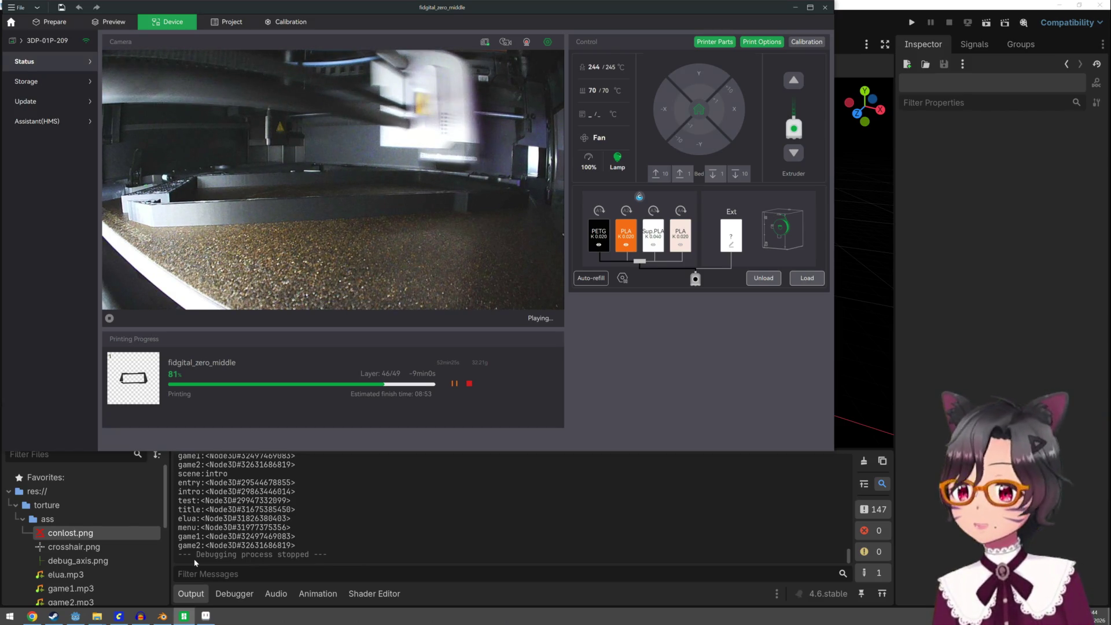
pyautogui.click(162, 616)
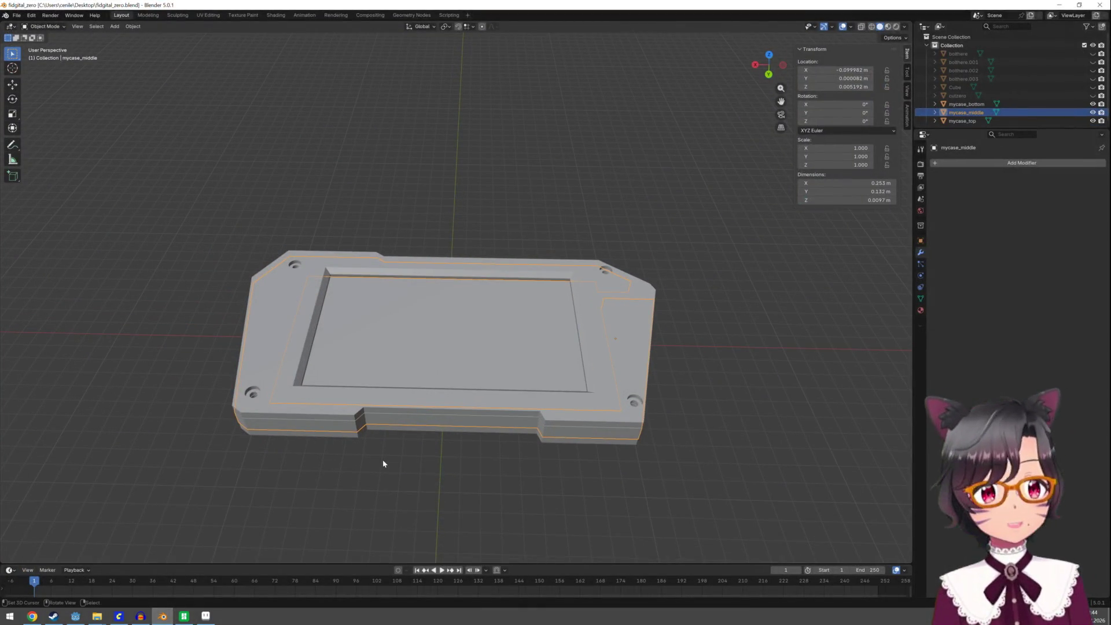
pyautogui.scroll(-4, 383, 463)
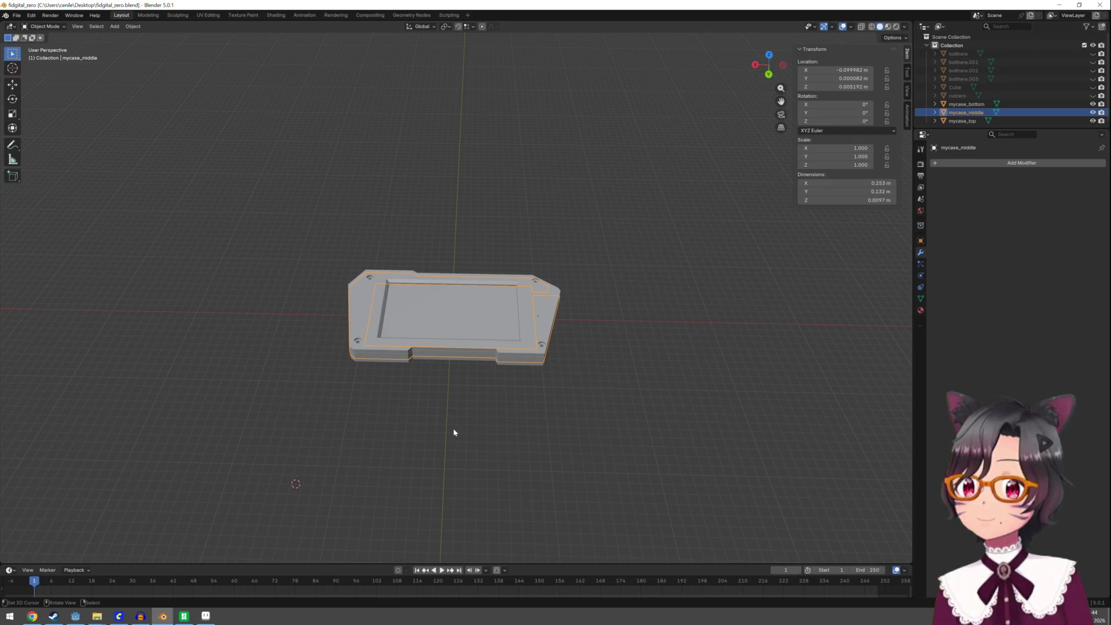
# Orbit around the mycase_middle model, then switch over to the ComfyUI workflow
pyautogui.moveTo(454, 434)
pyautogui.mouseDown(button='middle')
pyautogui.moveTo(501, 436)
pyautogui.moveTo(495, 325)
pyautogui.moveTo(484, 314)
pyautogui.moveTo(509, 317)
pyautogui.moveTo(535, 300)
pyautogui.moveTo(541, 225)
pyautogui.moveTo(523, 304)
pyautogui.moveTo(596, 327)
pyautogui.moveTo(515, 390)
pyautogui.moveTo(489, 366)
pyautogui.moveTo(494, 395)
pyautogui.moveTo(474, 346)
pyautogui.moveTo(408, 293)
pyautogui.moveTo(397, 254)
pyautogui.moveTo(412, 377)
pyautogui.moveTo(414, 342)
pyautogui.moveTo(459, 353)
pyautogui.moveTo(478, 383)
pyautogui.moveTo(468, 396)
pyautogui.moveTo(534, 322)
pyautogui.moveTo(518, 373)
pyautogui.moveTo(492, 392)
pyautogui.moveTo(492, 450)
pyautogui.moveTo(484, 358)
pyautogui.mouseUp(button='middle')
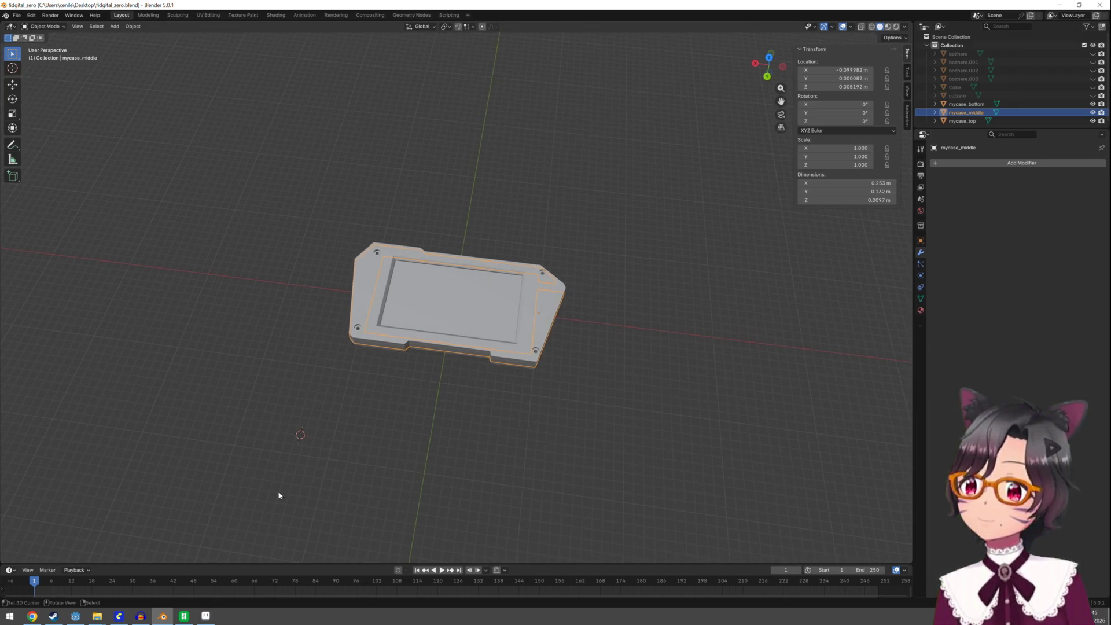
pyautogui.click(129, 615)
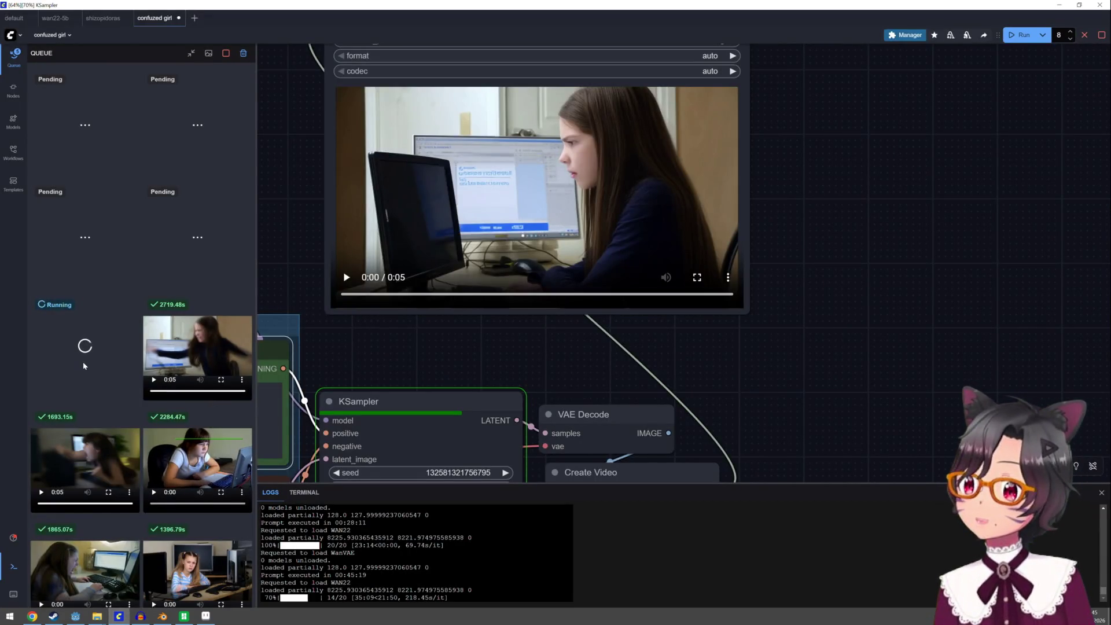
pyautogui.scroll(-1, 83, 366)
pyautogui.scroll(-1, 85, 367)
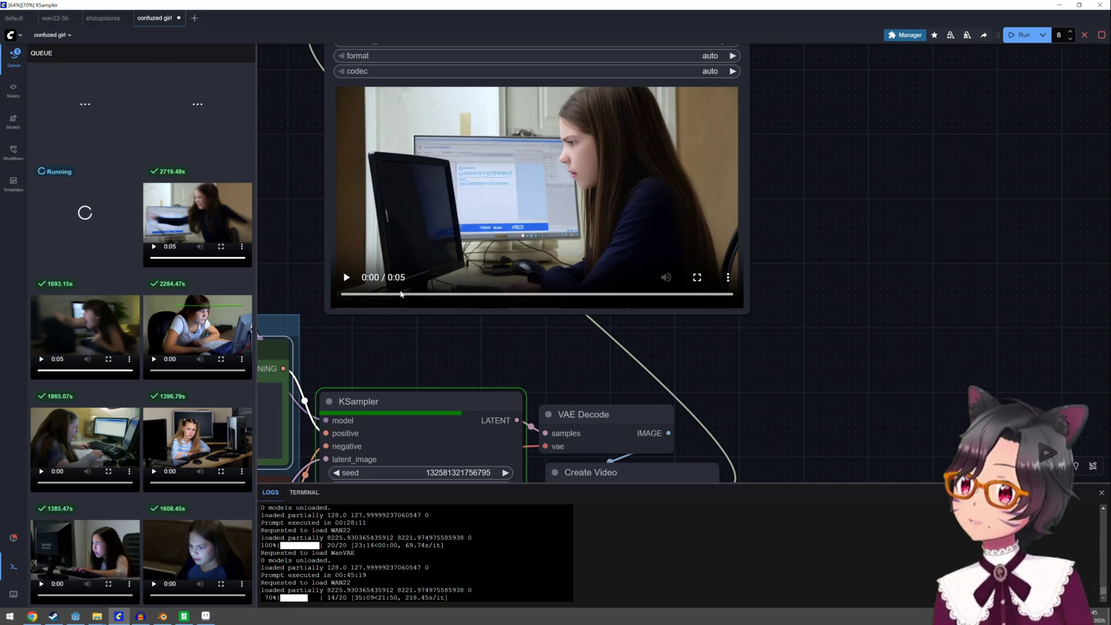
pyautogui.moveTo(199, 213)
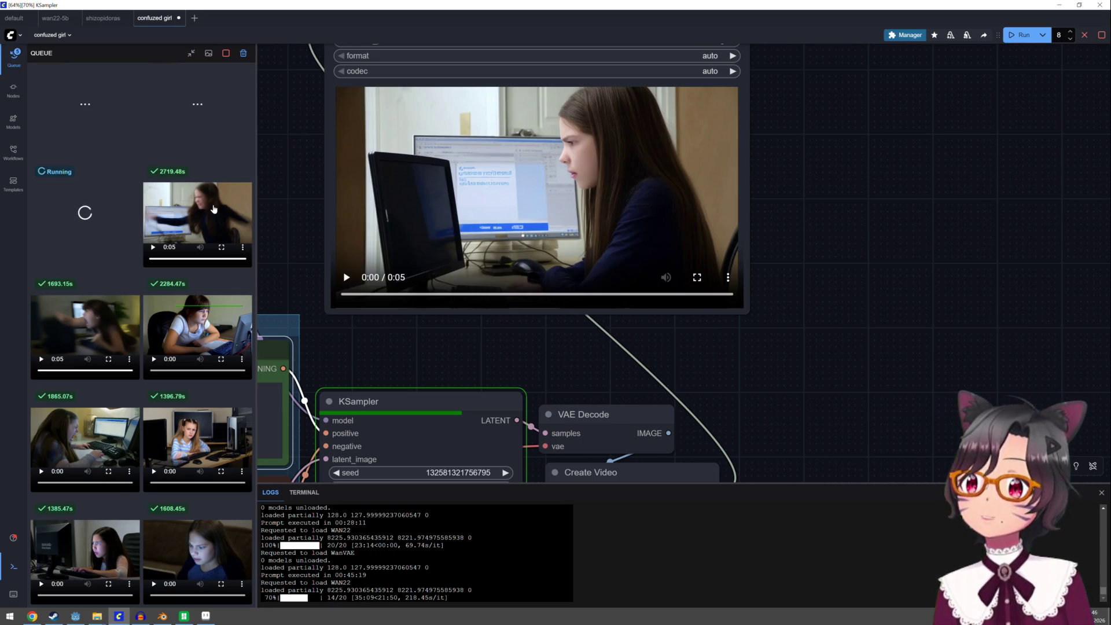
# Enlarge the latest finished 2719.48s clip from the ComfyUI queue
pyautogui.click(213, 209)
# Play the enlarged clip three times, then bring the Godot editor forward
pyautogui.click(288, 441)
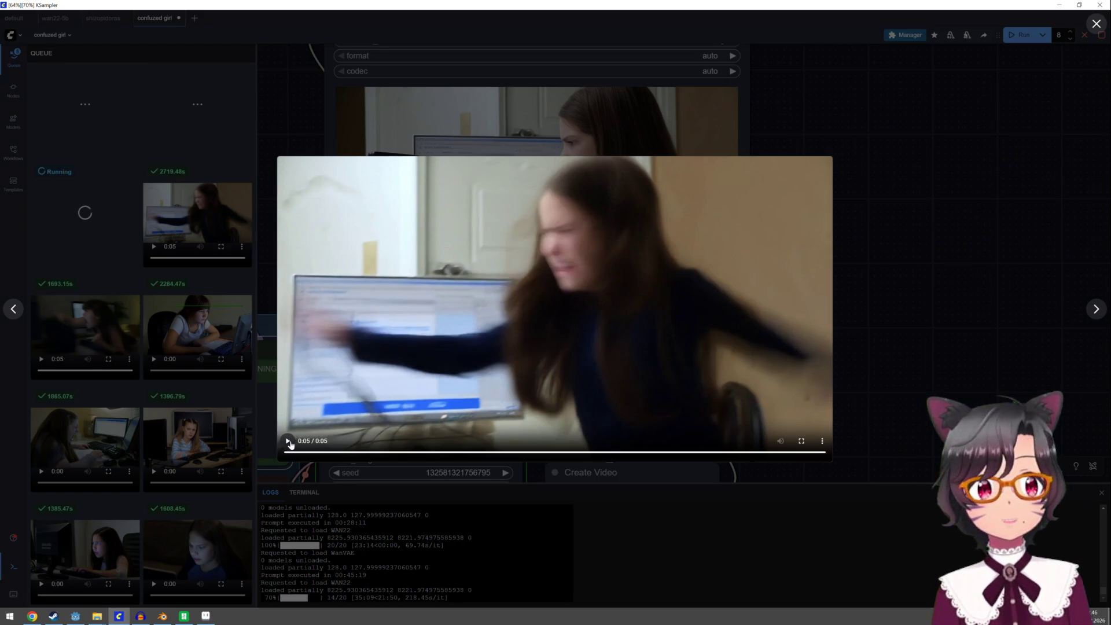
pyautogui.click(288, 440)
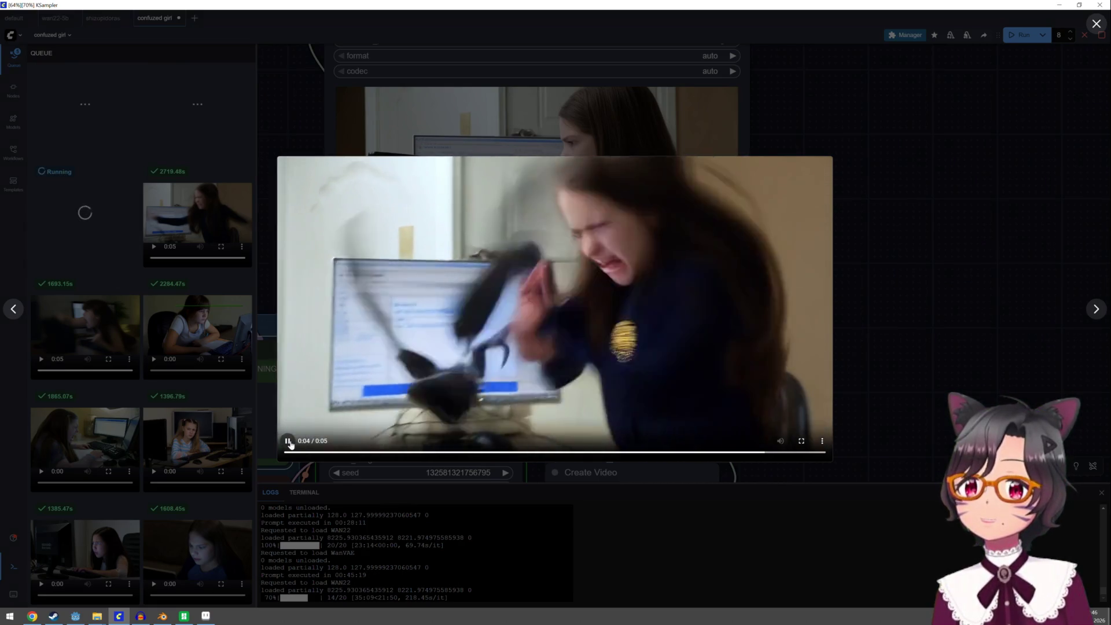
pyautogui.click(288, 441)
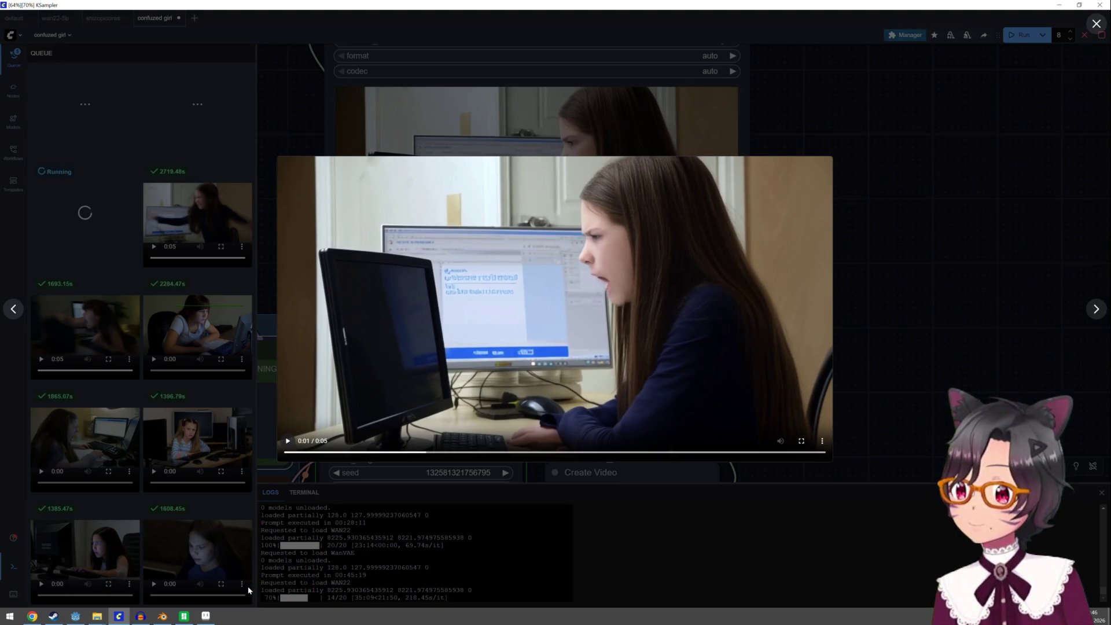
pyautogui.click(79, 620)
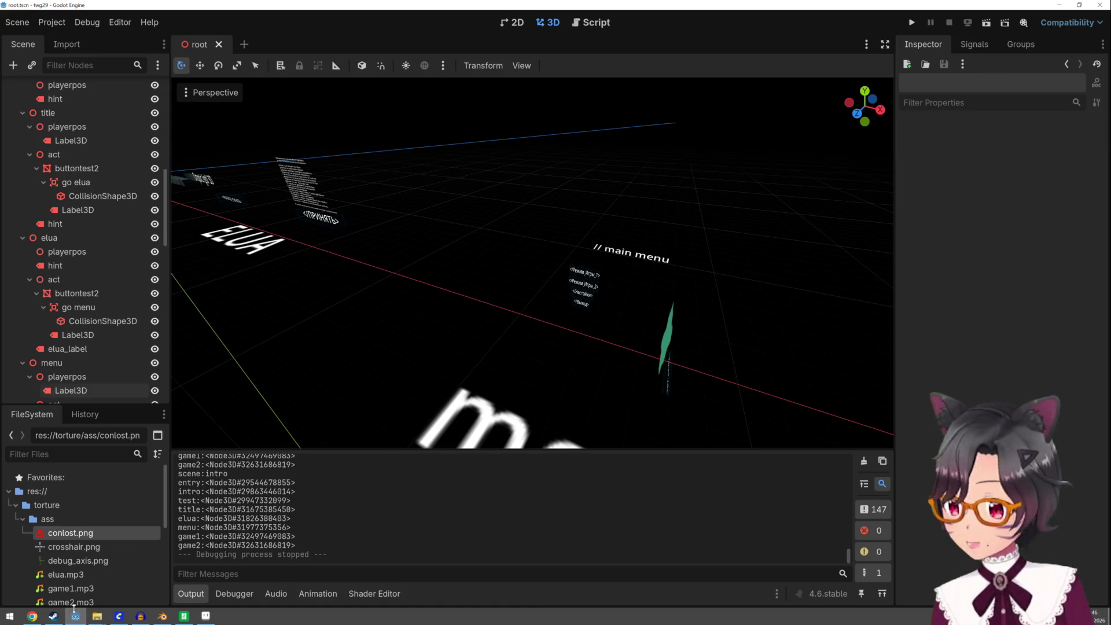
# Switch from Godot to the Blender case model via the taskbar
pyautogui.click(162, 616)
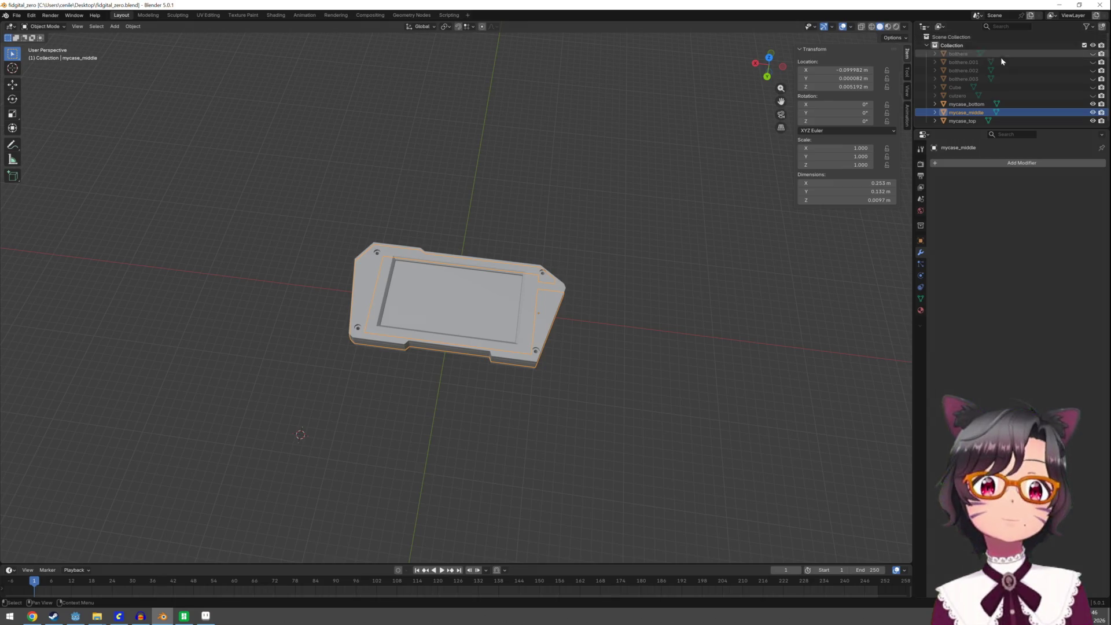
# Delete the hidden Cube plane from the Outliner
pyautogui.click(957, 87)
pyautogui.click(1093, 88)
pyautogui.click(959, 87)
pyautogui.rightClick(959, 87)
pyautogui.press('Escape')
pyautogui.rightClick(956, 84)
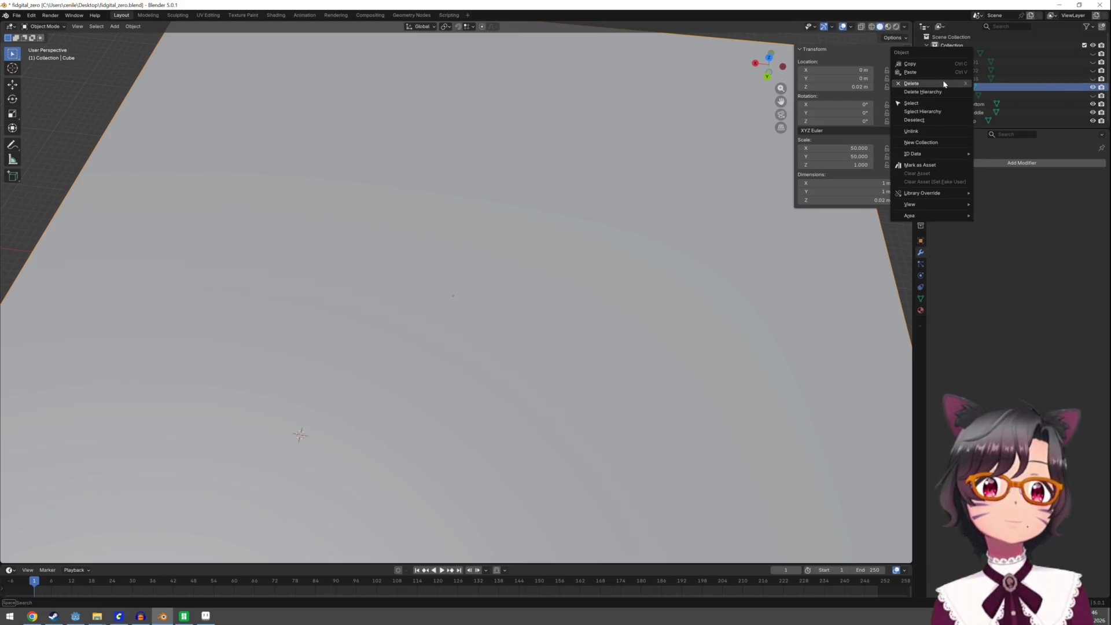
pyautogui.click(943, 84)
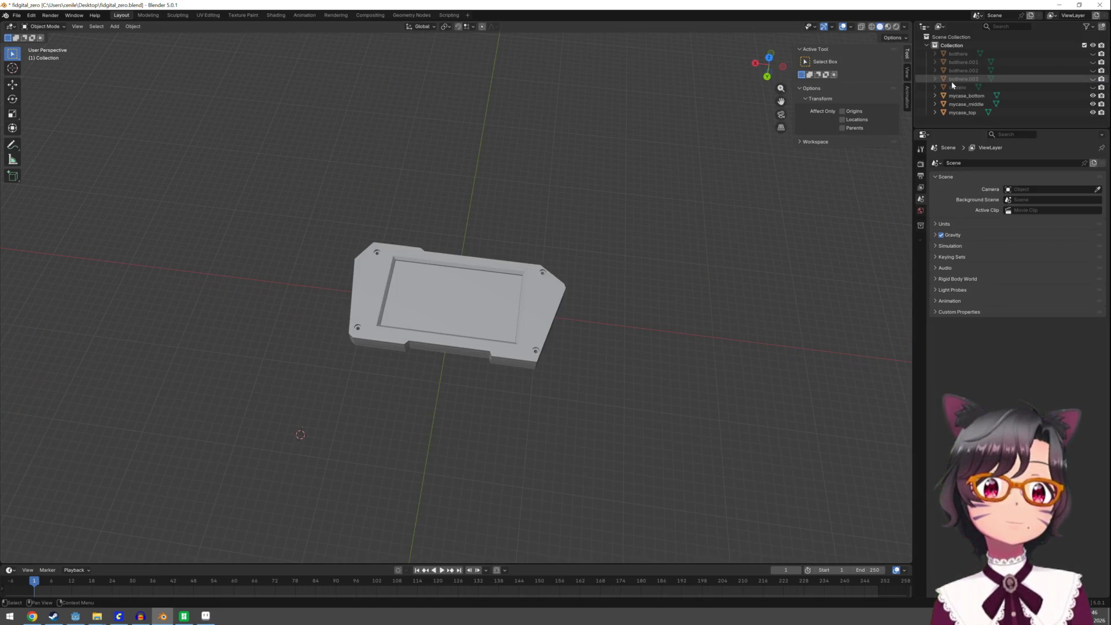
# Delete the bolthere hierarchy and cutzero, view the case from below, then check the printer
pyautogui.click(954, 79)
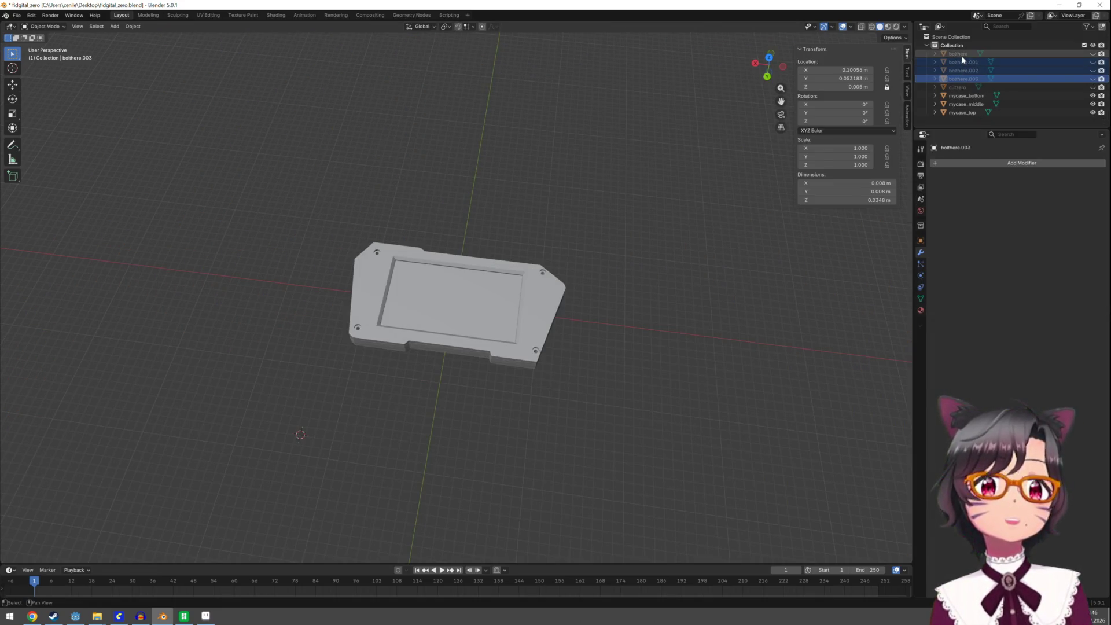
pyautogui.rightClick(962, 56)
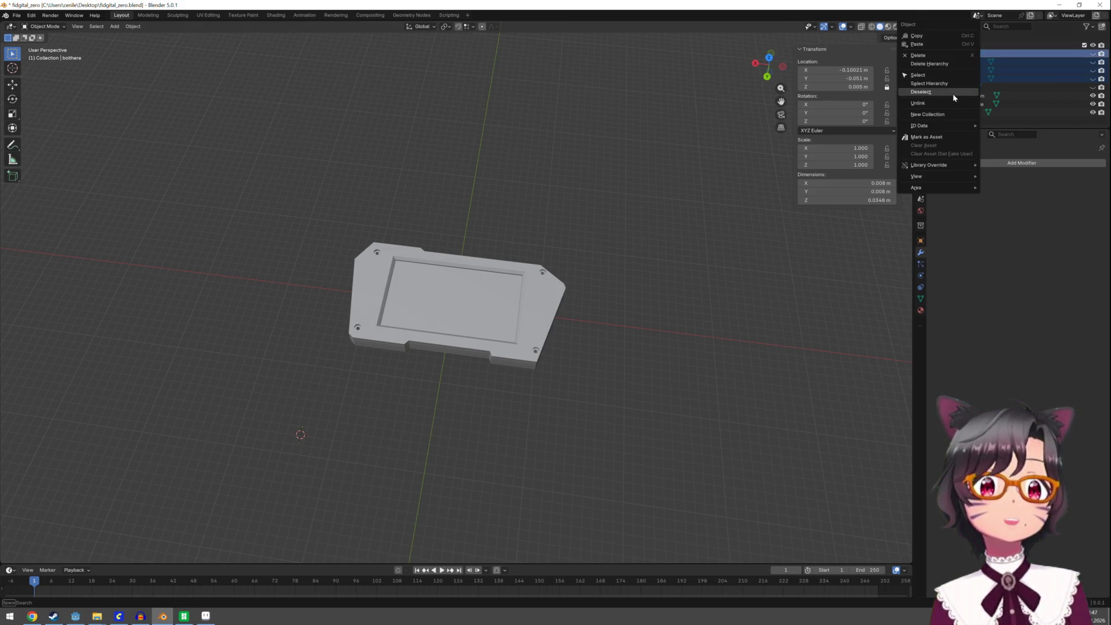
pyautogui.click(947, 63)
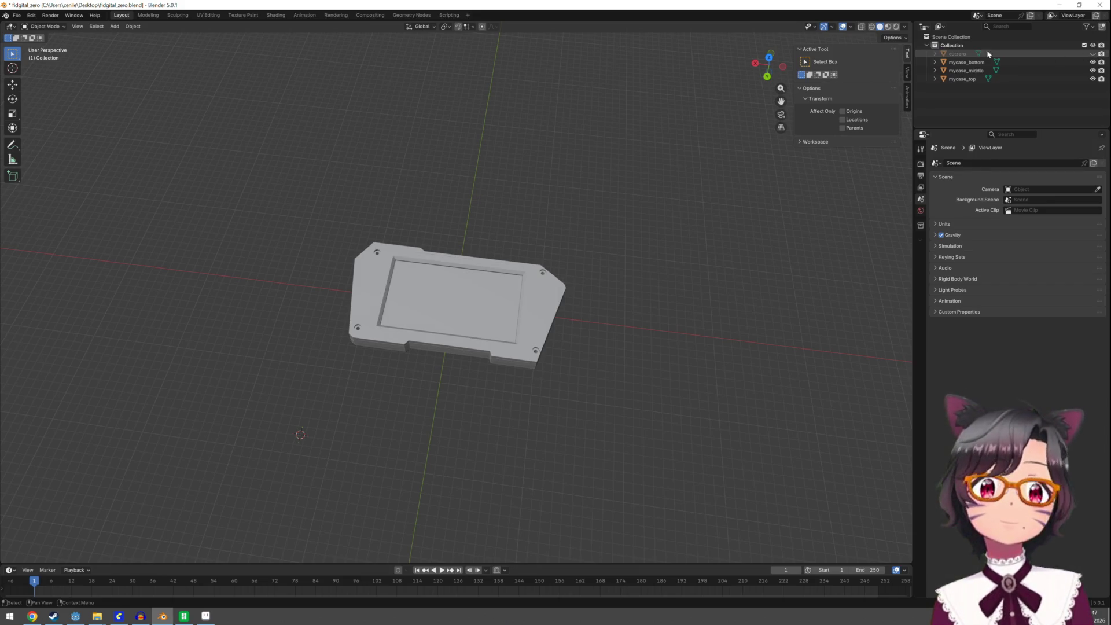
pyautogui.rightClick(955, 54)
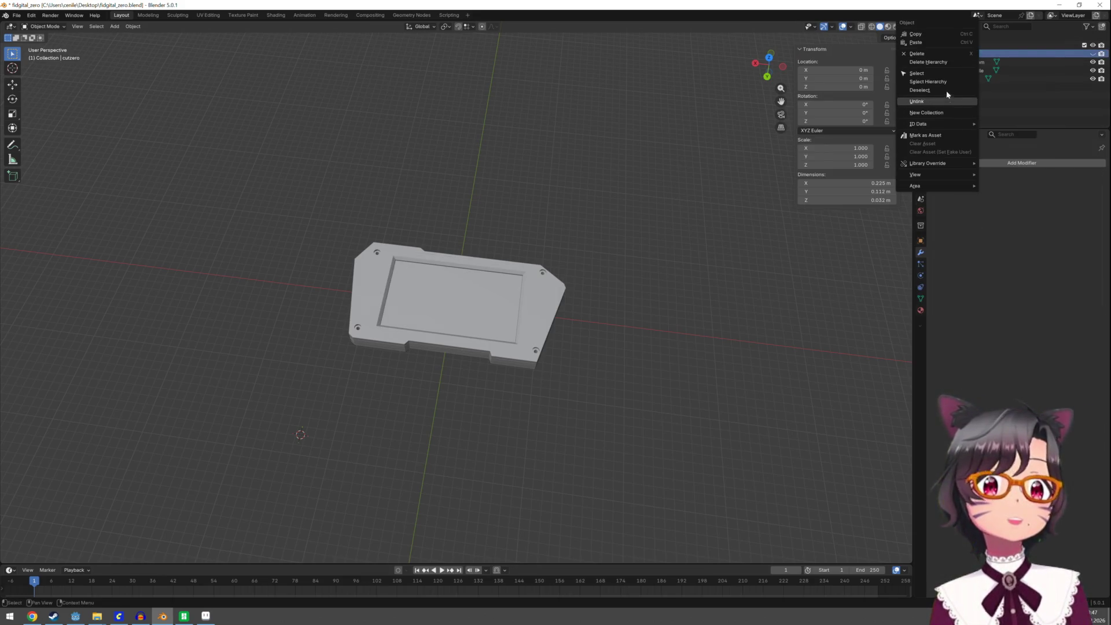
pyautogui.click(941, 60)
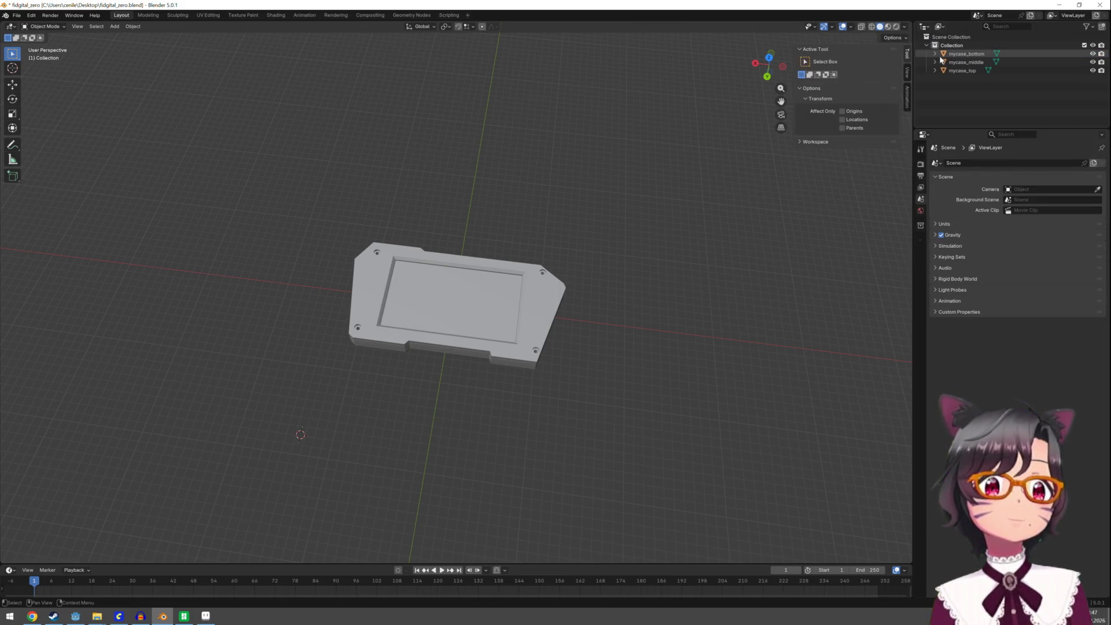
pyautogui.moveTo(702, 182)
pyautogui.mouseDown(button='middle')
pyautogui.moveTo(349, 313)
pyautogui.moveTo(372, 286)
pyautogui.moveTo(502, 289)
pyautogui.moveTo(531, 255)
pyautogui.moveTo(527, 200)
pyautogui.moveTo(503, 340)
pyautogui.moveTo(504, 298)
pyautogui.moveTo(463, 315)
pyautogui.mouseUp(button='middle')
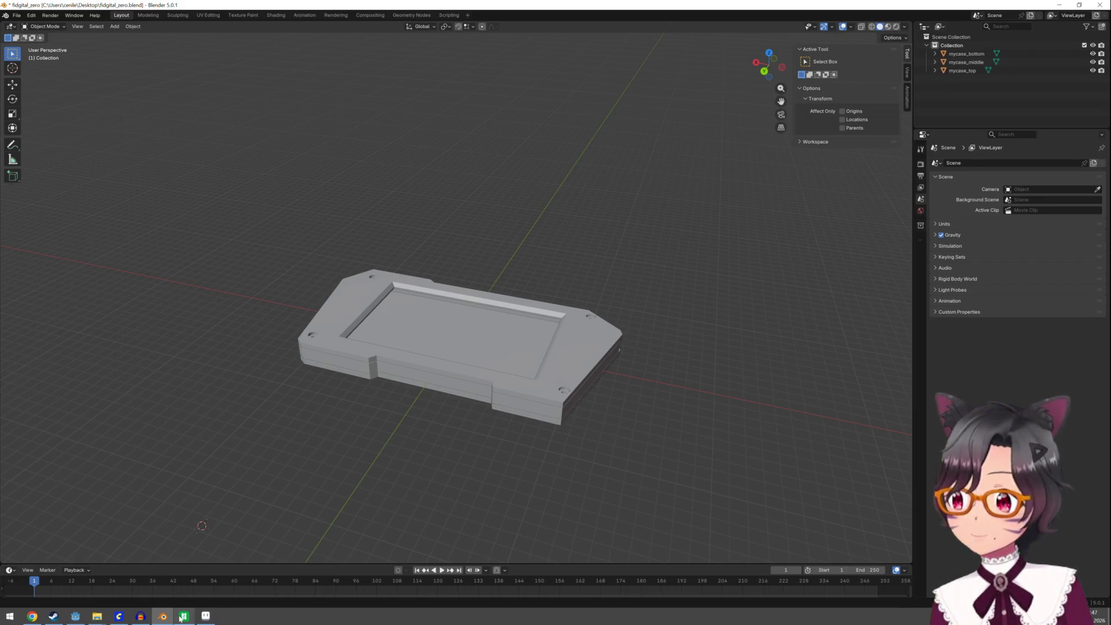
pyautogui.click(183, 617)
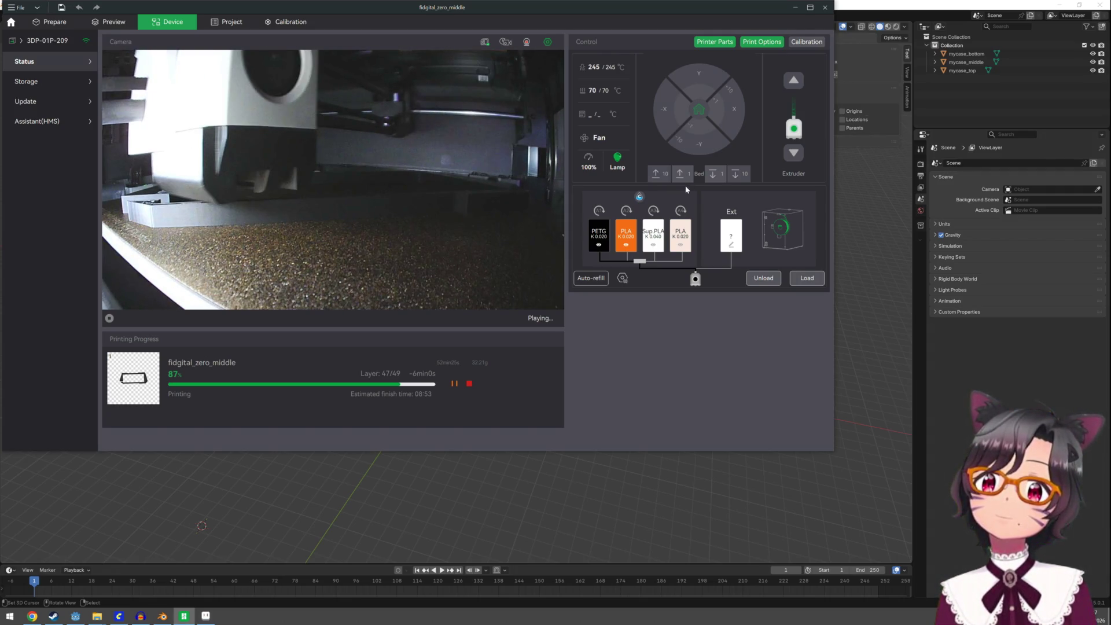
# Toggle the printer's chamber lamp, then minimize Bambu Studio to reveal Blender
pyautogui.click(618, 160)
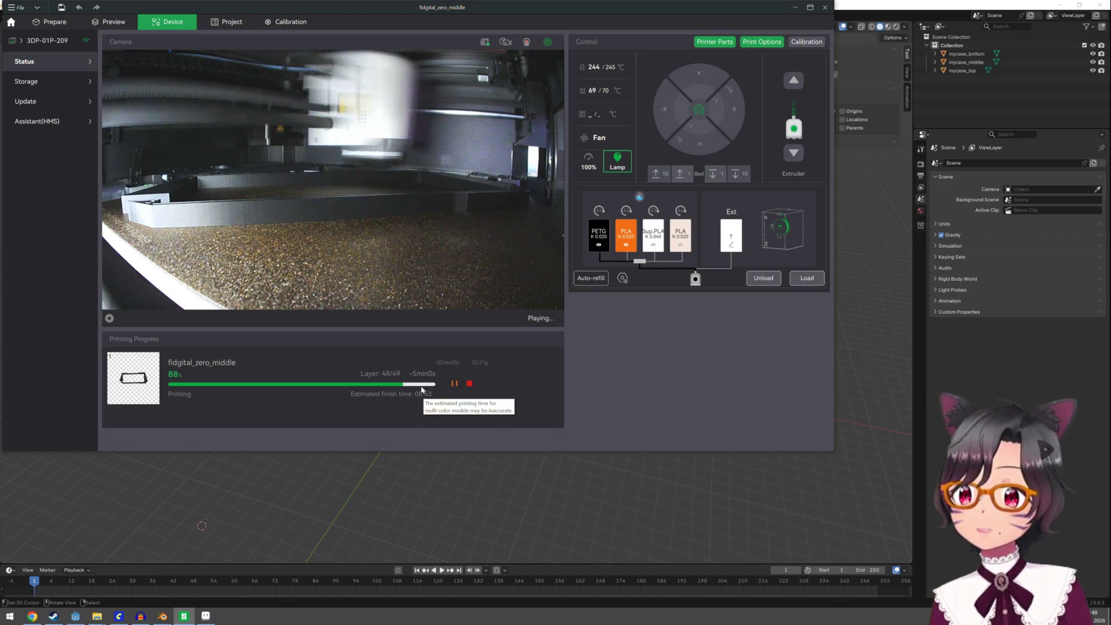
pyautogui.click(796, 8)
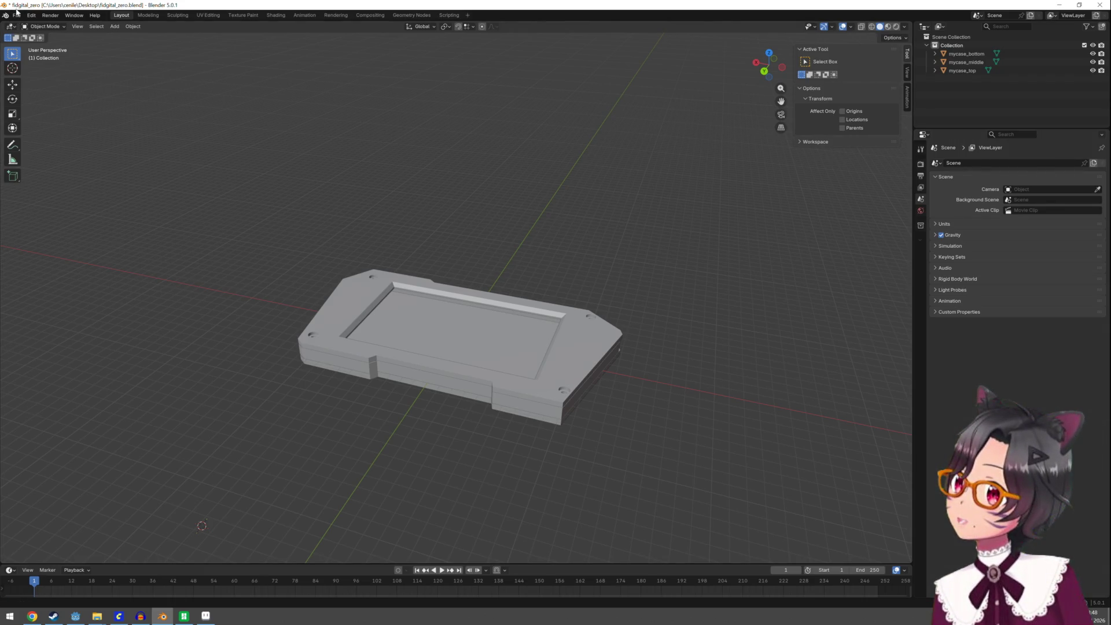
# Save the current fidigital_zero.blend file
pyautogui.click(16, 16)
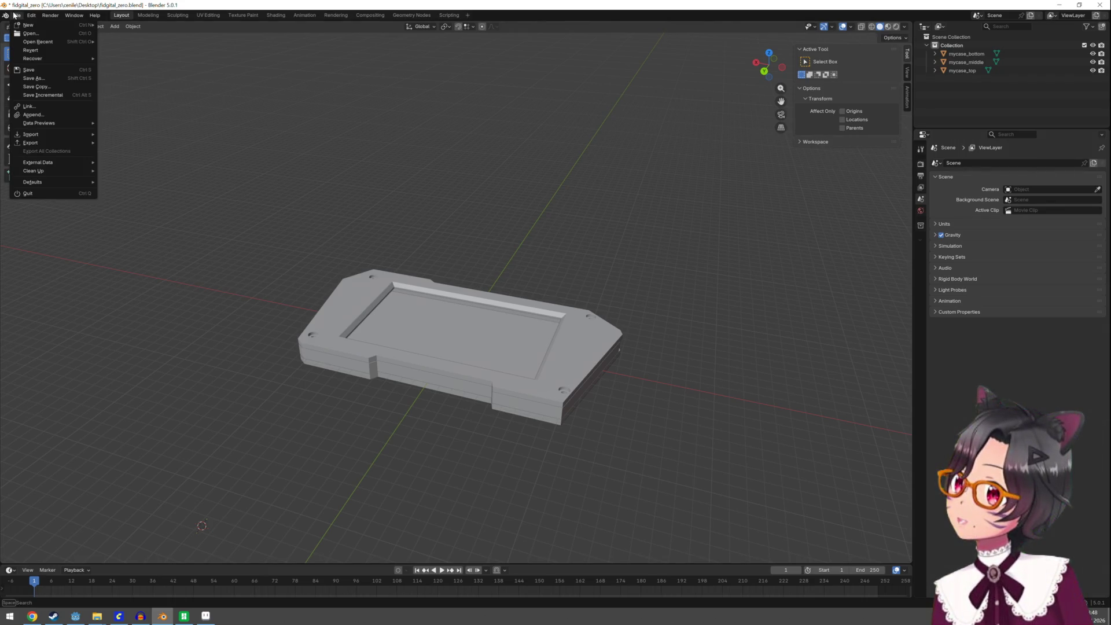
pyautogui.click(38, 69)
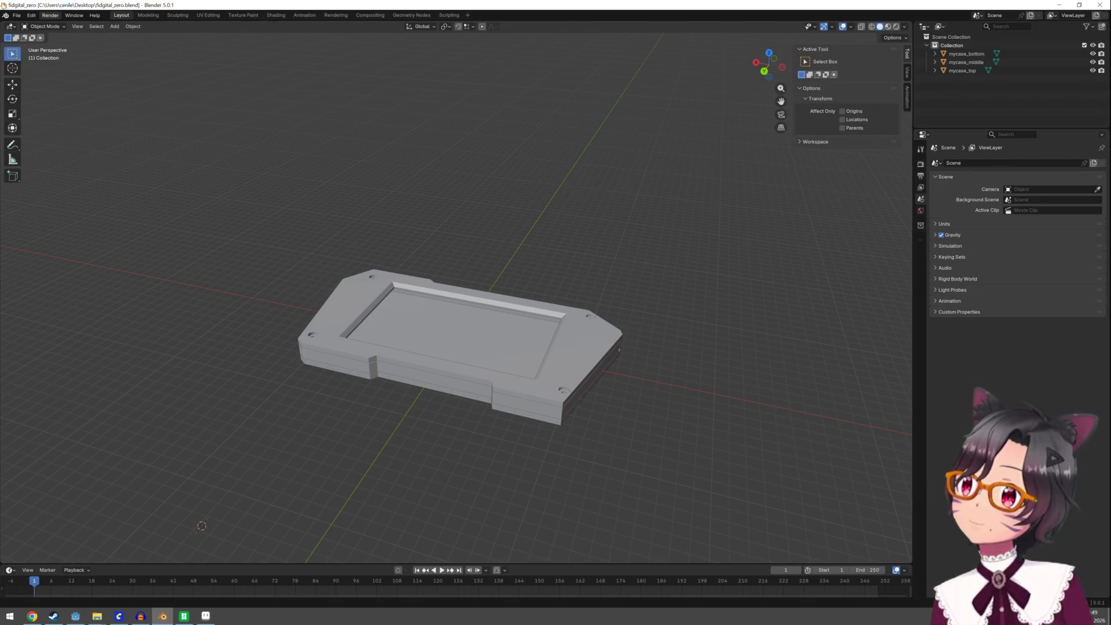
# Save a copy as fidgital_optimized.blend on the Desktop and select mycase_middle
pyautogui.click(18, 15)
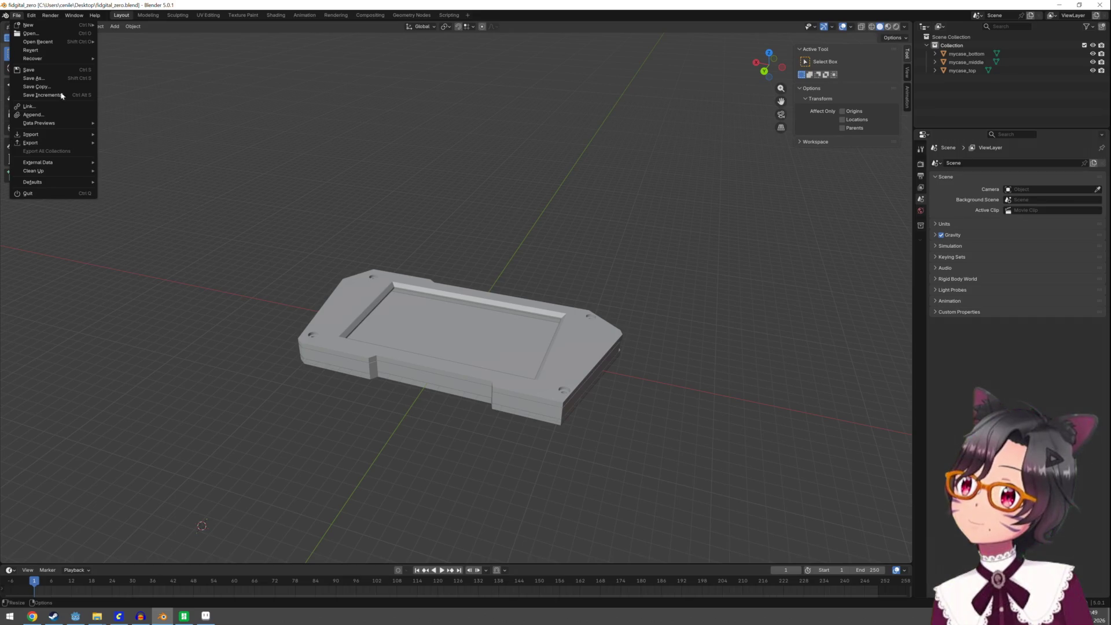
pyautogui.click(60, 77)
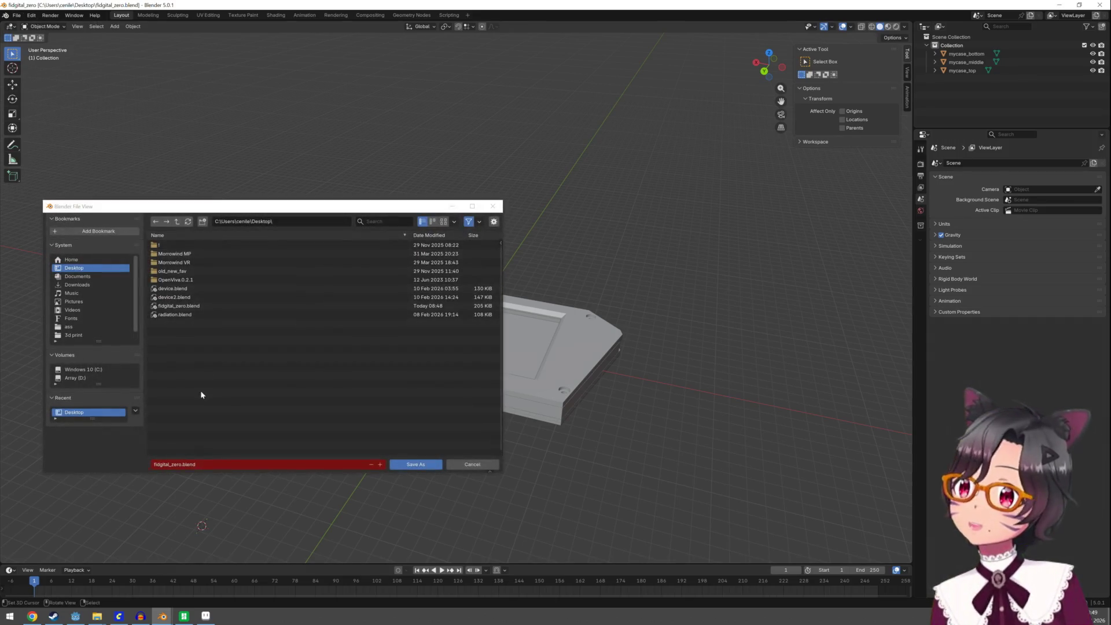
pyautogui.click(177, 464)
pyautogui.doubleClick(174, 465)
pyautogui.click(173, 465)
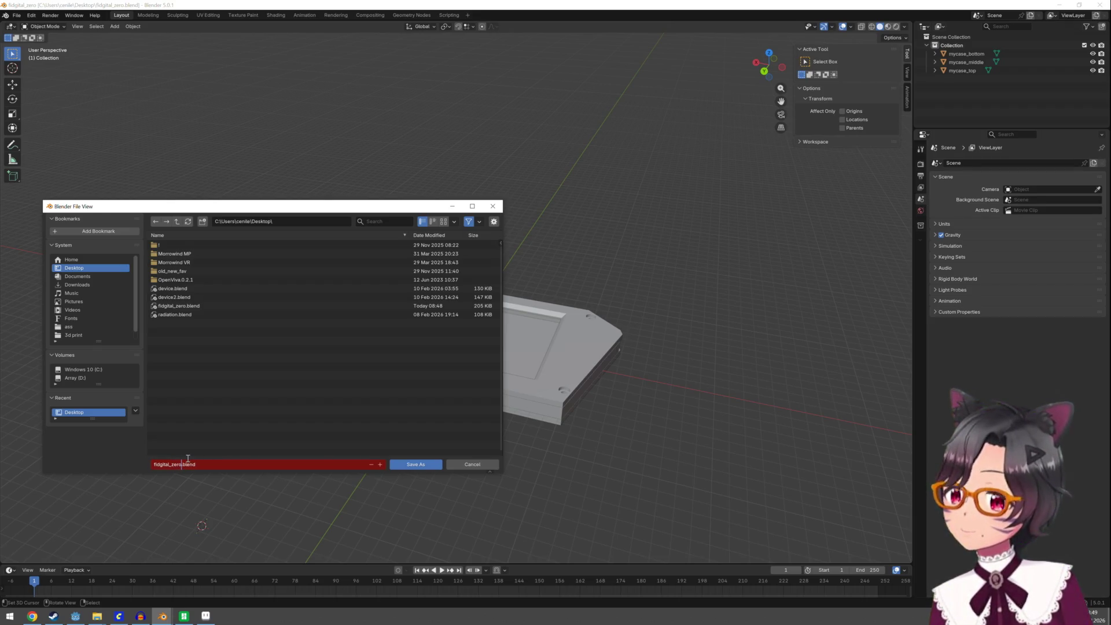
pyautogui.press('BackSpace')
pyautogui.press('BackSpace')
pyautogui.write('timis')
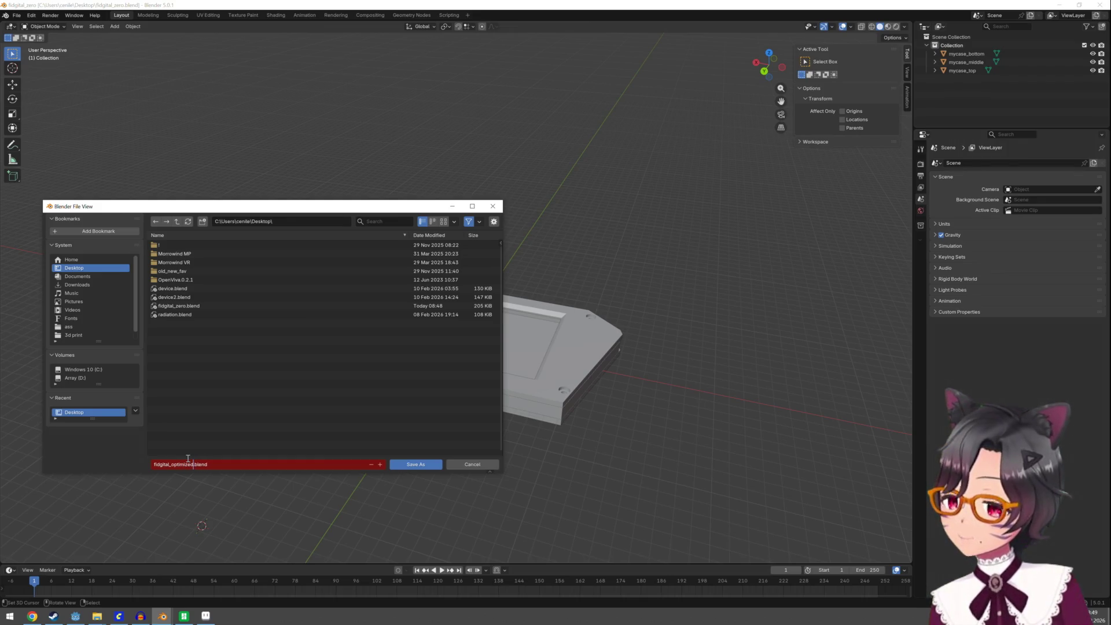
pyautogui.click(417, 466)
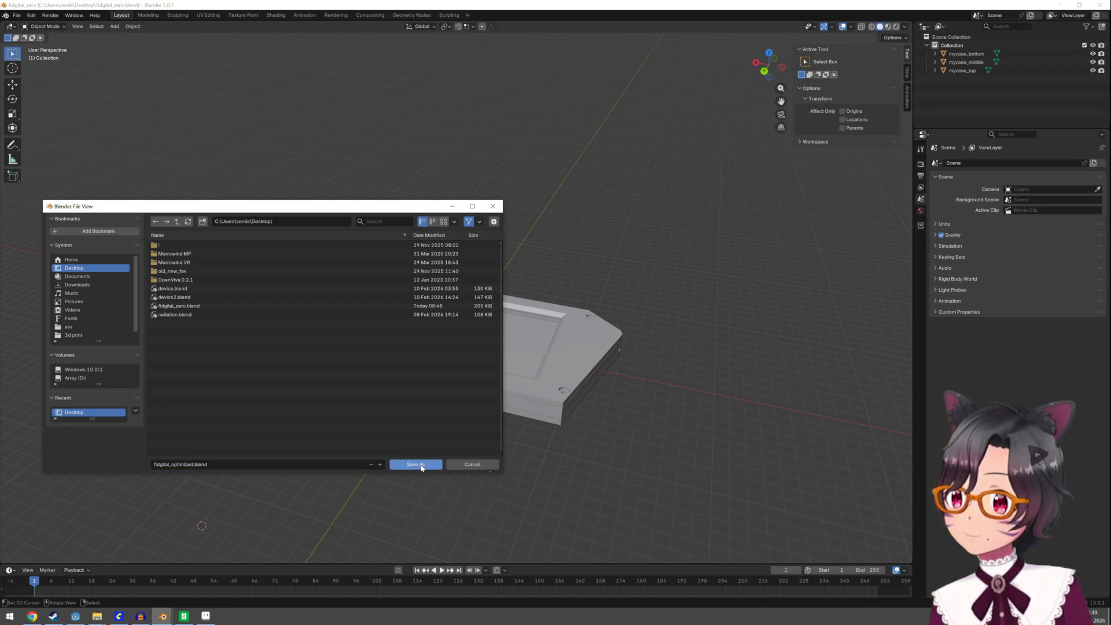
pyautogui.click(420, 466)
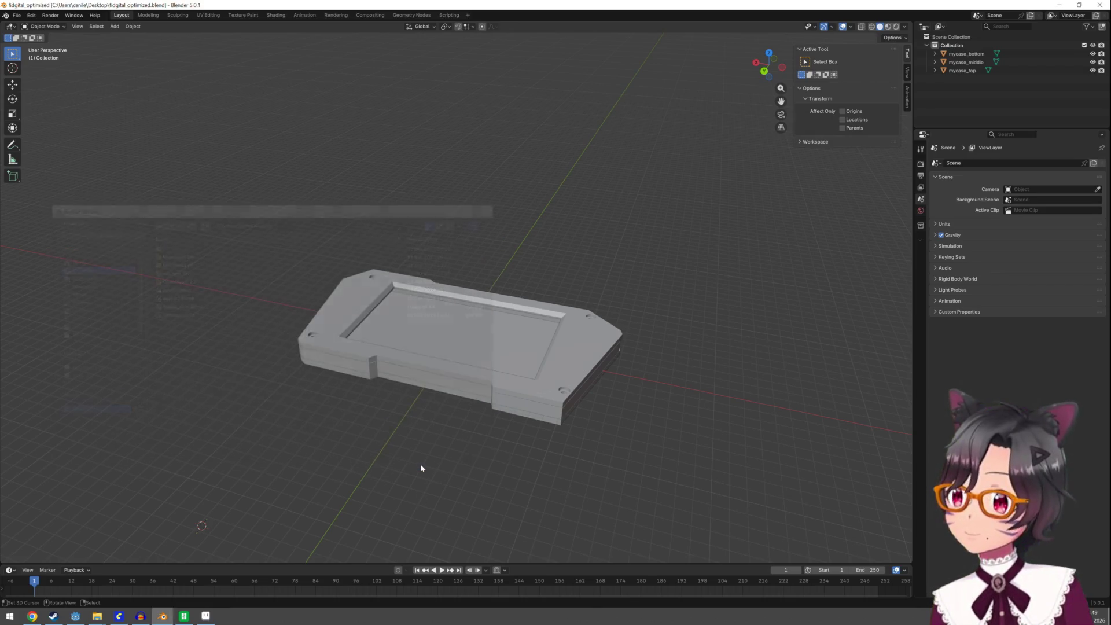
pyautogui.click(420, 384)
# Delete the mycase_middle and mycase_bottom parts, leaving only mycase_top
pyautogui.press('x')
pyautogui.click(421, 381)
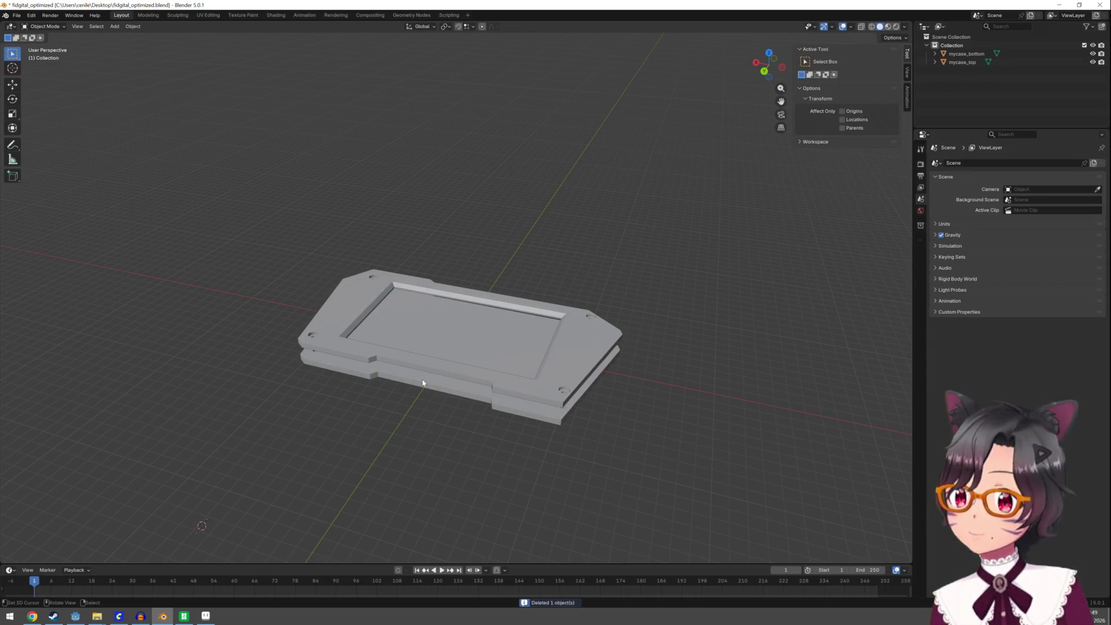
pyautogui.press('x')
pyautogui.click(410, 382)
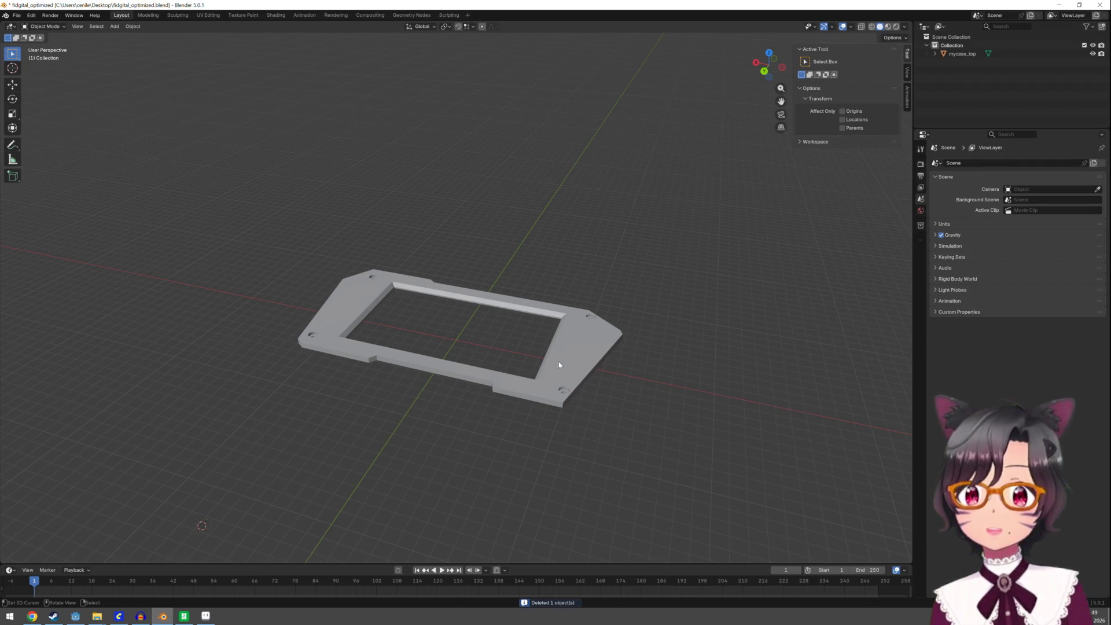
# Select the mycase_top frame and enter Edit Mode on its mesh
pyautogui.click(600, 332)
pyautogui.press('Tab')
pyautogui.moveTo(598, 333)
pyautogui.mouseDown(button='middle')
pyautogui.moveTo(593, 414)
pyautogui.moveTo(598, 230)
pyautogui.moveTo(593, 398)
pyautogui.moveTo(479, 448)
pyautogui.mouseUp(button='middle')
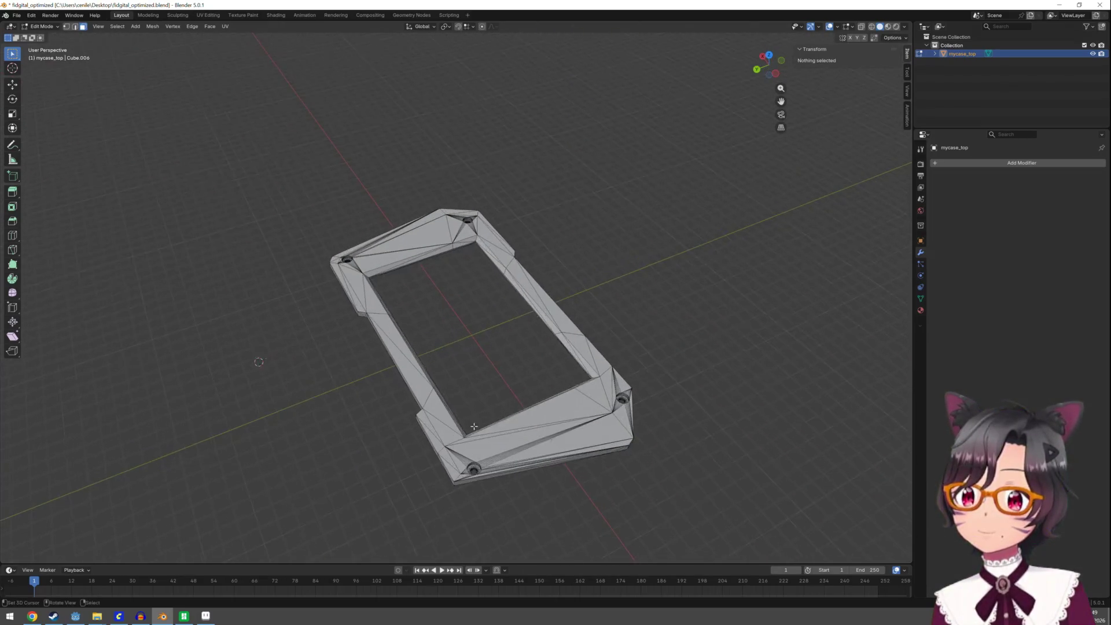
pyautogui.scroll(2, 478, 447)
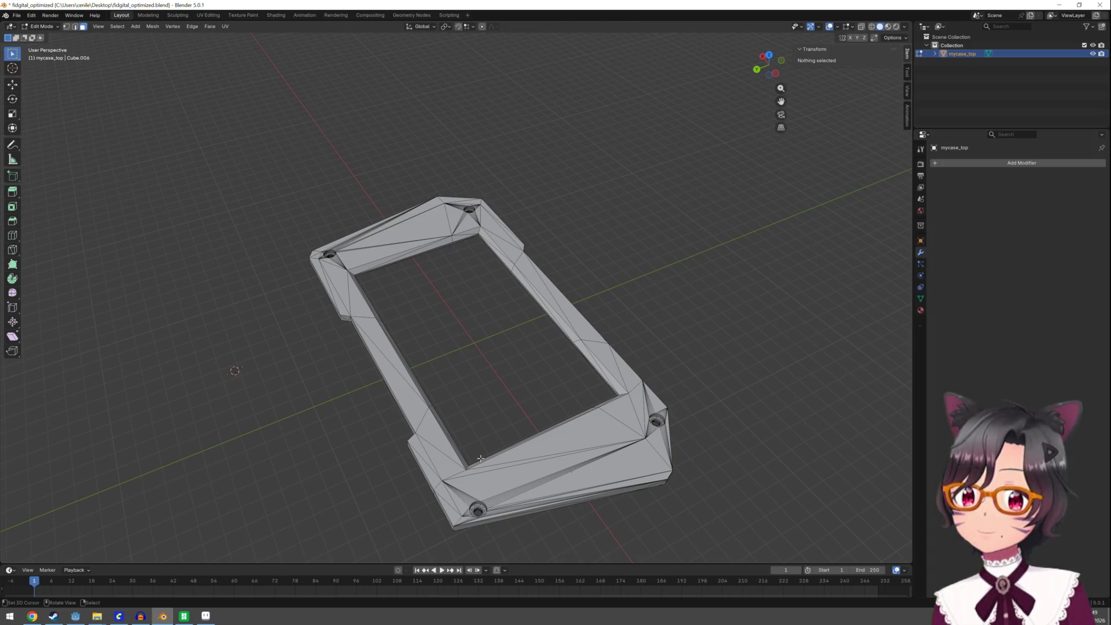
# Orbit around the frame mesh from several angles, then return to Object Mode
pyautogui.moveTo(484, 484)
pyautogui.mouseDown(button='middle')
pyautogui.moveTo(481, 345)
pyautogui.moveTo(468, 441)
pyautogui.mouseUp(button='middle')
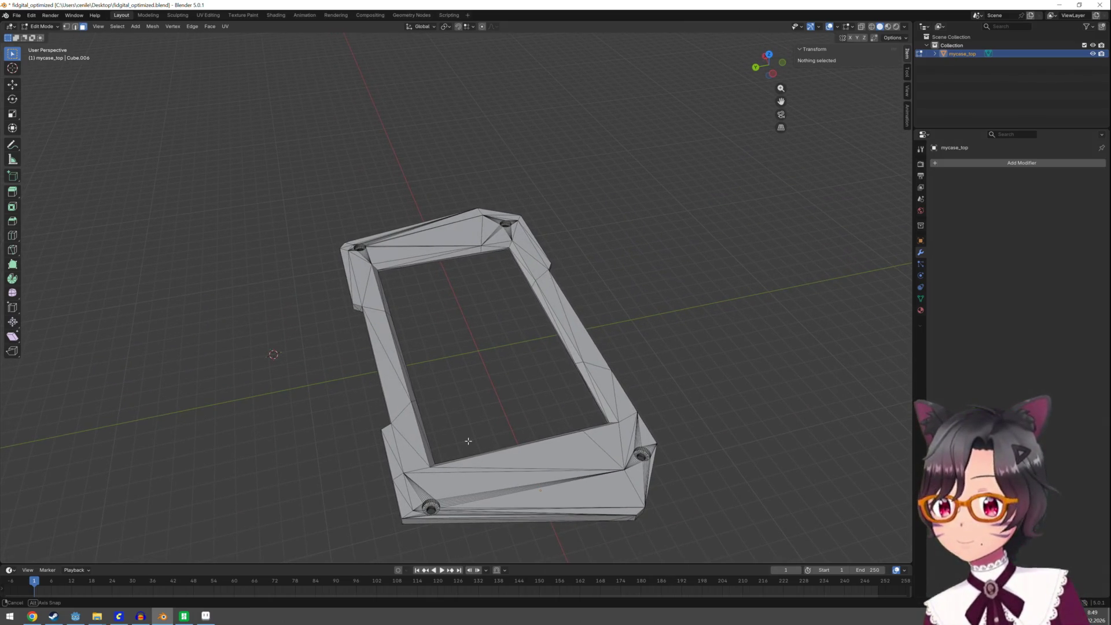
pyautogui.moveTo(468, 441)
pyautogui.mouseDown(button='middle')
pyautogui.moveTo(531, 475)
pyautogui.moveTo(441, 448)
pyautogui.moveTo(485, 436)
pyautogui.mouseUp(button='middle')
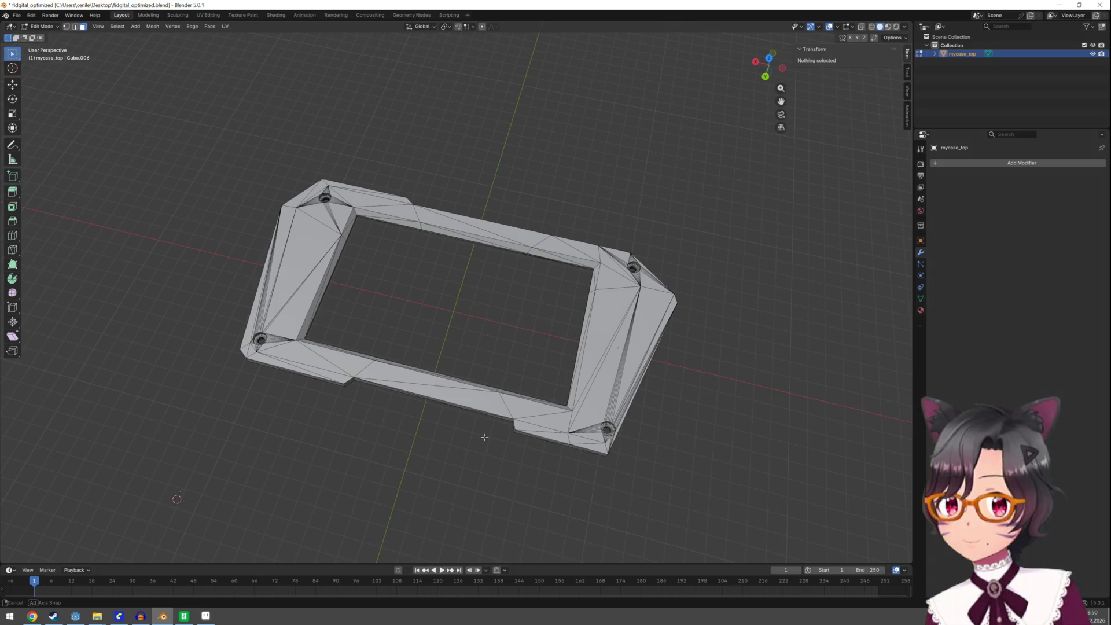
pyautogui.moveTo(485, 437); pyautogui.dragTo(490, 424, button='middle')
pyautogui.scroll(3, 471, 347)
pyautogui.press('Tab')
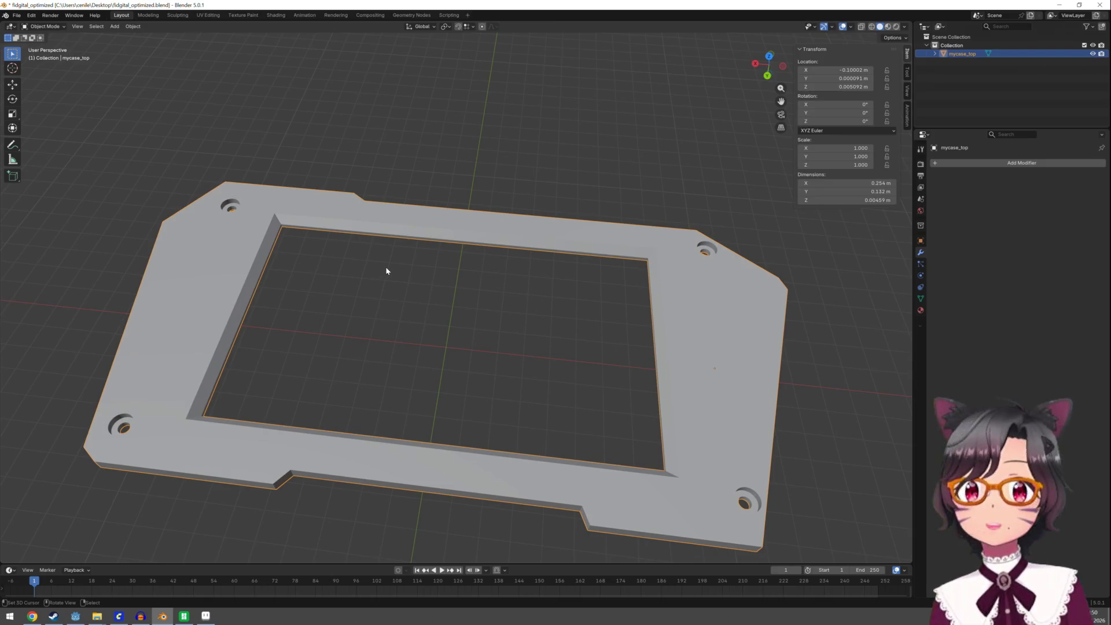
# Re-enter Edit Mode, select a mesh element, and view the frame from low, top and edge-on angles
pyautogui.press('Tab')
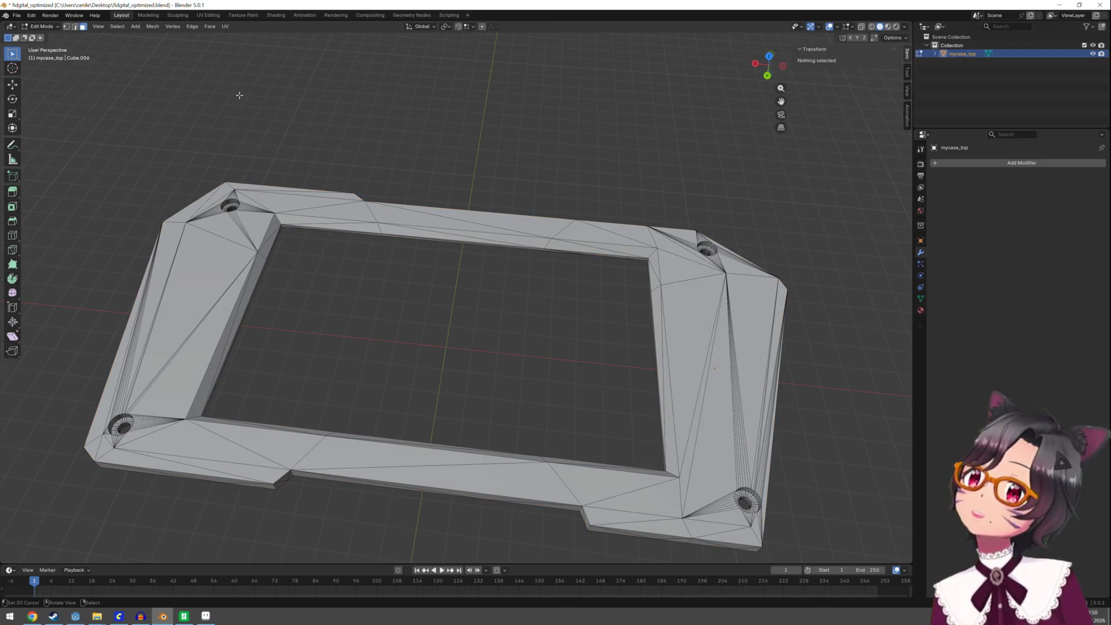
pyautogui.click(285, 245)
pyautogui.moveTo(321, 293)
pyautogui.mouseDown(button='middle')
pyautogui.moveTo(254, 205)
pyautogui.moveTo(509, 226)
pyautogui.moveTo(467, 122)
pyautogui.moveTo(483, 295)
pyautogui.moveTo(656, 319)
pyautogui.moveTo(757, 348)
pyautogui.mouseUp(button='middle')
pyautogui.scroll(-2, 445, 56)
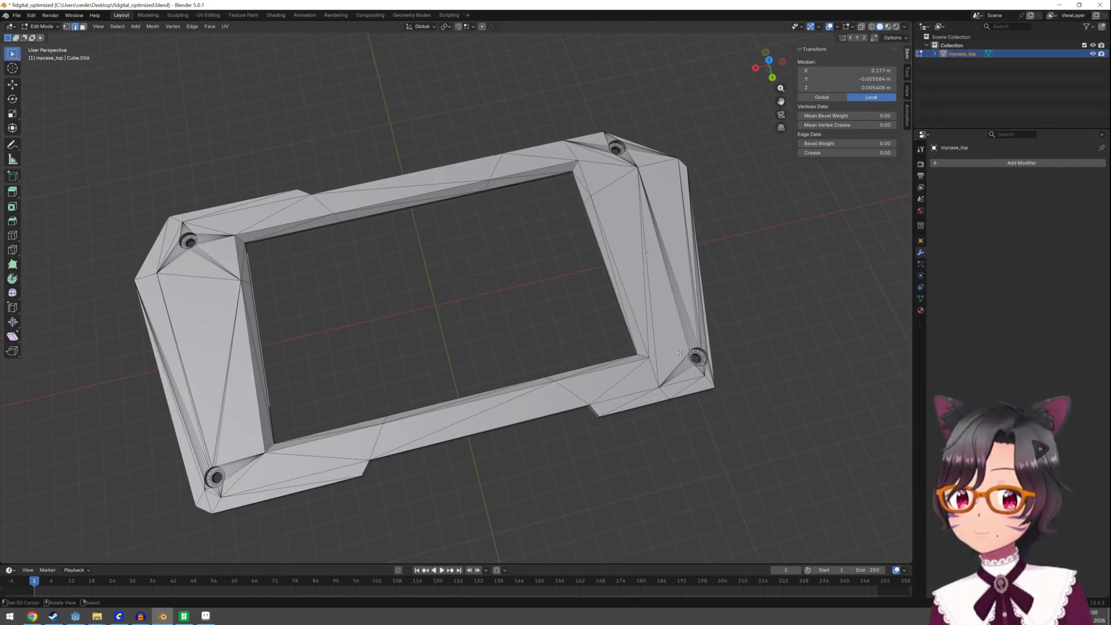
pyautogui.moveTo(758, 348)
pyautogui.mouseDown(button='middle')
pyautogui.moveTo(567, 340)
pyautogui.moveTo(550, 324)
pyautogui.mouseUp(button='middle')
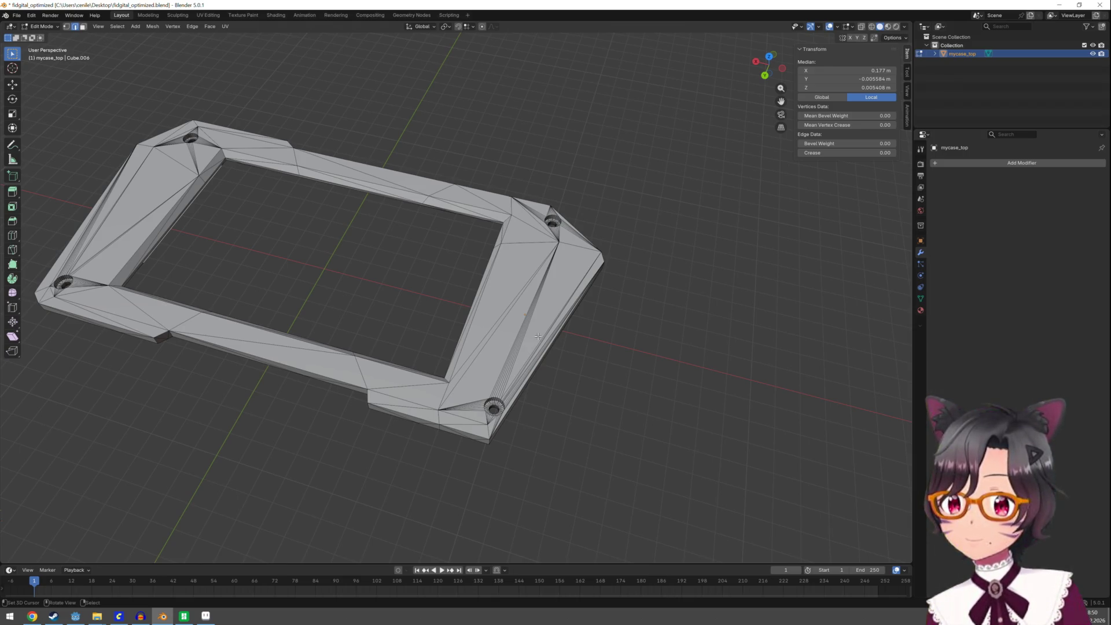
pyautogui.moveTo(551, 378)
pyautogui.mouseDown(button='middle')
pyautogui.moveTo(578, 320)
pyautogui.moveTo(575, 414)
pyautogui.moveTo(570, 336)
pyautogui.moveTo(528, 354)
pyautogui.moveTo(590, 356)
pyautogui.moveTo(585, 414)
pyautogui.moveTo(565, 347)
pyautogui.moveTo(489, 340)
pyautogui.moveTo(468, 358)
pyautogui.moveTo(521, 417)
pyautogui.moveTo(513, 353)
pyautogui.moveTo(578, 351)
pyautogui.moveTo(565, 446)
pyautogui.moveTo(560, 371)
pyautogui.mouseUp(button='middle')
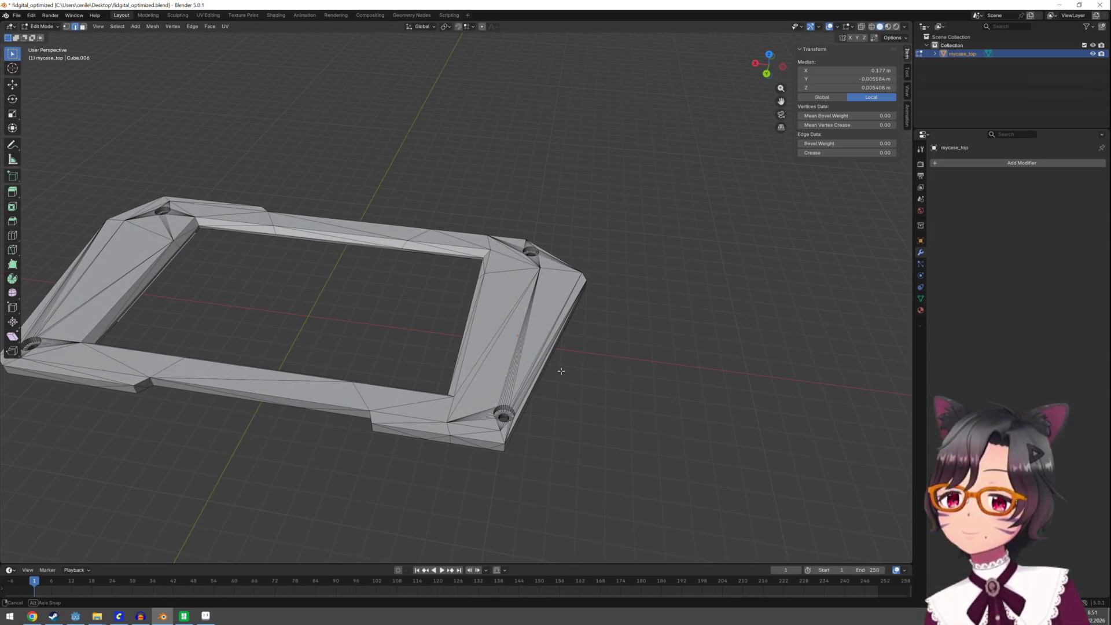
pyautogui.moveTo(561, 371)
pyautogui.mouseDown(button='middle')
pyautogui.moveTo(450, 336)
pyautogui.moveTo(261, 338)
pyautogui.moveTo(169, 368)
pyautogui.mouseUp(button='middle')
pyautogui.scroll(3, 412, 340)
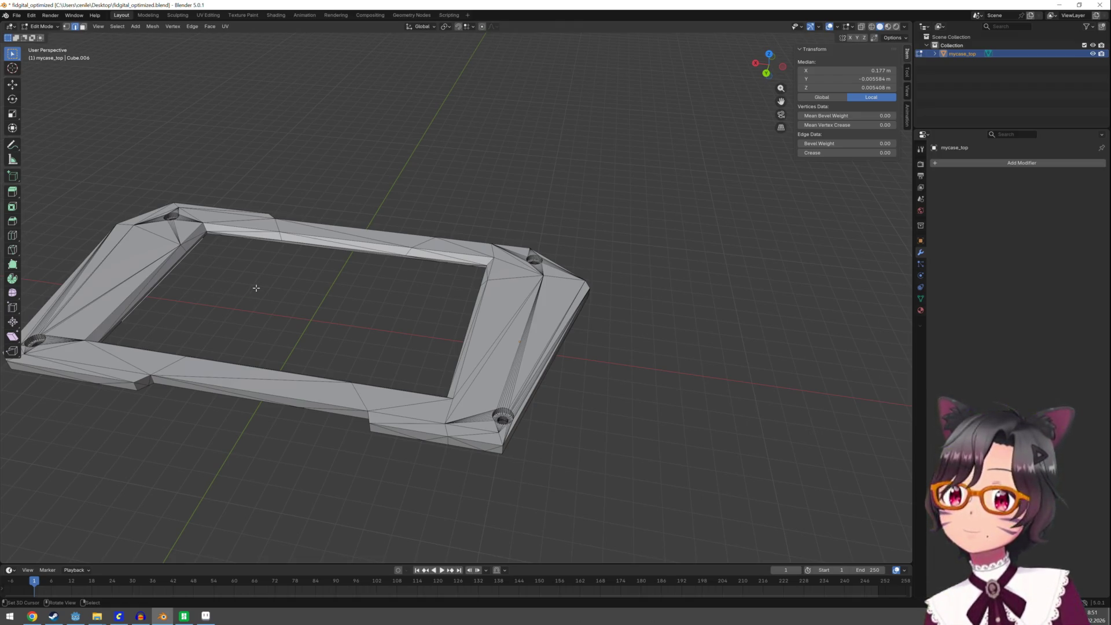
pyautogui.moveTo(309, 277)
pyautogui.mouseDown(button='middle')
pyautogui.moveTo(330, 336)
pyautogui.moveTo(323, 65)
pyautogui.moveTo(315, 208)
pyautogui.moveTo(293, 320)
pyautogui.moveTo(300, 298)
pyautogui.moveTo(355, 296)
pyautogui.moveTo(318, 277)
pyautogui.moveTo(308, 310)
pyautogui.mouseUp(button='middle')
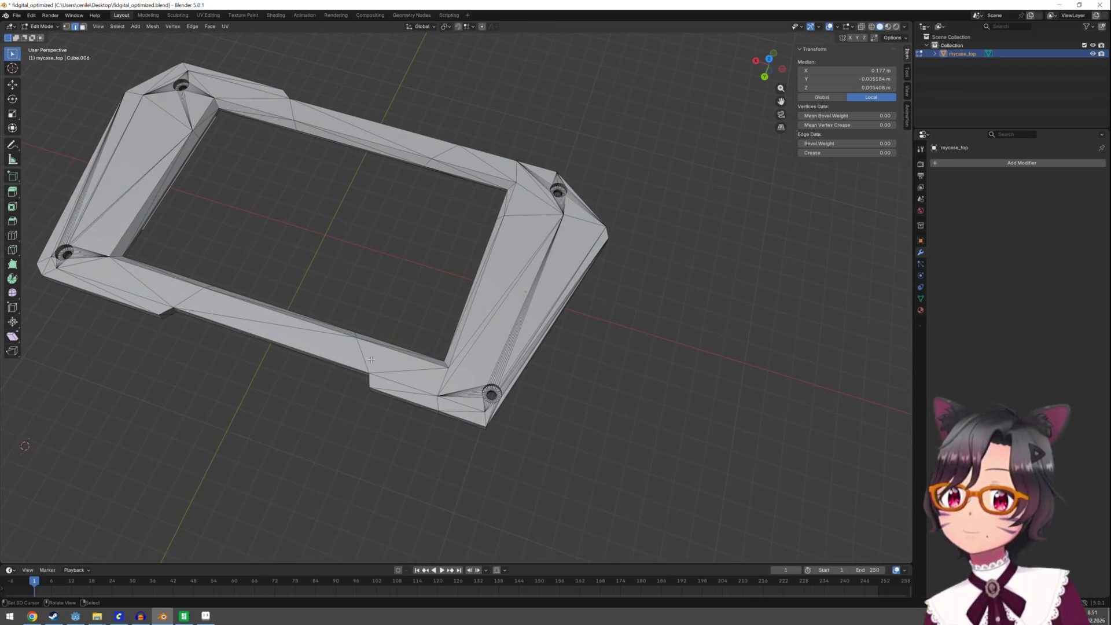
pyautogui.scroll(2, 451, 404)
pyautogui.scroll(2, 450, 404)
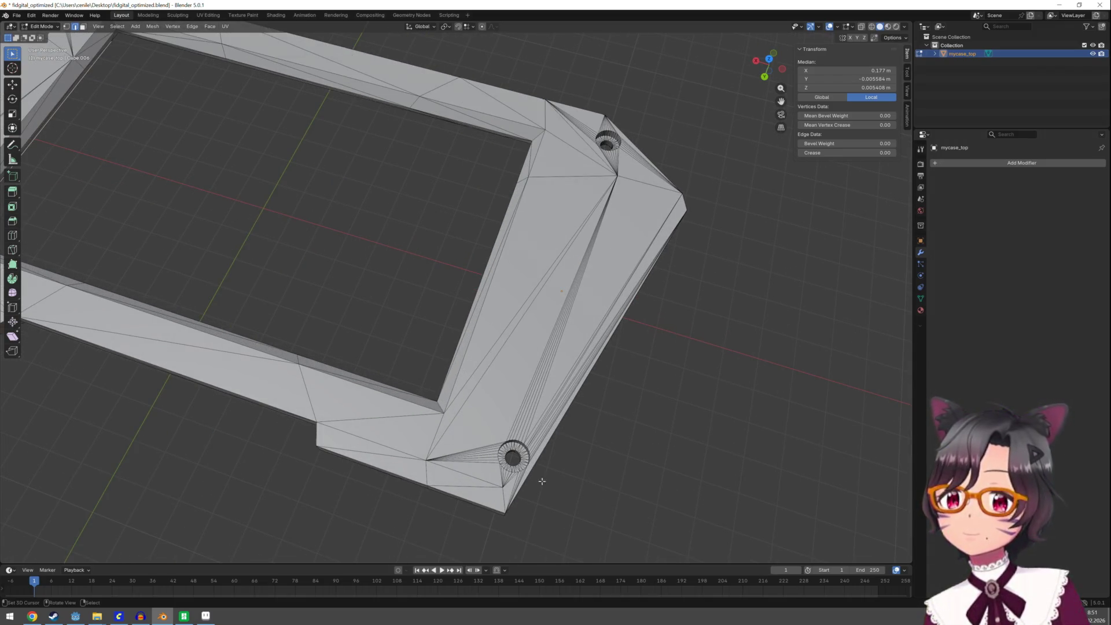
# Orbit between close corner-hole views and whole-frame views of the mesh
pyautogui.moveTo(577, 488); pyautogui.dragTo(594, 332, button='middle')
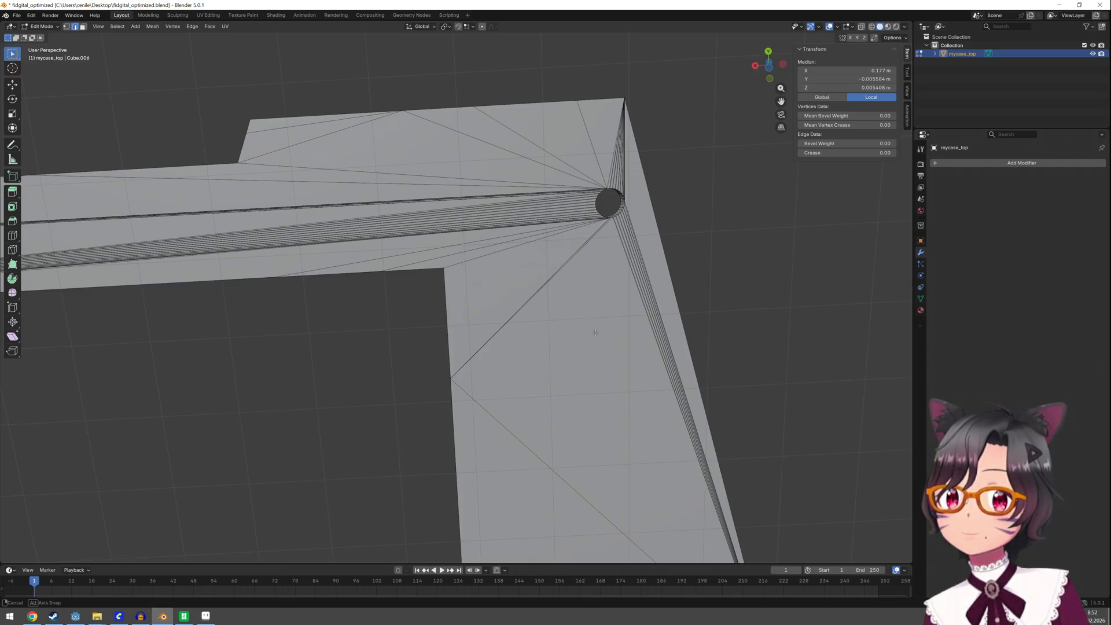
pyautogui.moveTo(594, 332)
pyautogui.mouseDown(button='middle')
pyautogui.moveTo(568, 490)
pyautogui.moveTo(573, 398)
pyautogui.moveTo(575, 450)
pyautogui.moveTo(508, 486)
pyautogui.mouseUp(button='middle')
pyautogui.scroll(-3, 576, 450)
pyautogui.scroll(3, 508, 486)
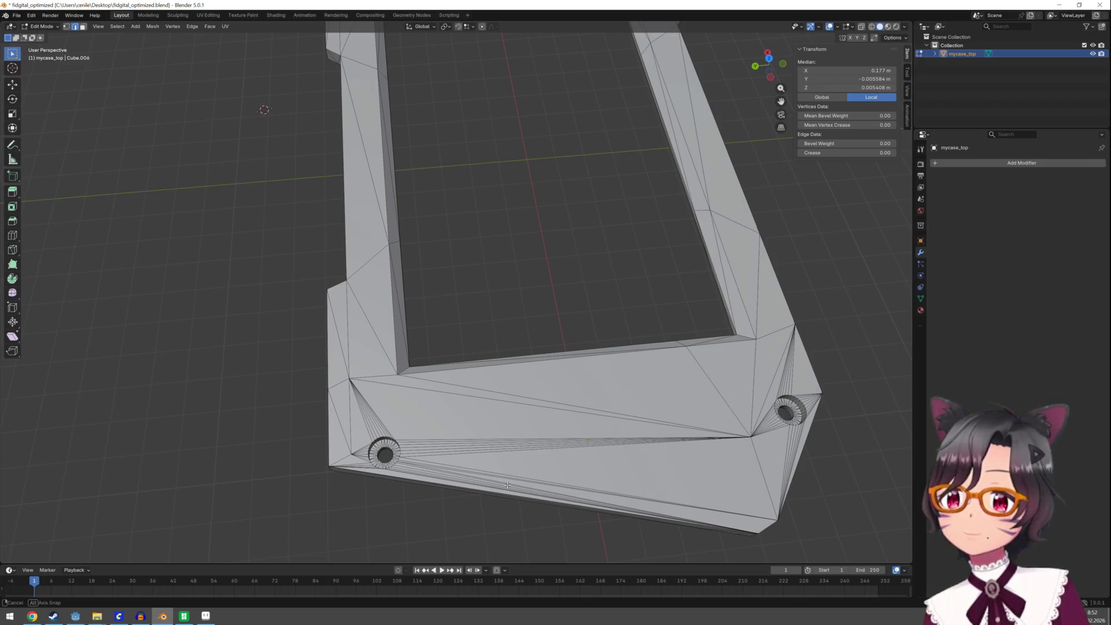
pyautogui.scroll(-3, 508, 485)
pyautogui.scroll(4, 513, 366)
pyautogui.moveTo(509, 402); pyautogui.dragTo(515, 347, button='middle')
pyautogui.scroll(-4, 515, 348)
pyautogui.moveTo(512, 390); pyautogui.dragTo(502, 441, button='middle')
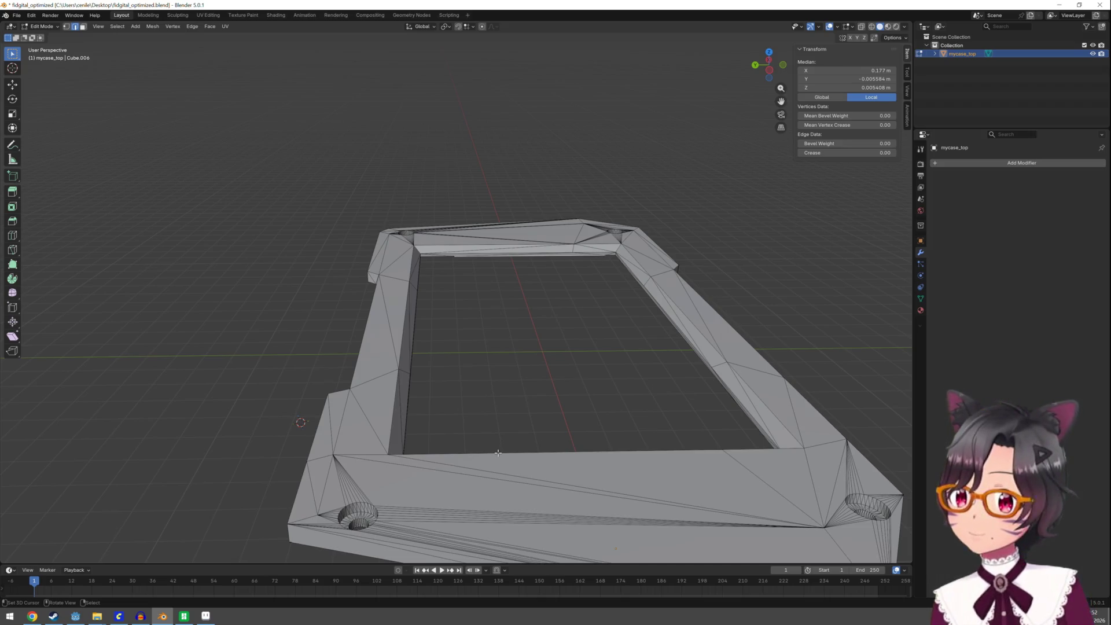
pyautogui.scroll(-2, 469, 435)
pyautogui.moveTo(469, 435); pyautogui.dragTo(497, 475, button='middle')
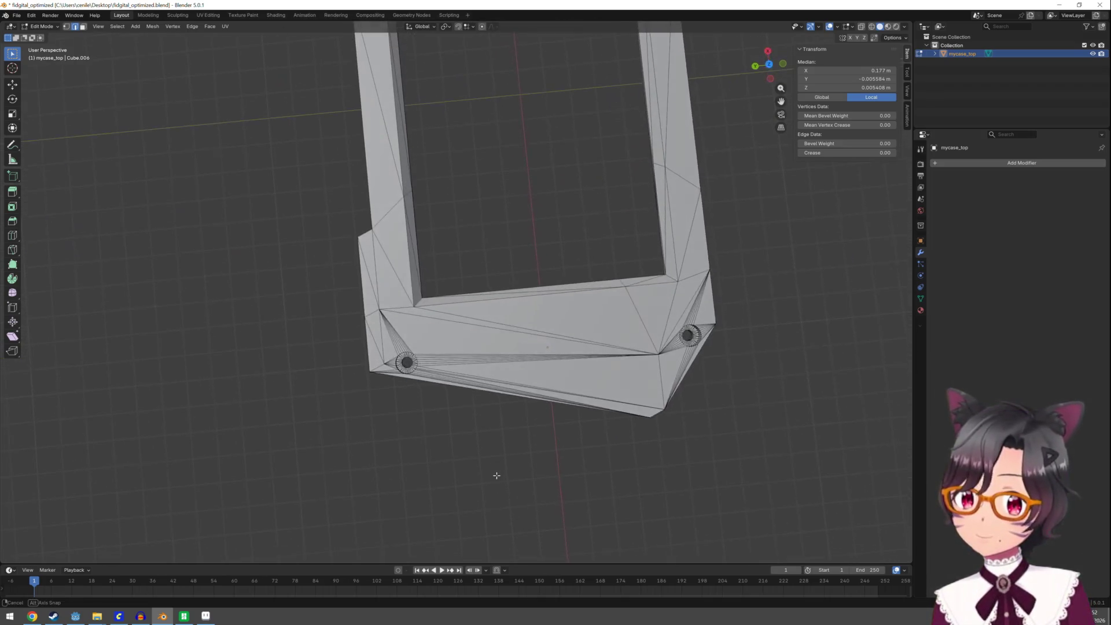
pyautogui.moveTo(439, 399); pyautogui.dragTo(503, 136, button='middle')
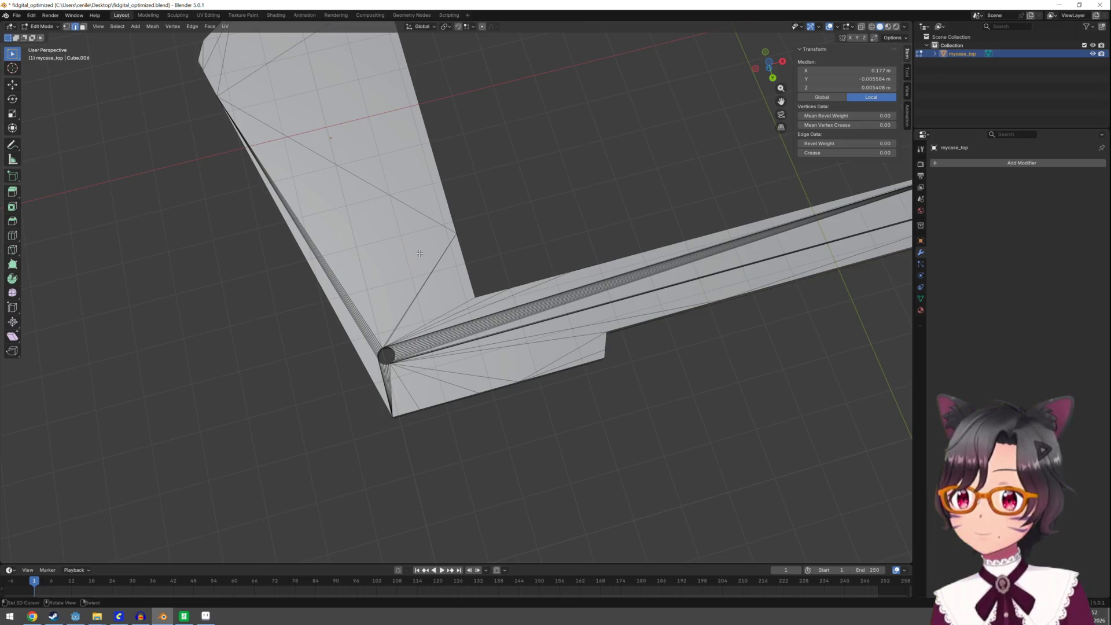
# Start a box selection at the corner hole, view from above, and return to Object Mode
pyautogui.press('b')
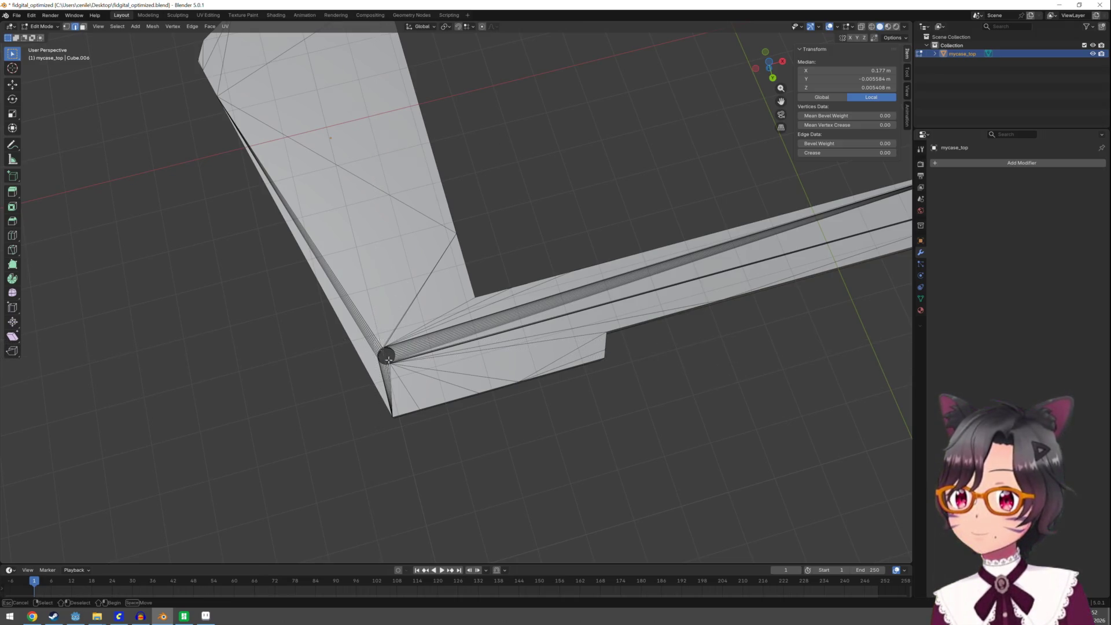
pyautogui.scroll(-2, 389, 362)
pyautogui.moveTo(397, 367)
pyautogui.mouseDown(button='middle')
pyautogui.moveTo(521, 321)
pyautogui.moveTo(576, 273)
pyautogui.moveTo(581, 248)
pyautogui.moveTo(555, 261)
pyautogui.mouseUp(button='middle')
pyautogui.press('Tab')
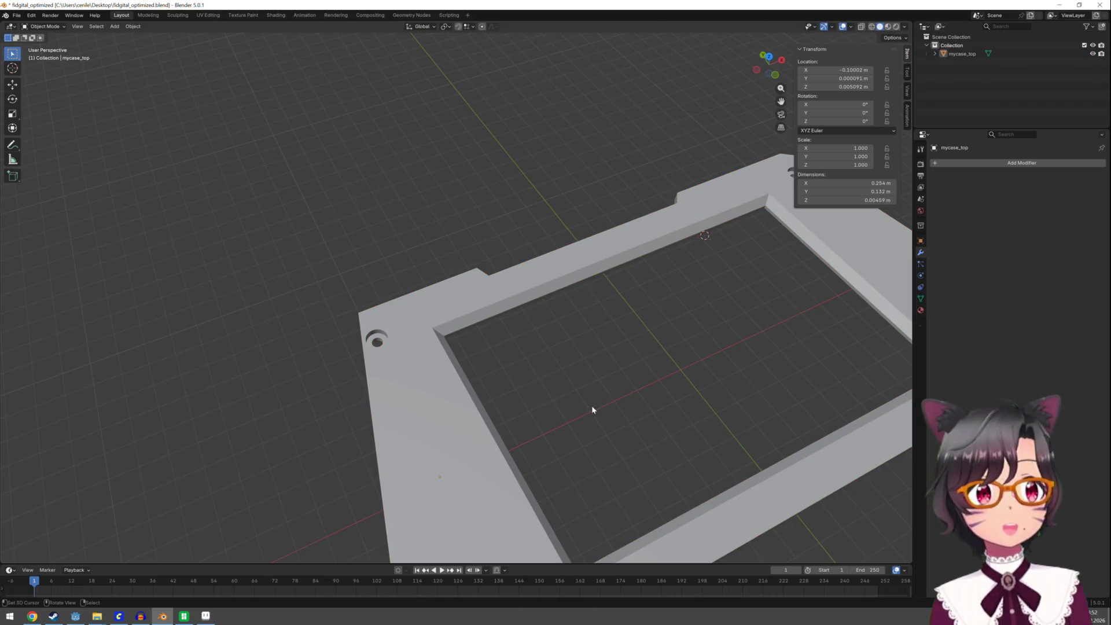
# Orbit to look under the frame and re-enter Edit Mode on its mesh
pyautogui.moveTo(597, 418); pyautogui.dragTo(552, 327, button='middle')
pyautogui.press('Tab')
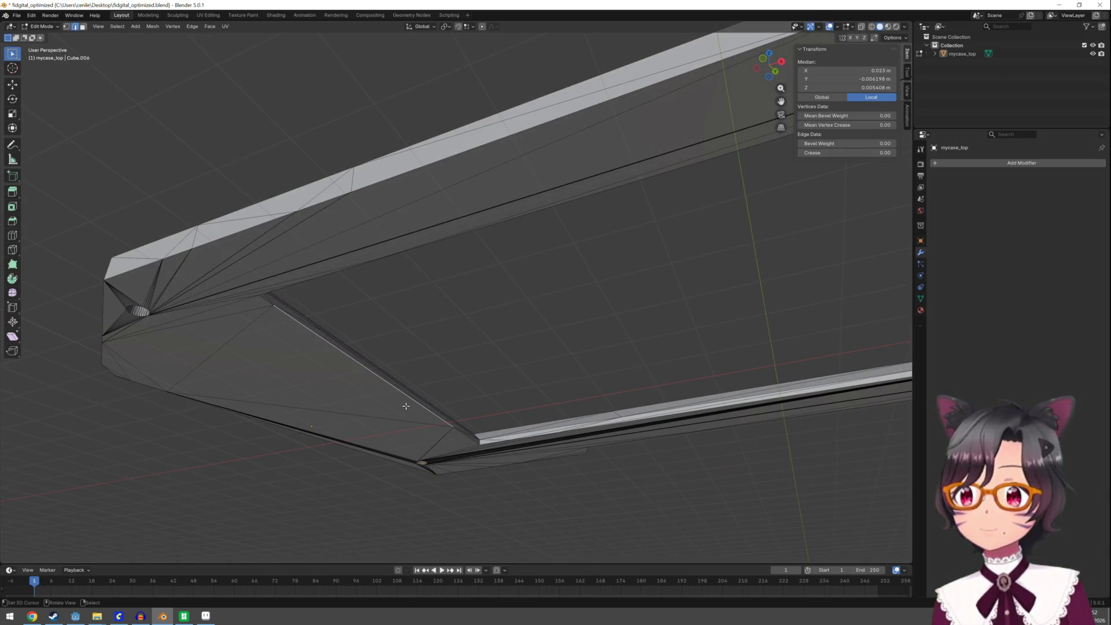